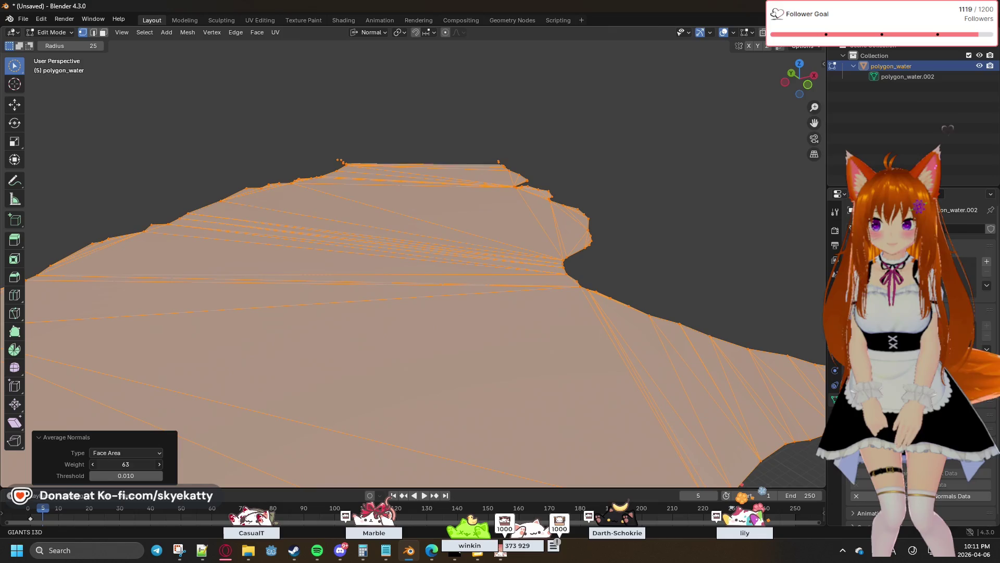
Deselect the water mesh, return to Object Mode, and orbit to an edge-on view of the channel.
key("alt+a")
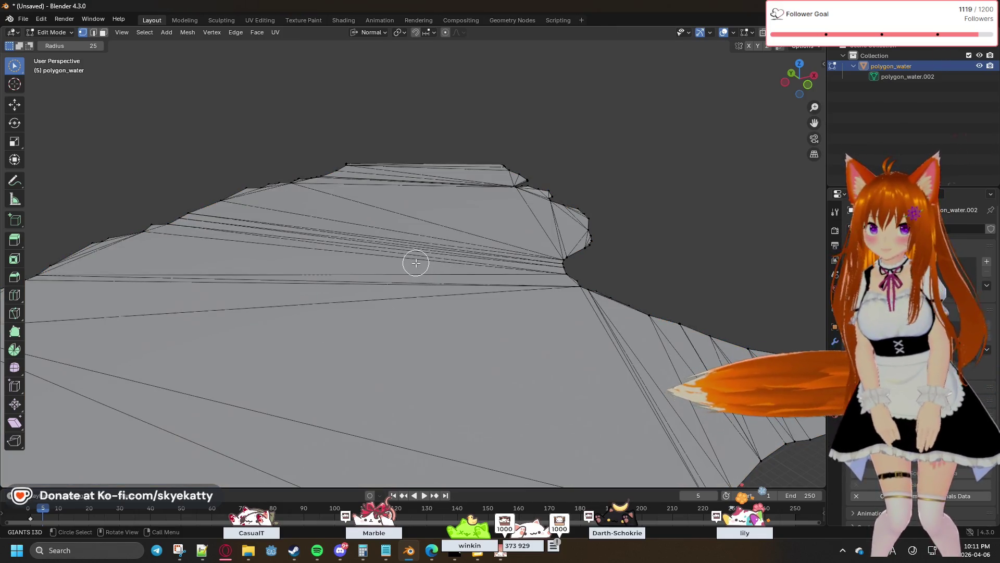
key("Tab")
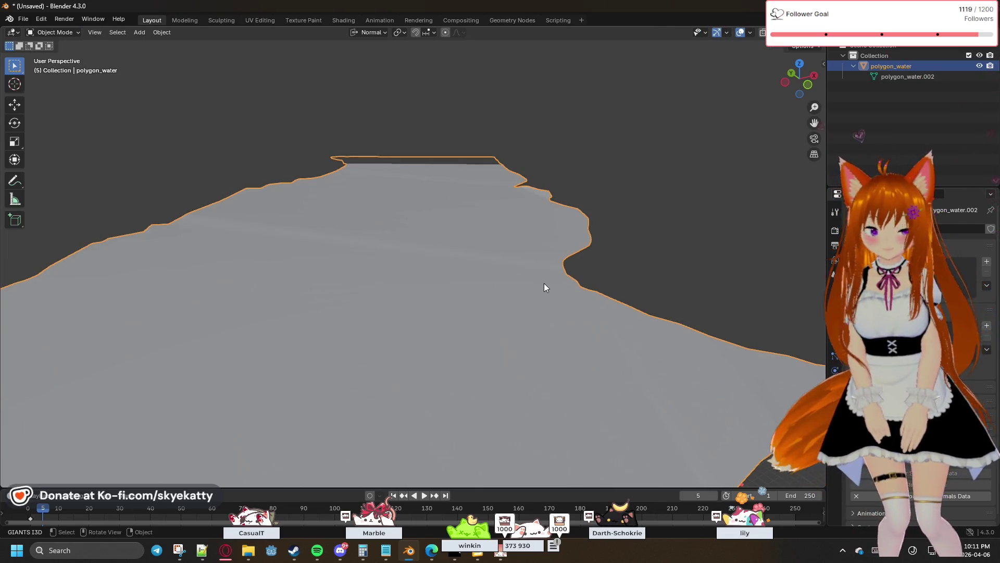
mouse_move(549, 275)
middle_mouse_down()
mouse_move(490, 299)
mouse_move(430, 302)
middle_mouse_up()
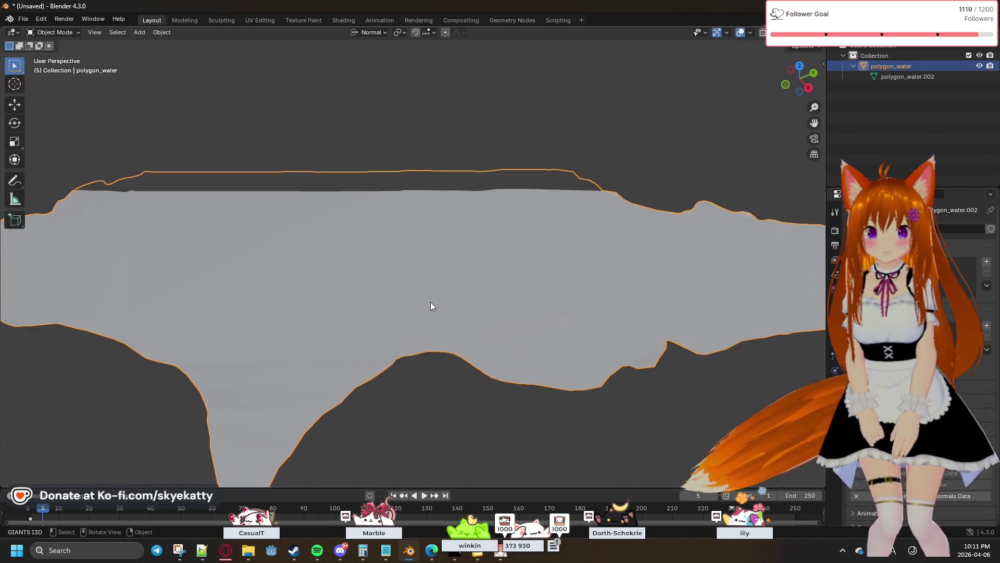
mouse_move(346, 293)
middle_mouse_down()
mouse_move(312, 296)
mouse_move(484, 330)
mouse_move(522, 306)
mouse_move(471, 210)
mouse_move(474, 224)
middle_mouse_up()
scroll(483, 306, "up", 5)
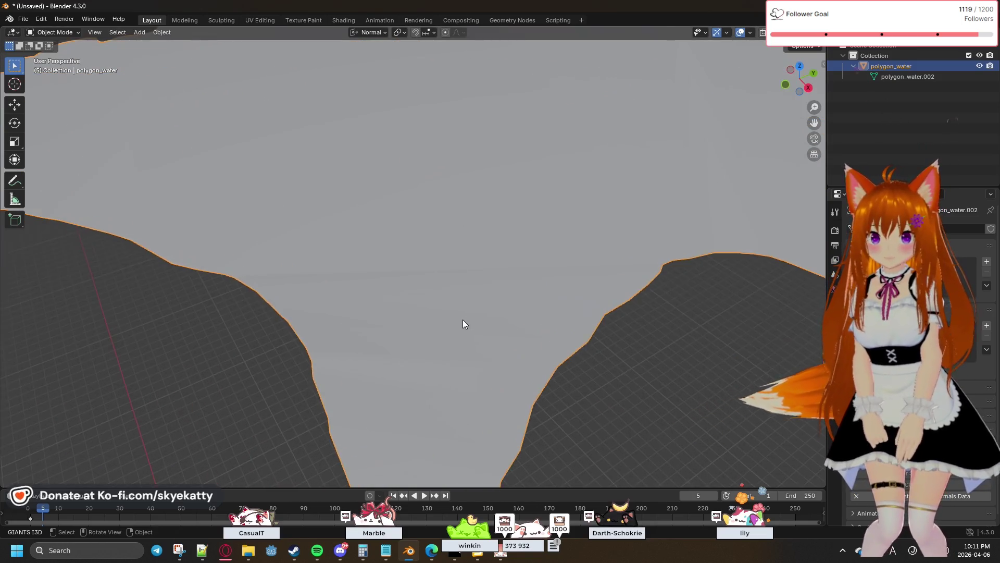
scroll(463, 318, "down", 3)
mouse_move(337, 285)
middle_mouse_down()
mouse_move(440, 307)
mouse_move(516, 272)
mouse_move(509, 255)
mouse_move(495, 258)
mouse_move(499, 266)
mouse_move(337, 263)
mouse_move(317, 276)
mouse_move(248, 266)
mouse_move(289, 260)
mouse_move(433, 289)
mouse_move(526, 265)
mouse_move(615, 278)
mouse_move(444, 280)
mouse_move(533, 270)
mouse_move(564, 290)
mouse_move(382, 292)
mouse_move(533, 238)
mouse_move(524, 251)
middle_mouse_up()
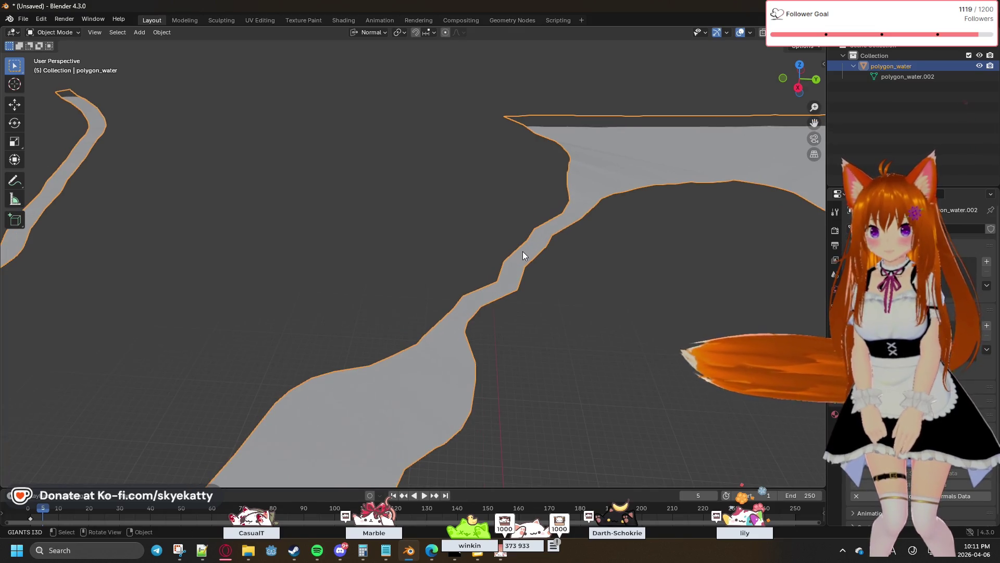
scroll(516, 260, "down", 4)
scroll(412, 289, "up", 2)
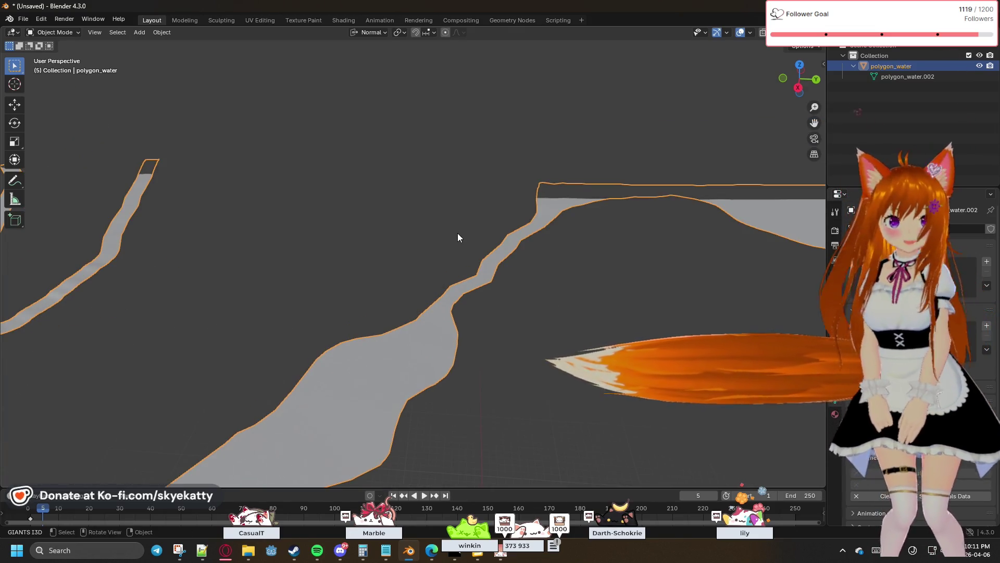
Collapse polygon_water's Outliner entry and show its transform values (rotation 90°, scale 0.010).
left_click(853, 66)
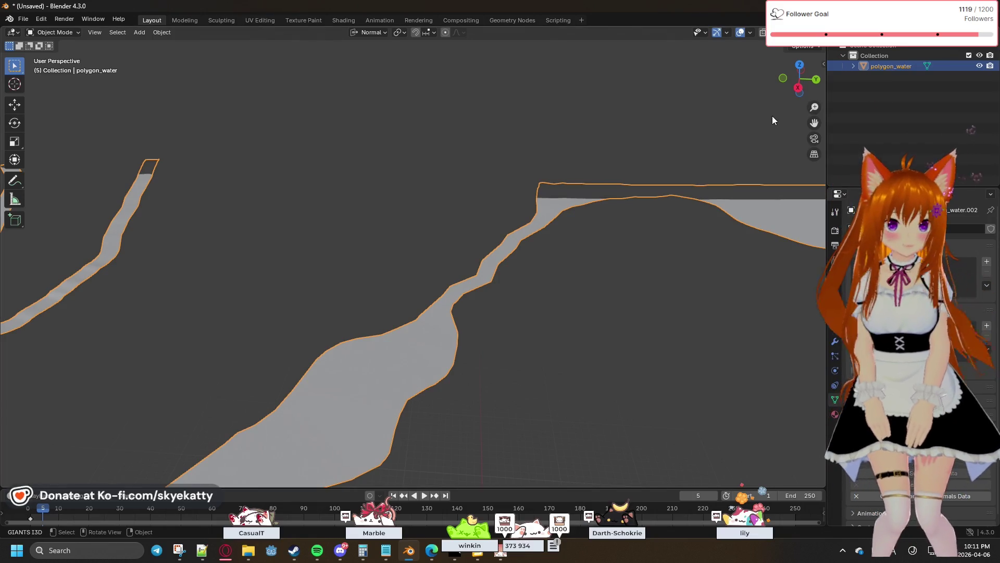
left_click(715, 133)
left_click(824, 64)
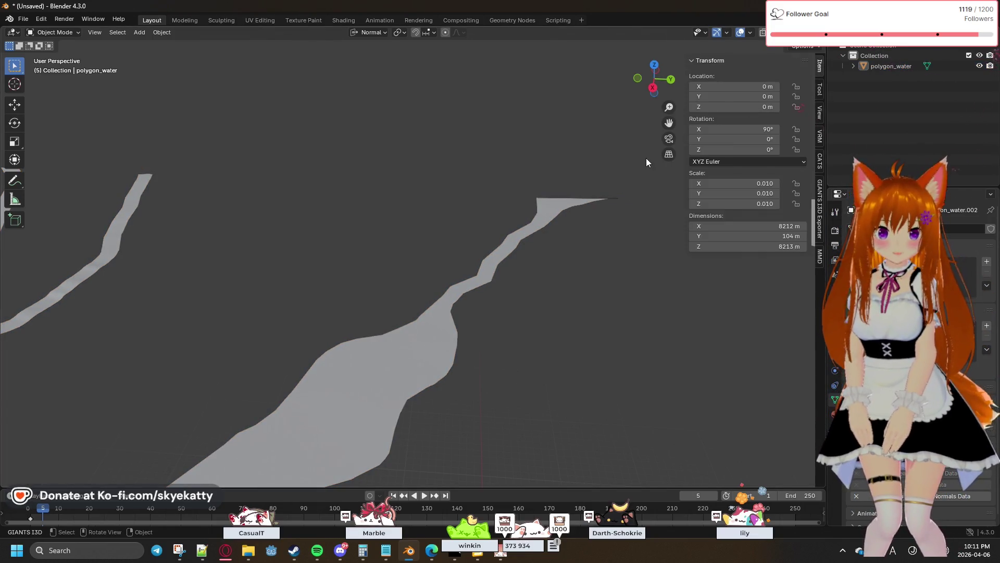
Open the GIANTS I3D Exporter sidebar, widen it, and set polygon_water as the IndexPath node name.
left_click(820, 206)
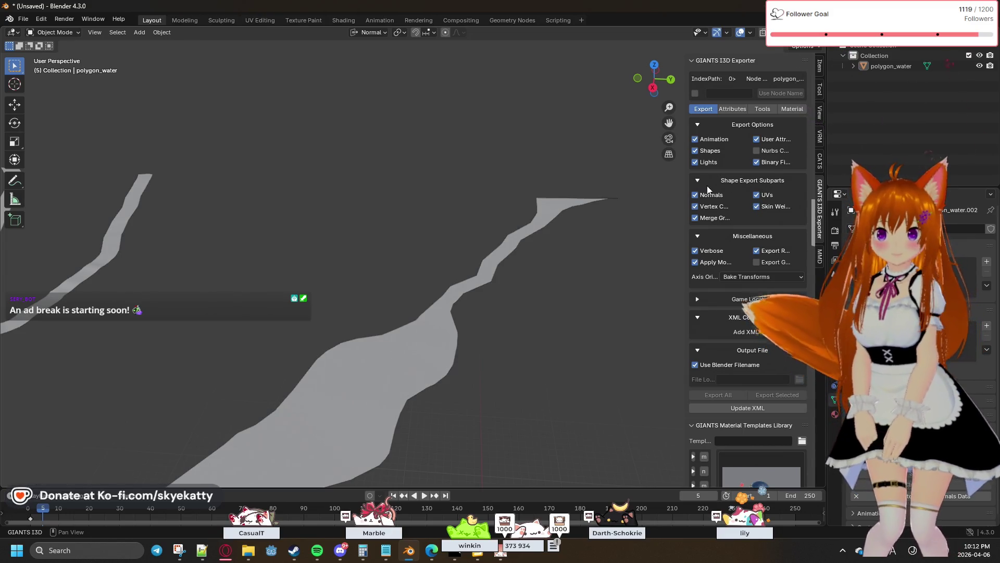
left_click_drag(687, 194, 523, 221)
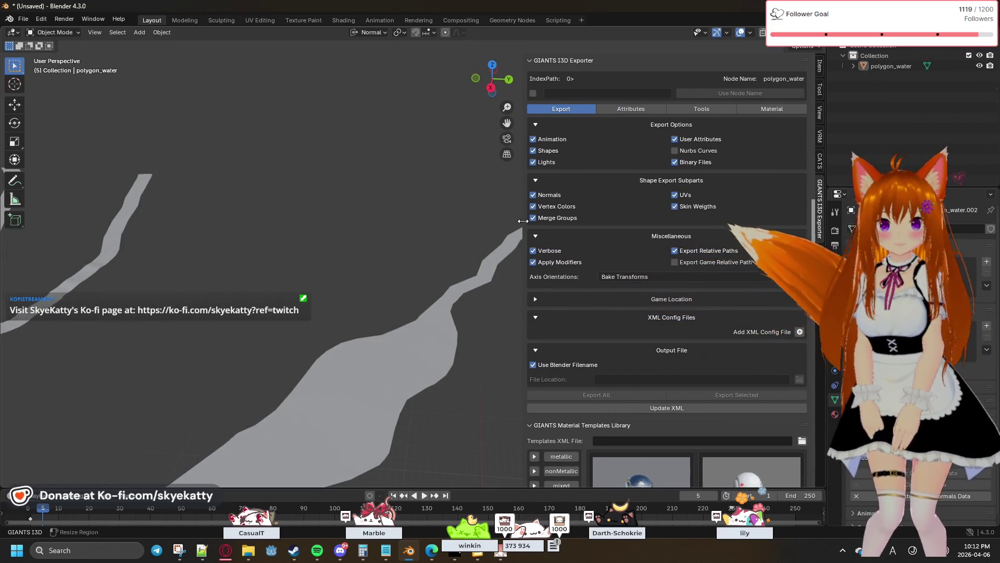
left_click(533, 93)
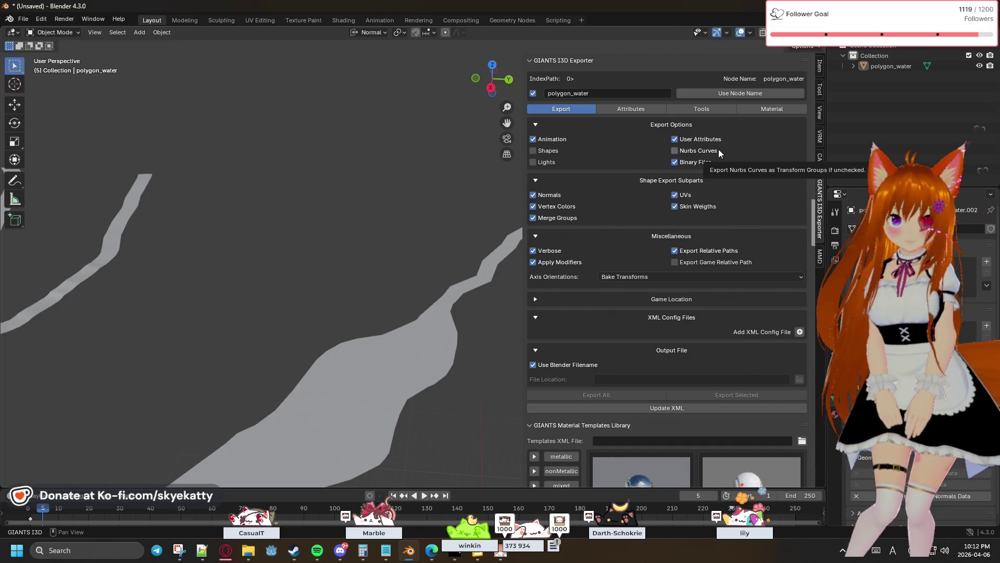
Collapse polygon_water's child entry in the Outliner and expand the Game Location settings.
left_click(855, 66)
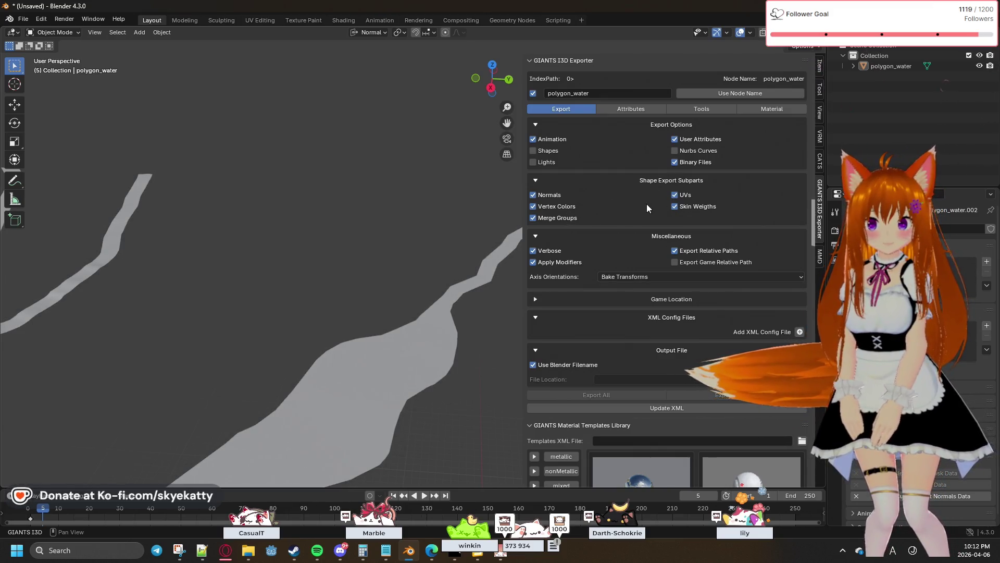
scroll(646, 205, "down", 1)
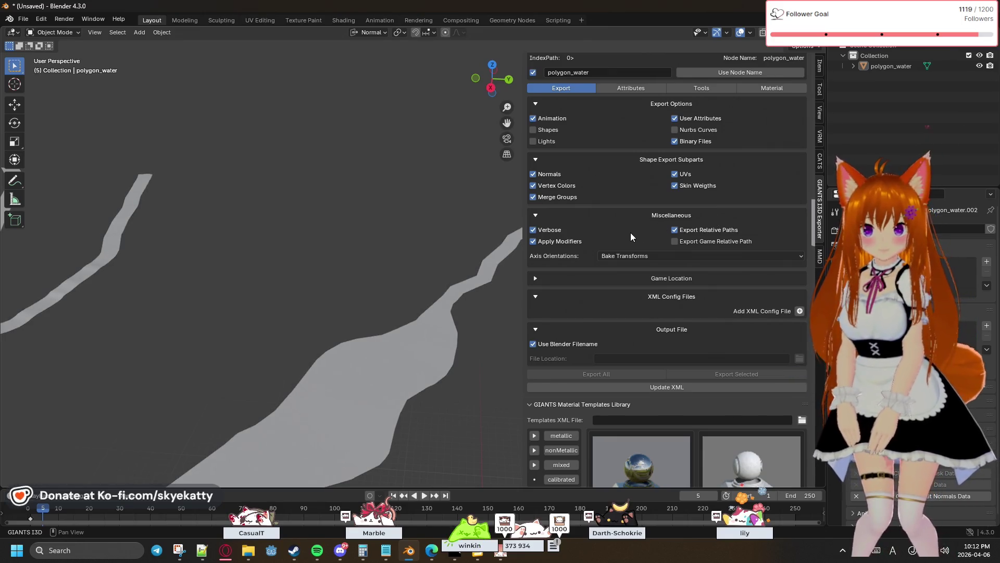
scroll(631, 233, "down", 4)
scroll(635, 232, "up", 5)
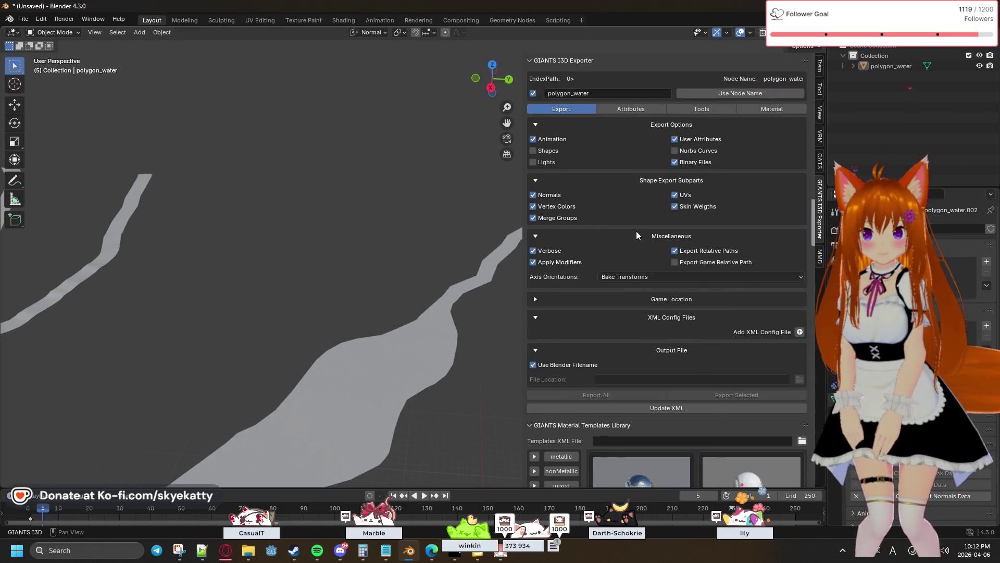
left_click(669, 297)
scroll(763, 311, "down", 3)
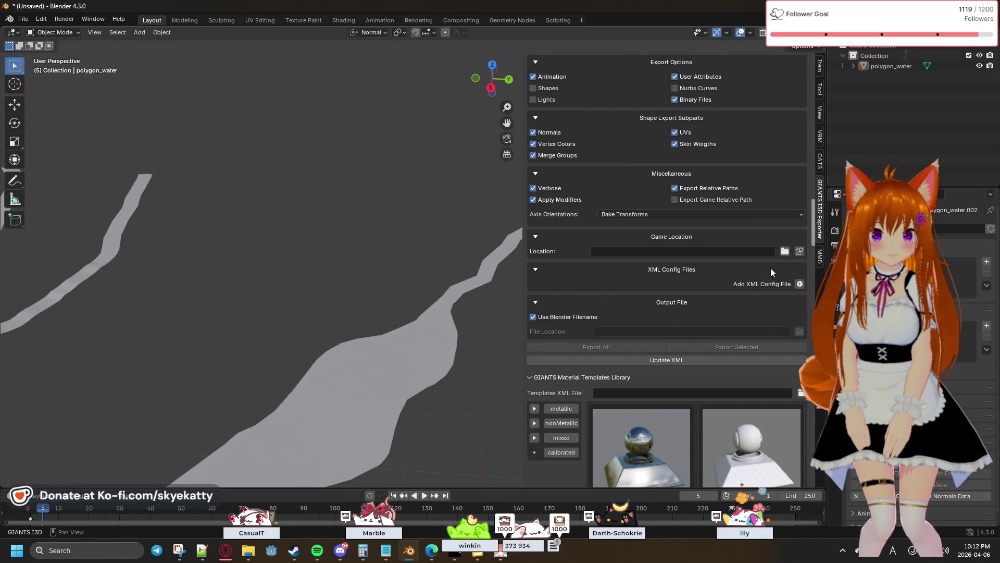
Set the game location to C:\Program Files (x86)\Farming Simulator 2025\ and turn off Use Blender Filename.
left_click(784, 251)
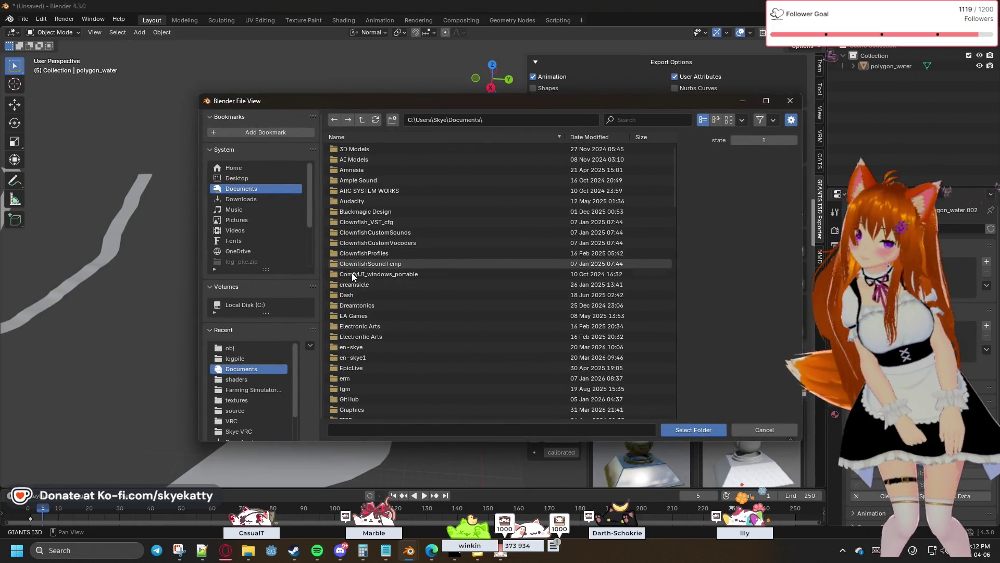
scroll(277, 403, "down", 3)
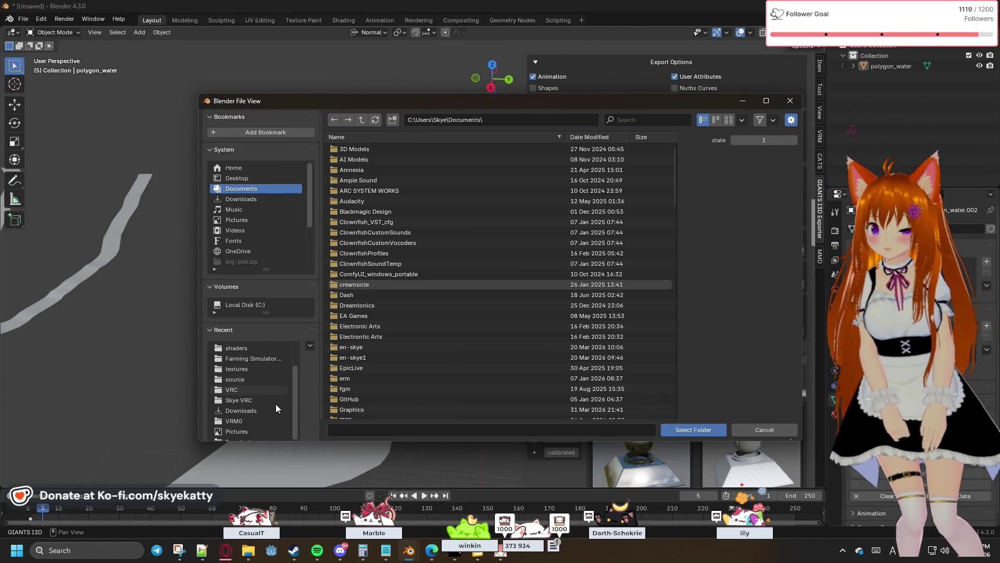
scroll(274, 392, "up", 3)
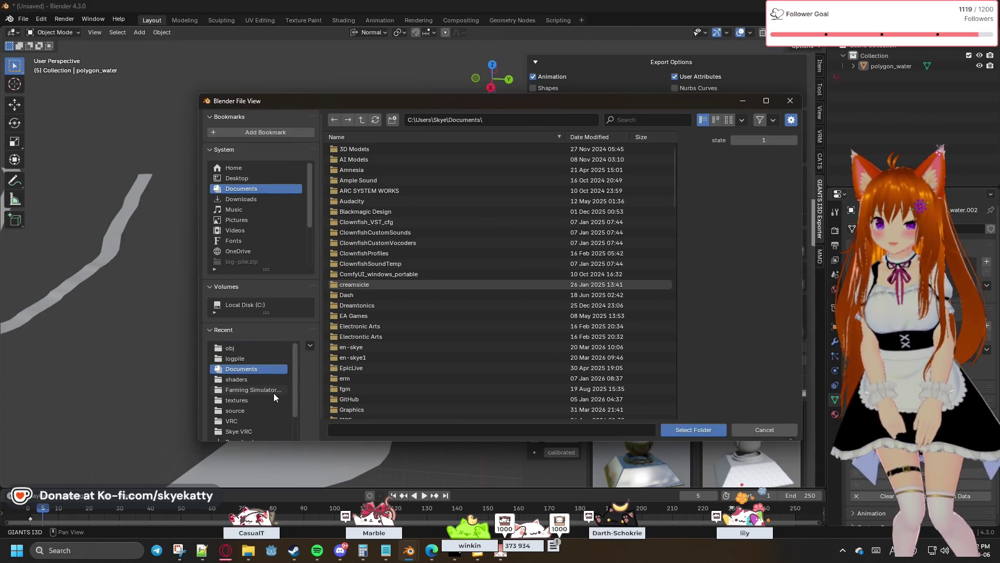
left_click(272, 391)
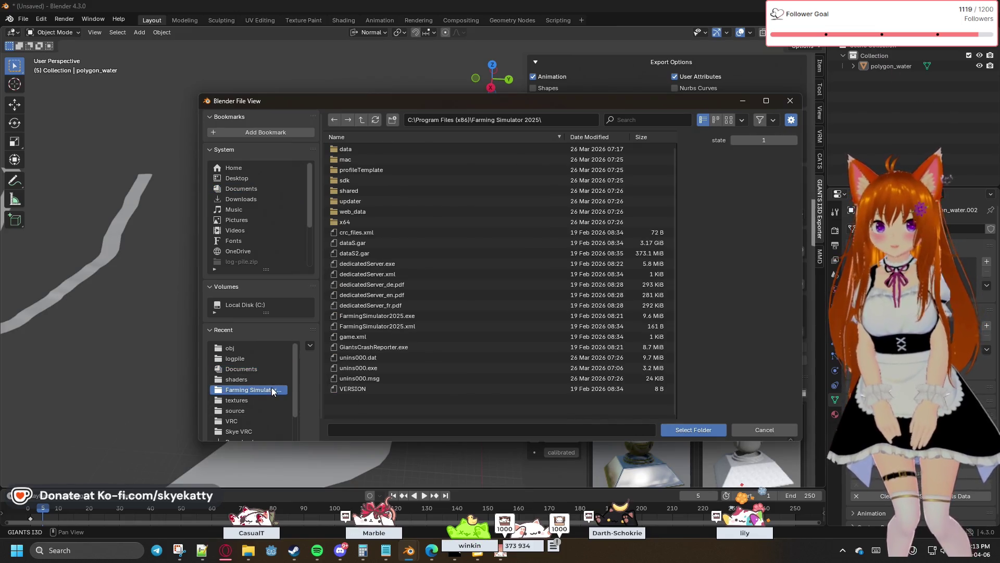
left_click(708, 430)
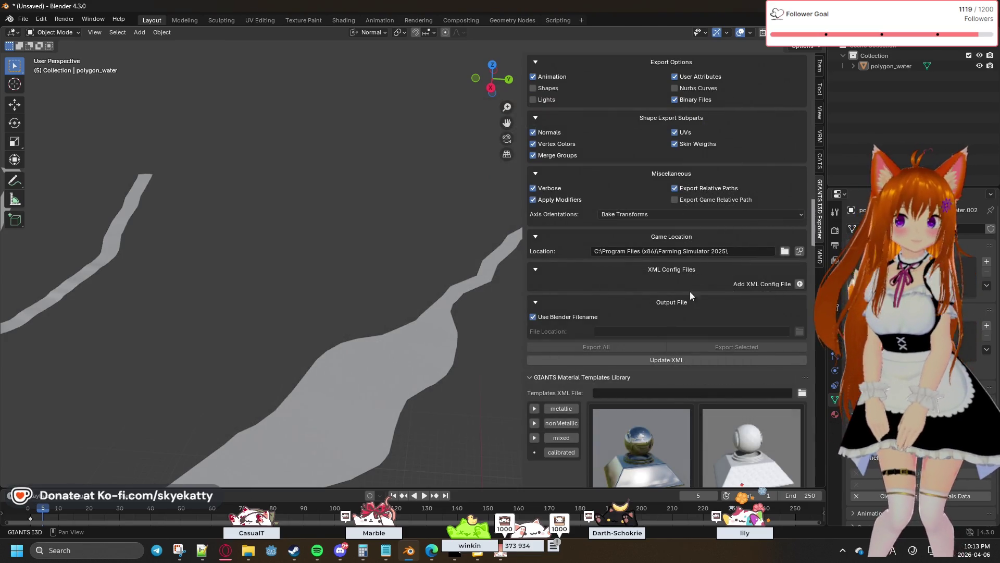
left_click(783, 251)
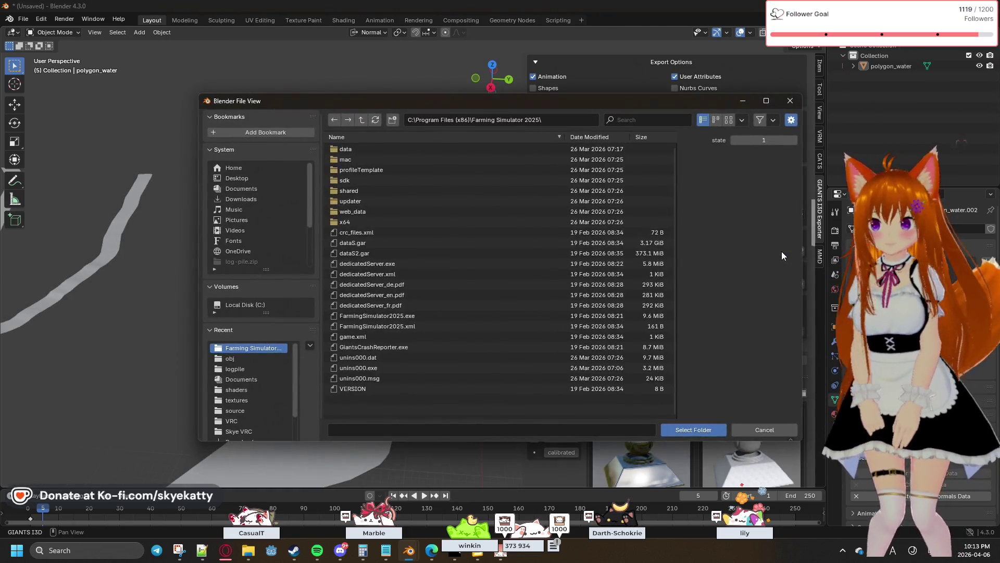
left_click(693, 429)
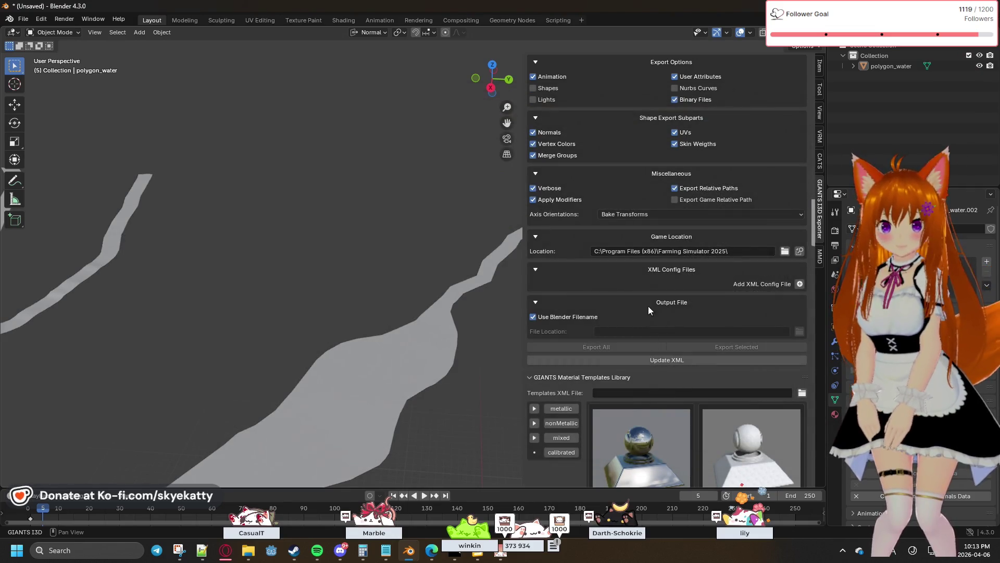
scroll(708, 317, "down", 2)
scroll(701, 317, "up", 2)
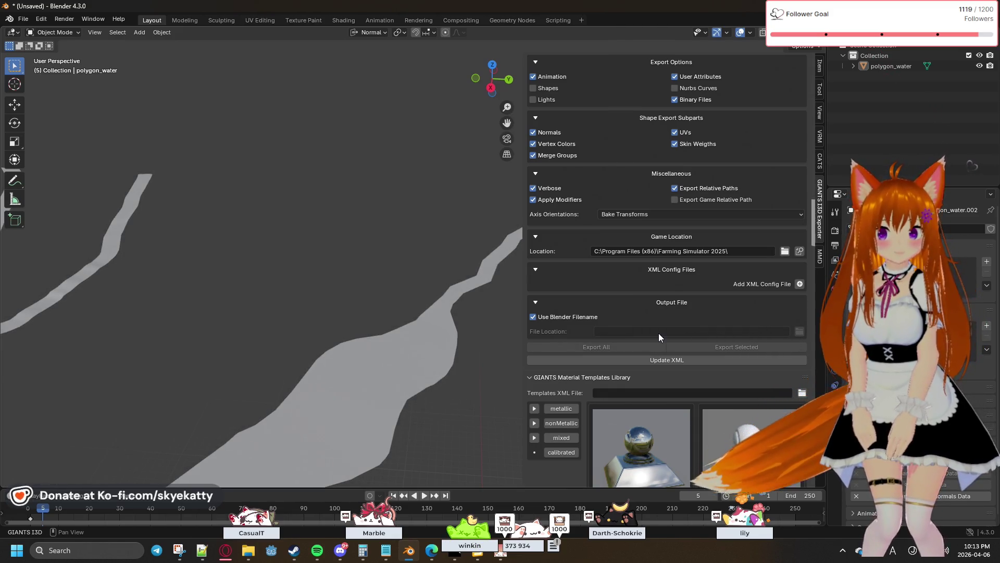
left_click(577, 317)
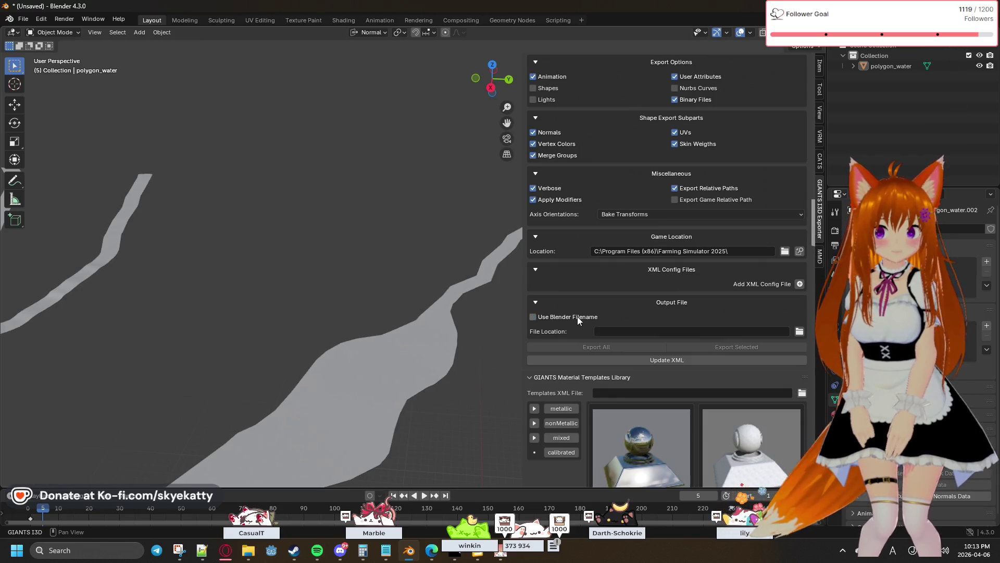
Point the export file location at the FS25_Horizons_Evolved mod's obj folder.
left_click(793, 333)
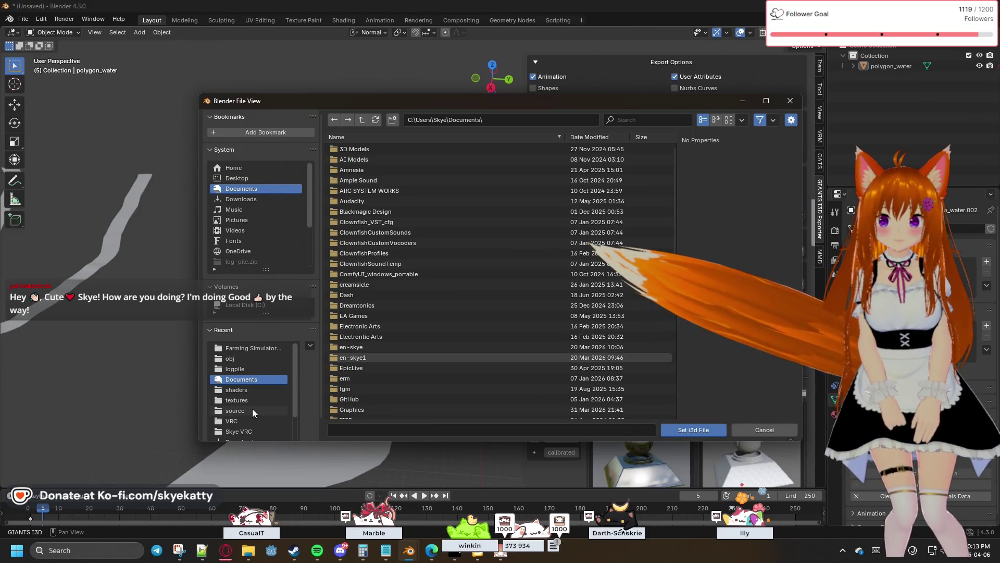
left_click(232, 358)
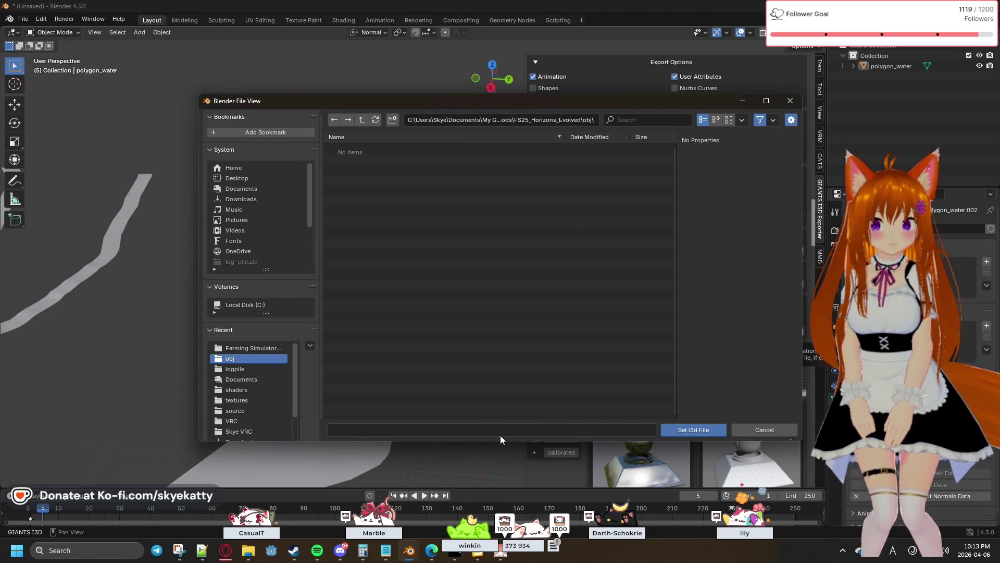
left_click(685, 431)
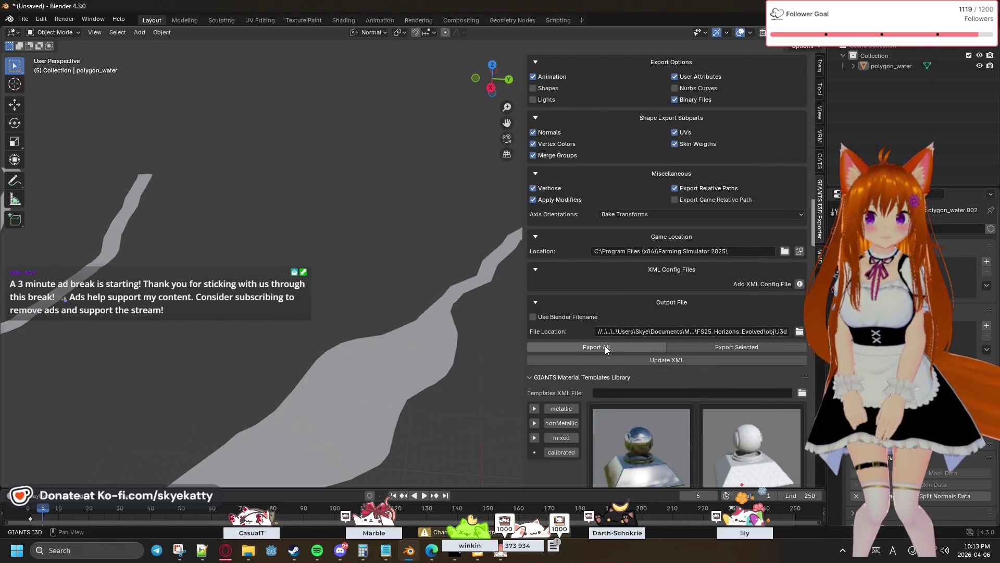
scroll(559, 232, "down", 5)
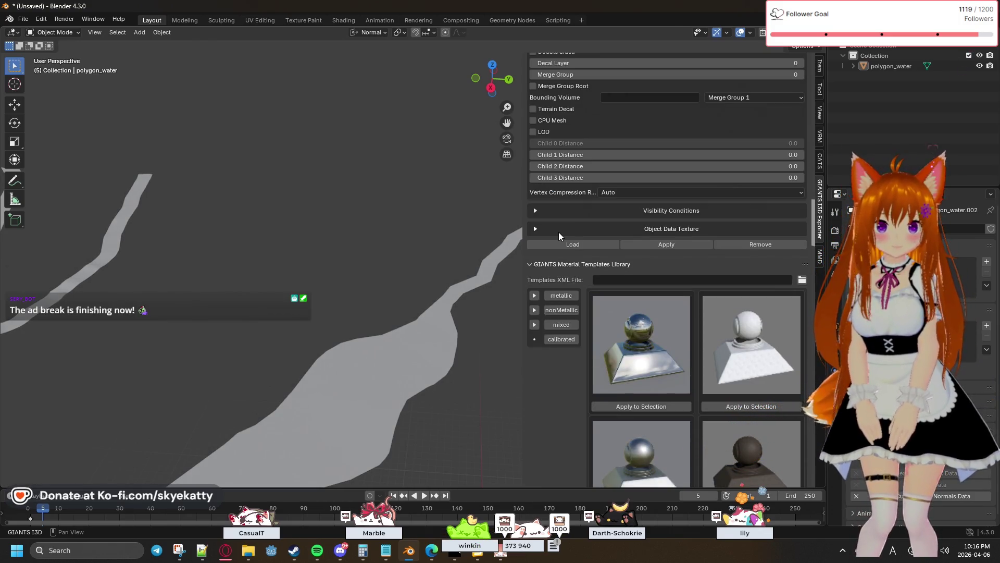
Scroll the exporter panel back to the top and show polygon_water's Material settings.
scroll(568, 236, "down", 3)
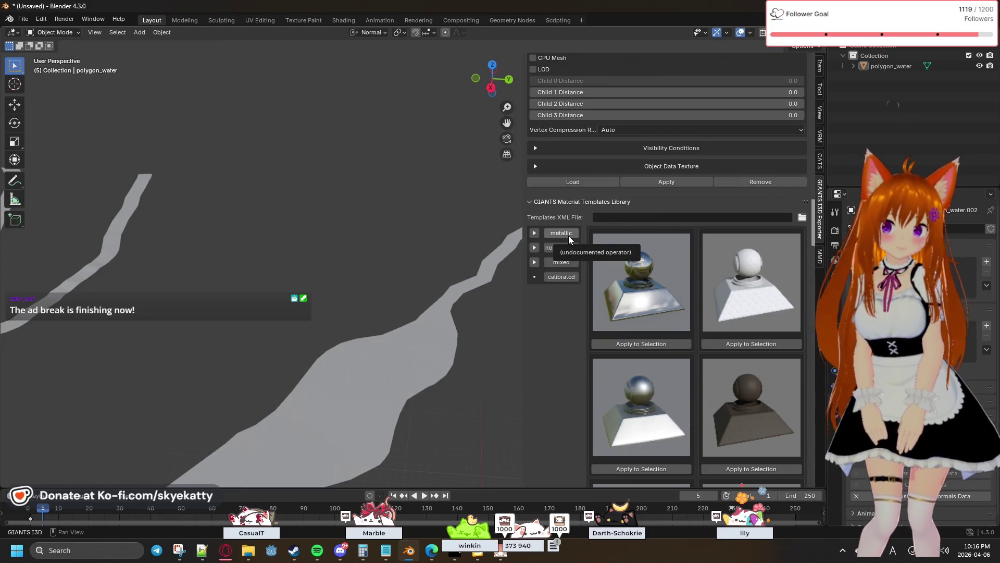
scroll(599, 234, "up", 10)
scroll(624, 225, "up", 10)
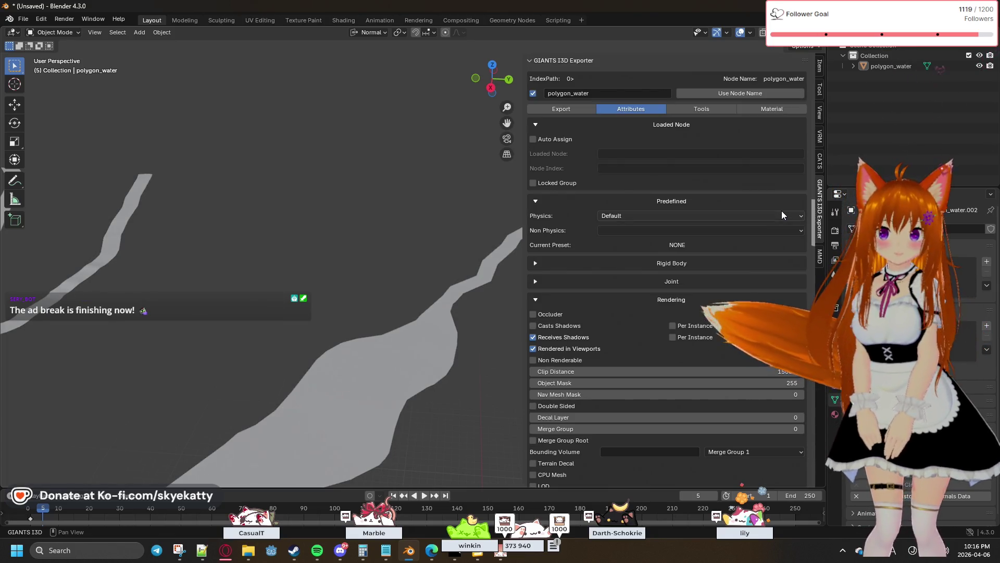
left_click(763, 109)
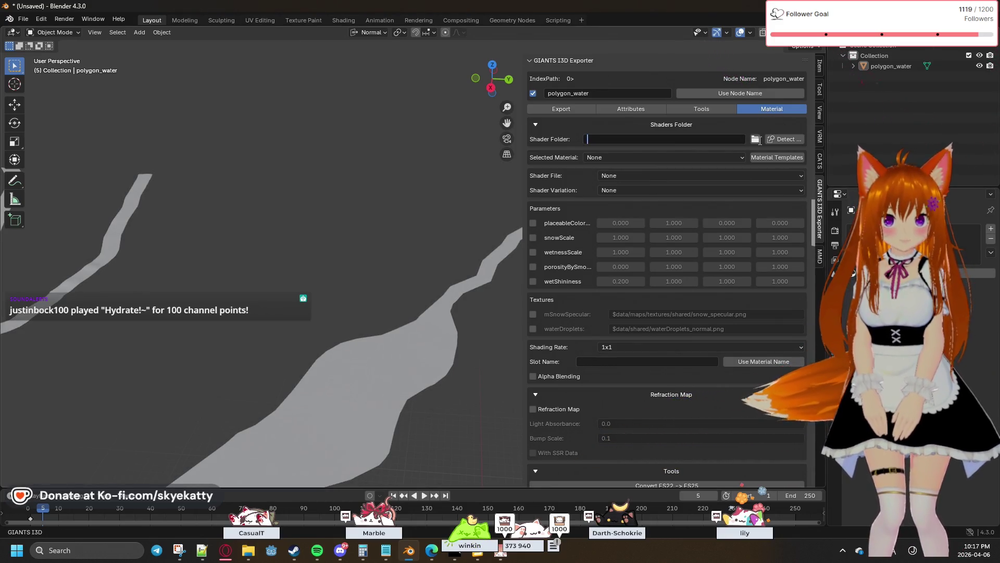
Set the exporter's shader folder to the game's data\shaders folder ($data\shaders).
left_click(755, 139)
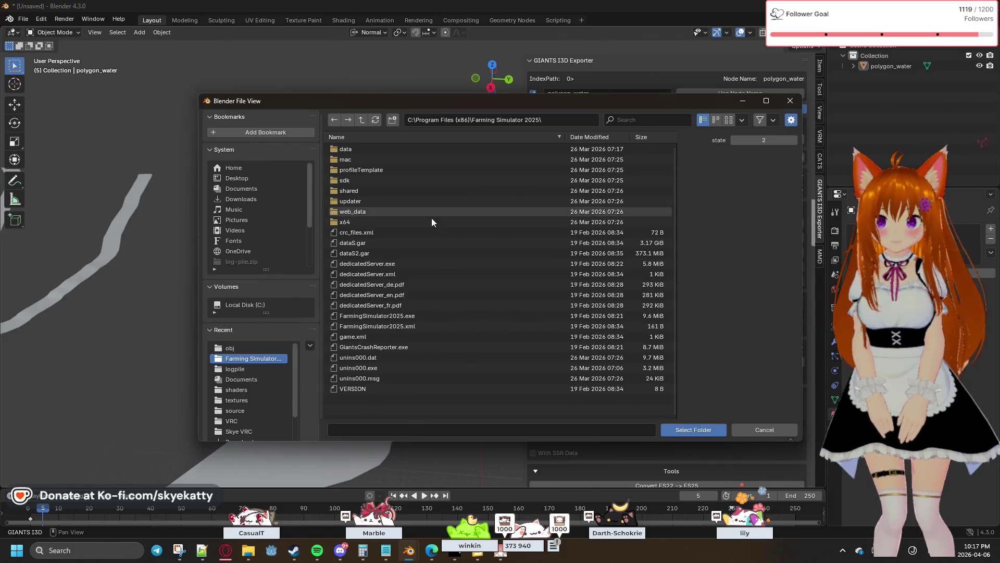
left_click(355, 151)
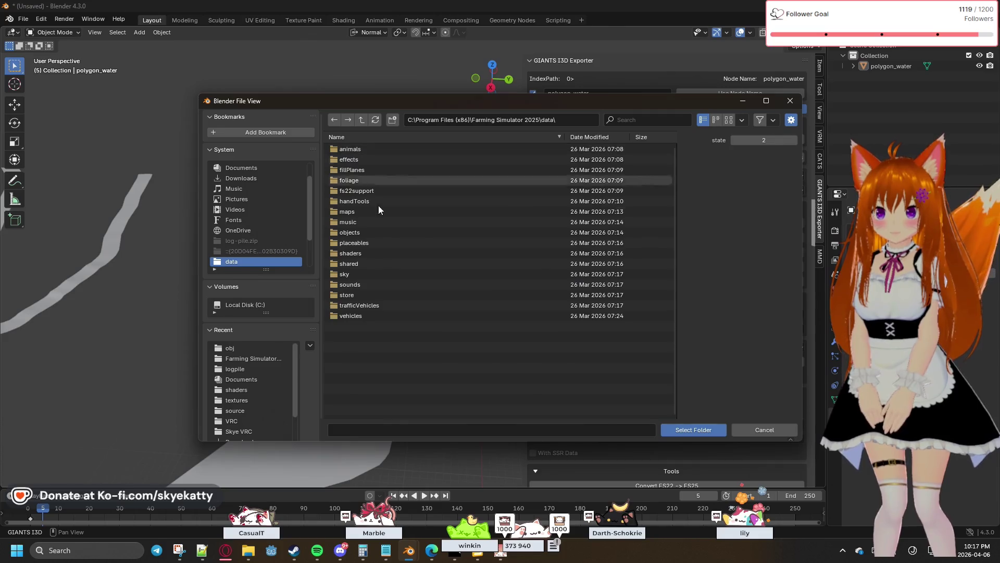
left_click(389, 253)
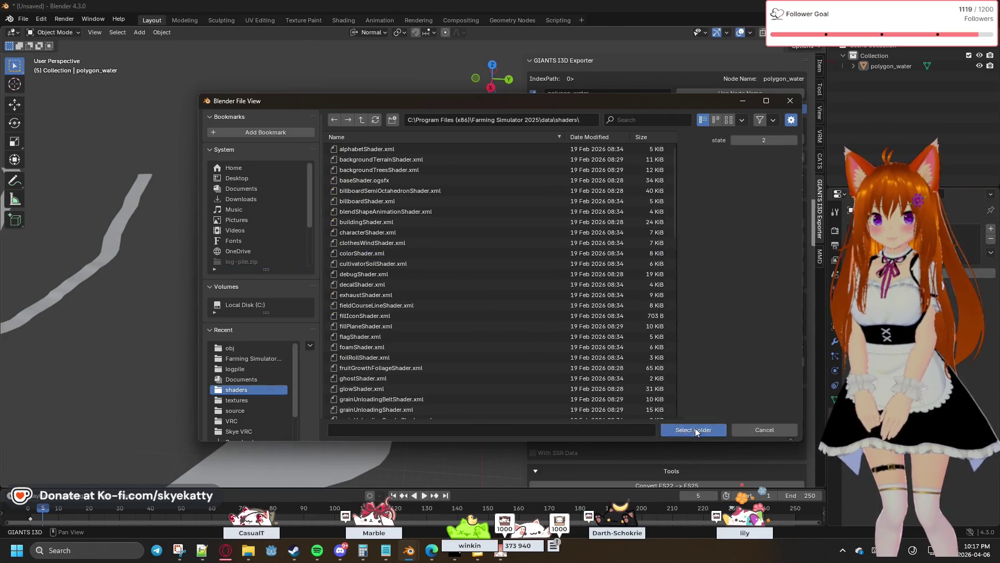
left_click(693, 429)
Review the Selected Material choices, leaving it at None, and check the shader file list.
left_click(640, 158)
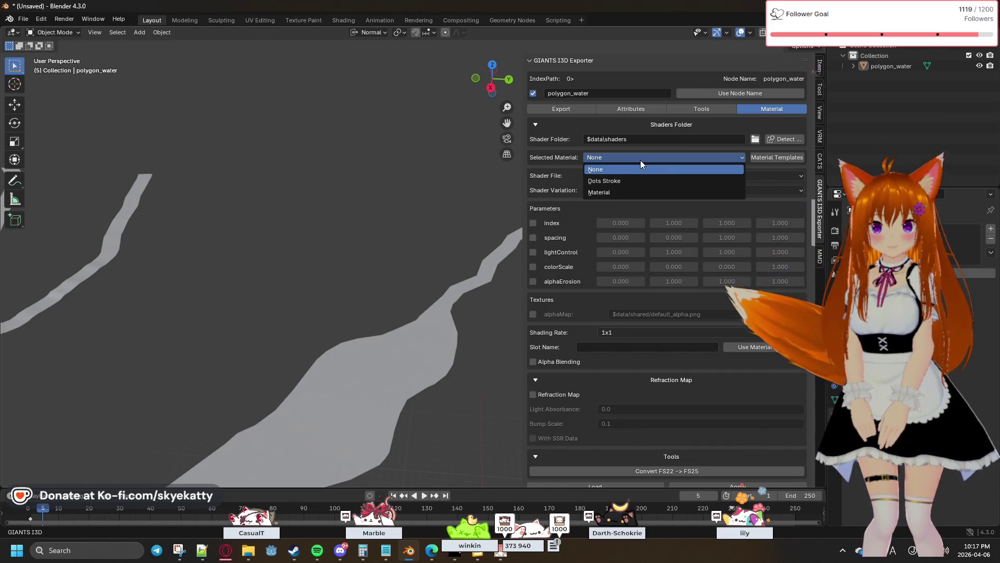
left_click(640, 160)
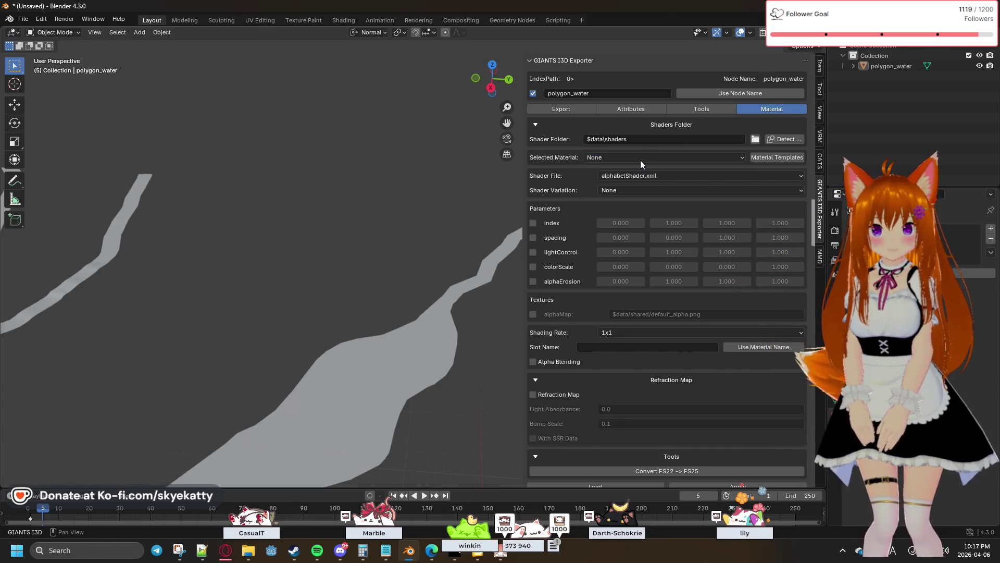
left_click(639, 160)
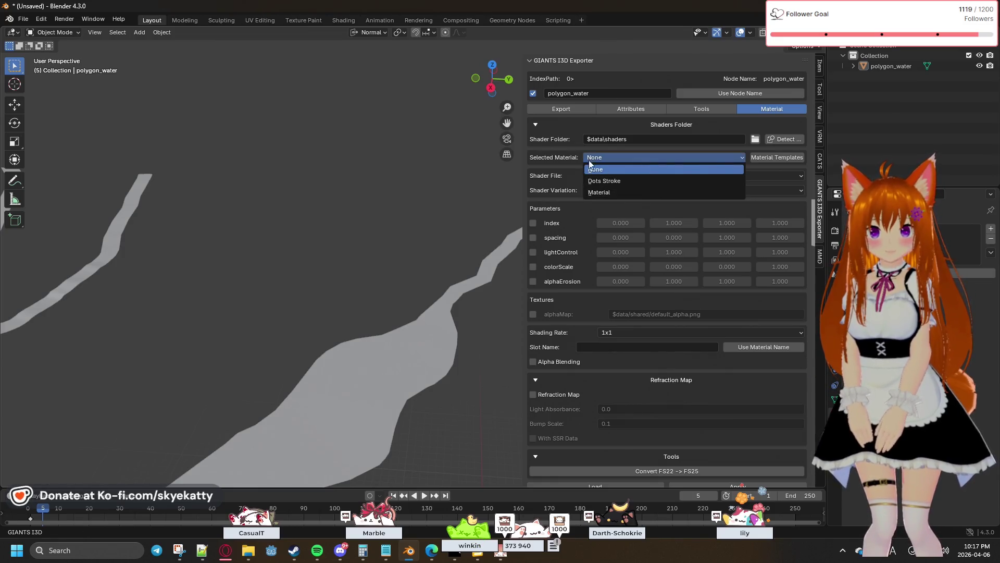
left_click(572, 155)
left_click(615, 166)
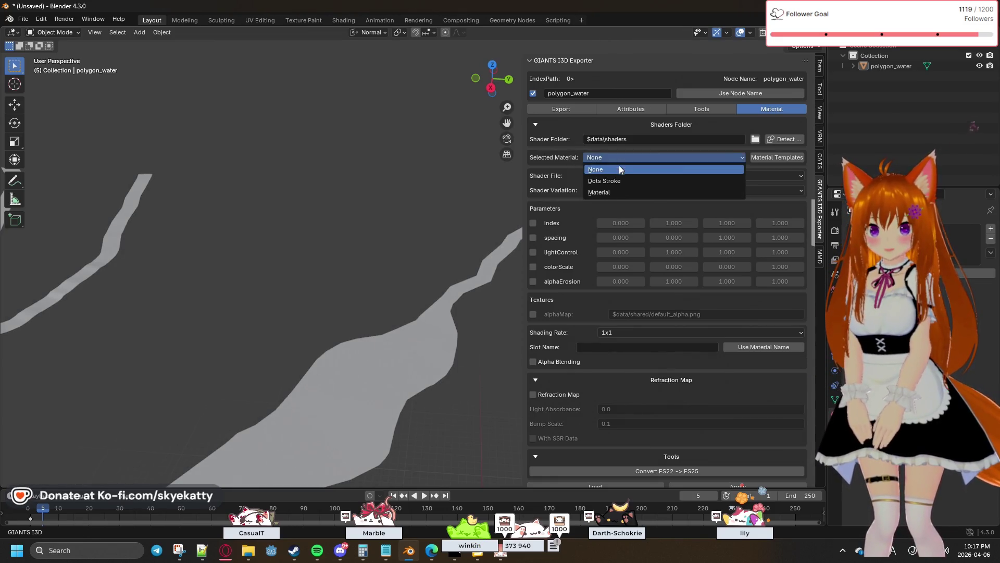
left_click(632, 163)
left_click(634, 157)
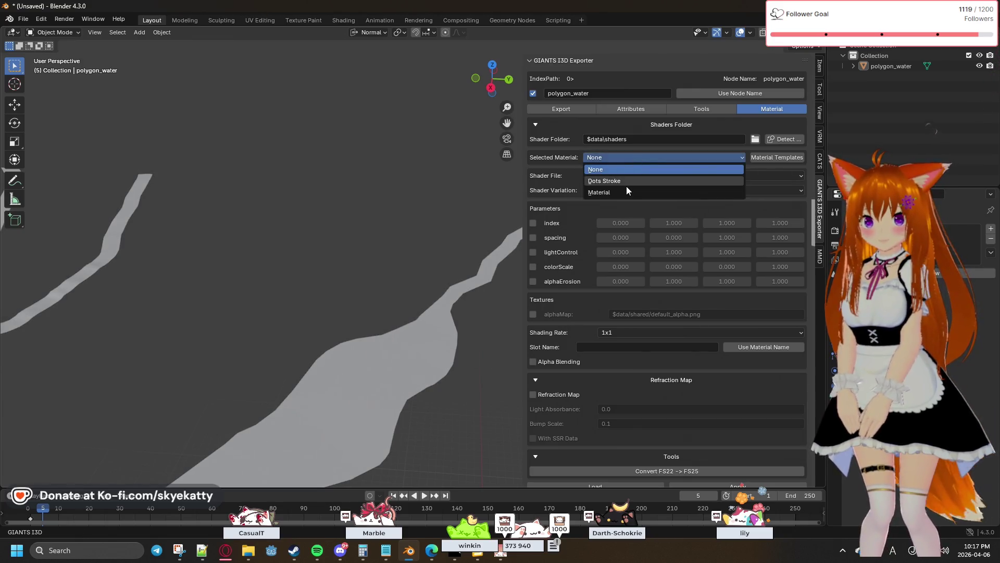
left_click(620, 190)
left_click(574, 156)
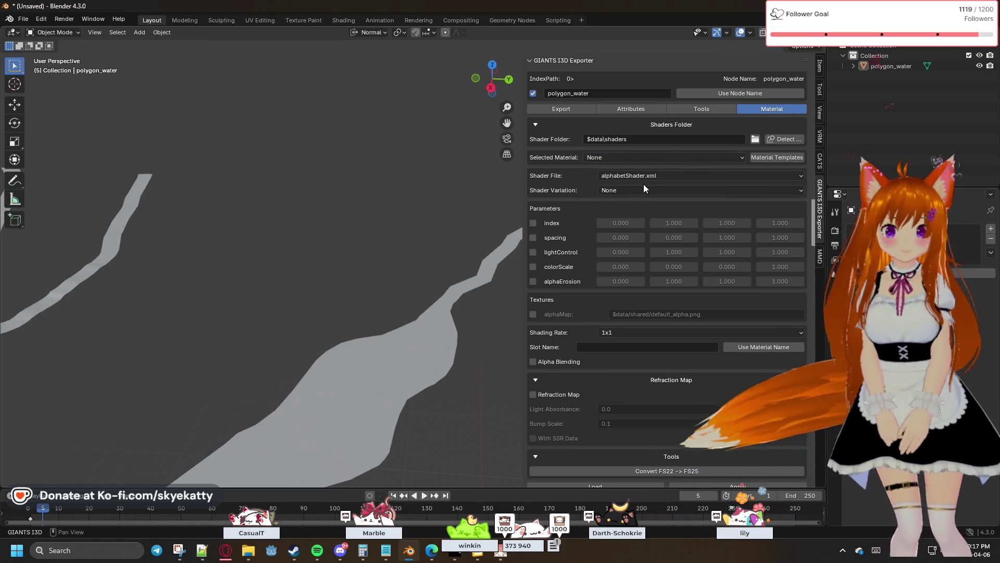
left_click(646, 176)
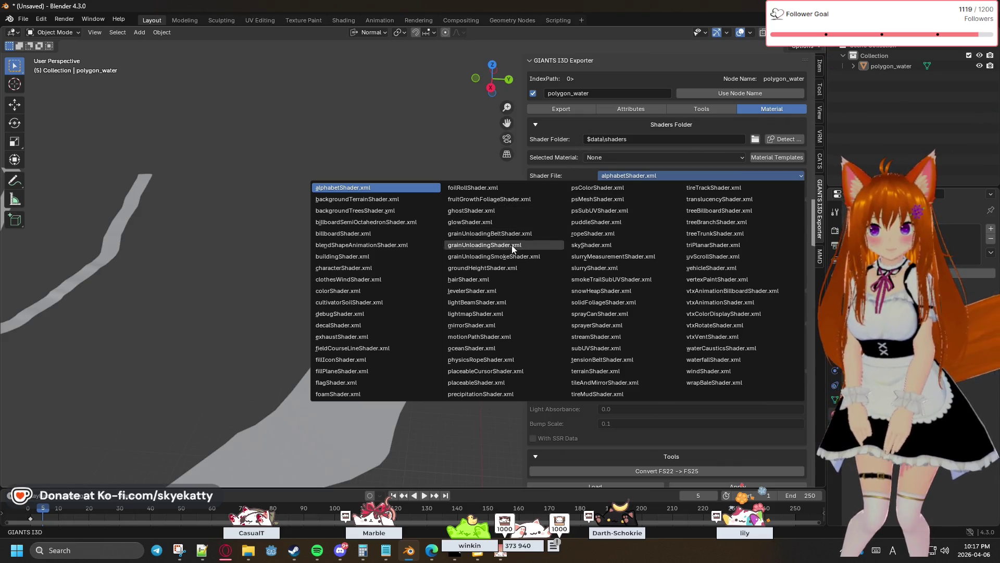
Assign oceanShader.xml with the flowMap variation and review its water parameters and textures.
left_click(500, 346)
left_click(661, 189)
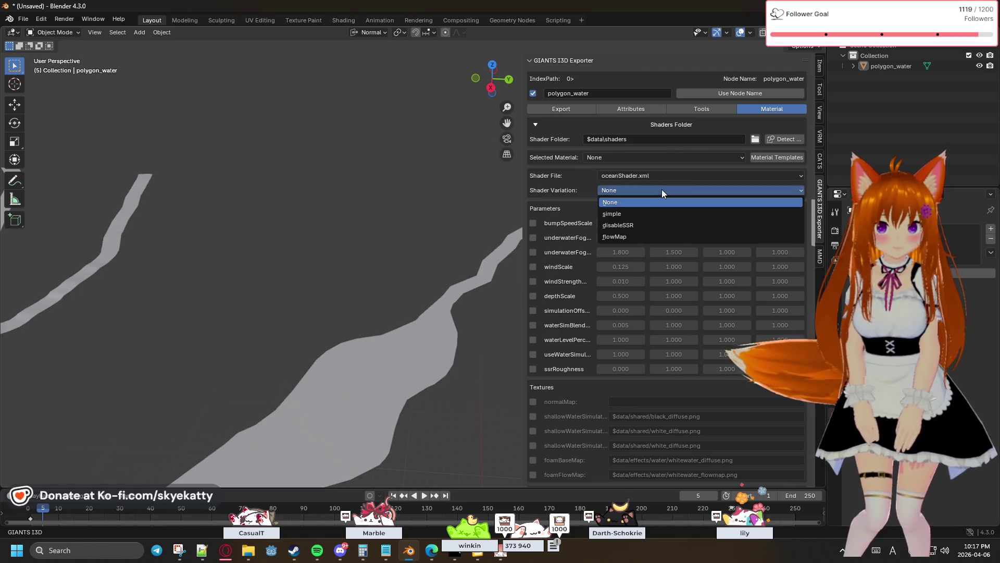
left_click(649, 237)
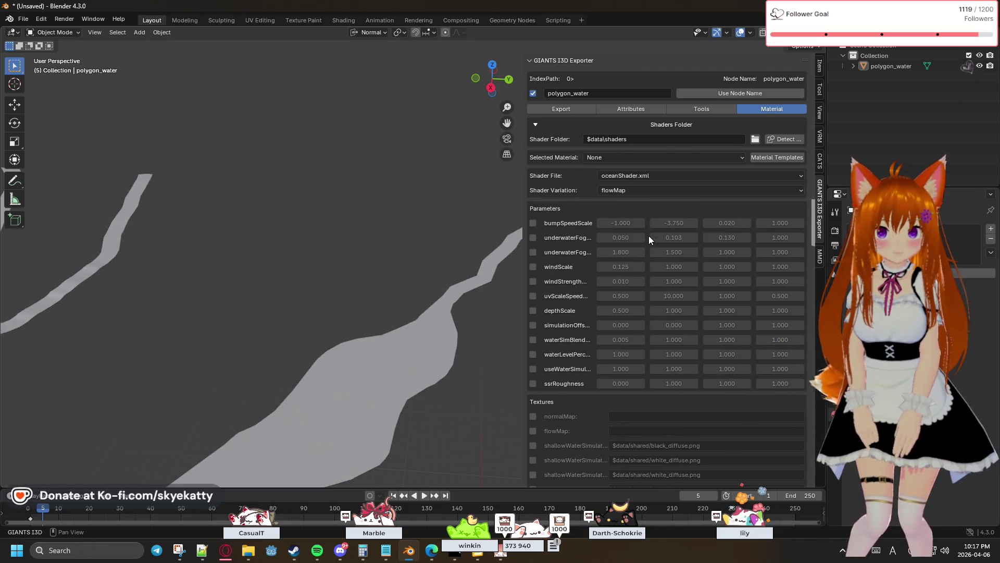
scroll(647, 215, "down", 5)
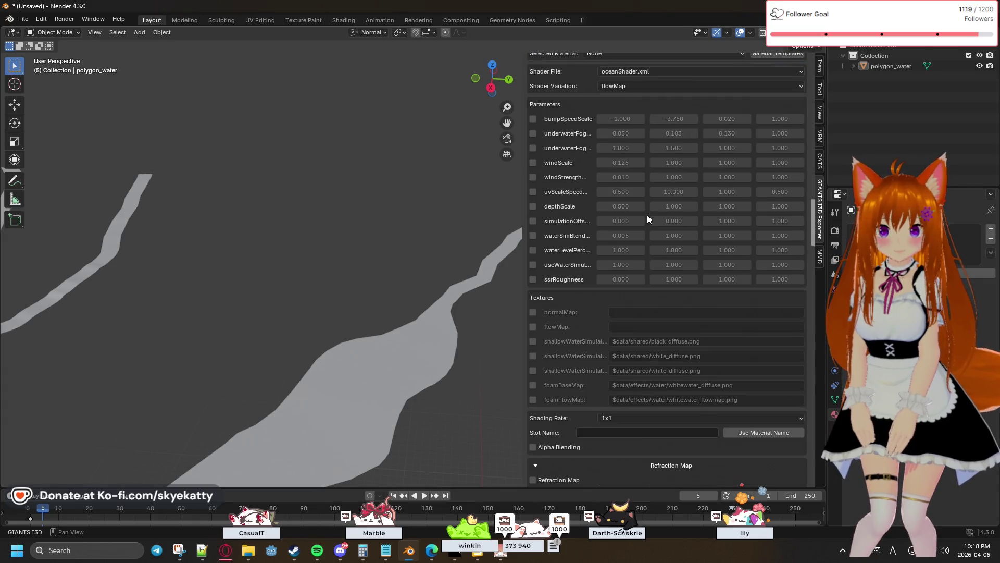
scroll(648, 215, "down", 4)
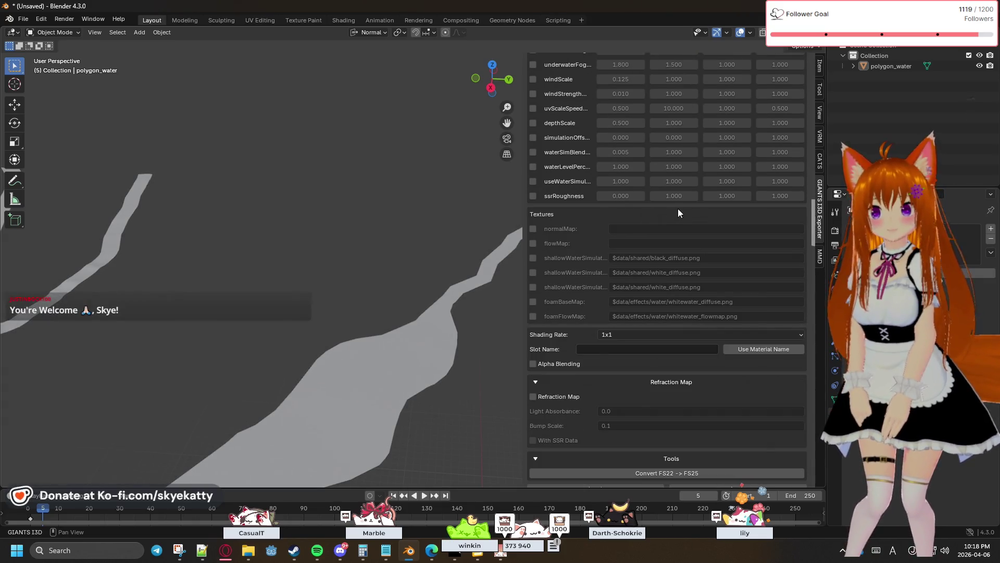
scroll(677, 208, "up", 3)
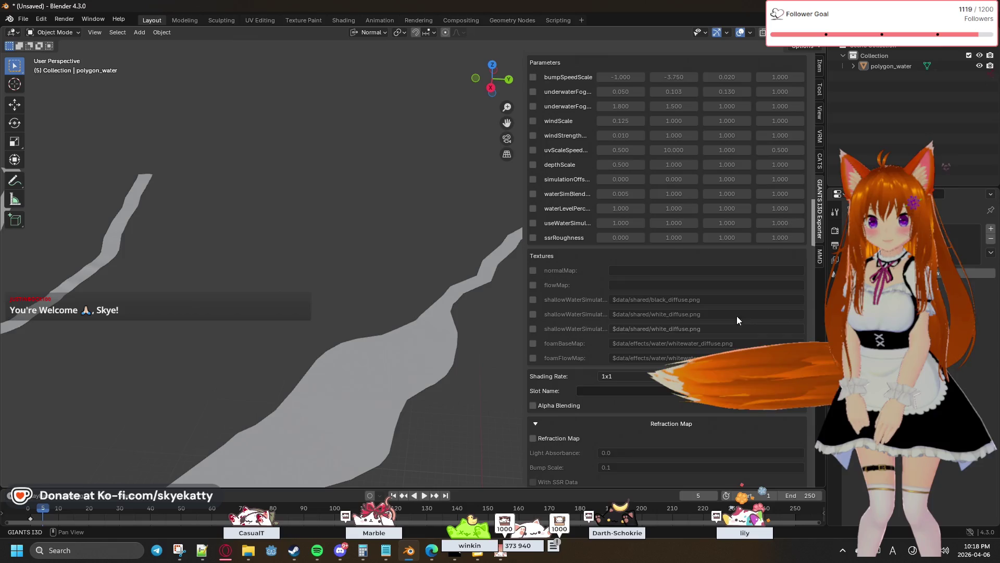
scroll(698, 292, "up", 3)
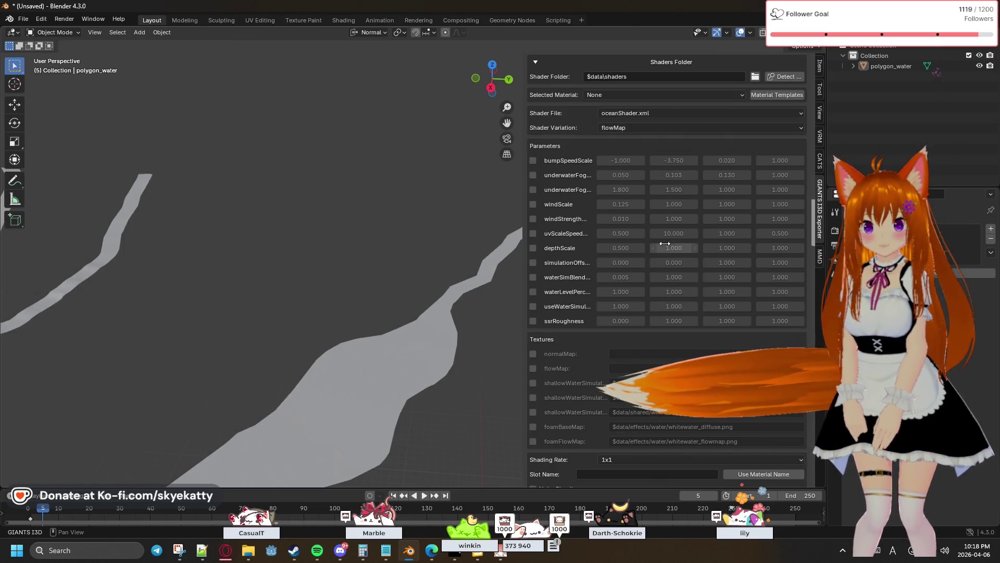
left_click(674, 128)
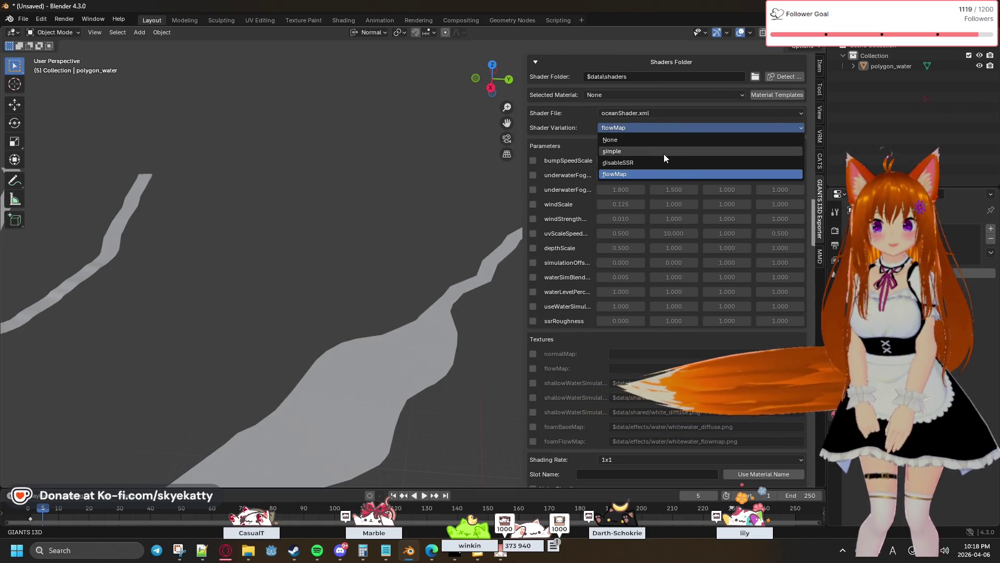
Change the ocean shader variation from flowMap to simple and review the parameters.
left_click(664, 152)
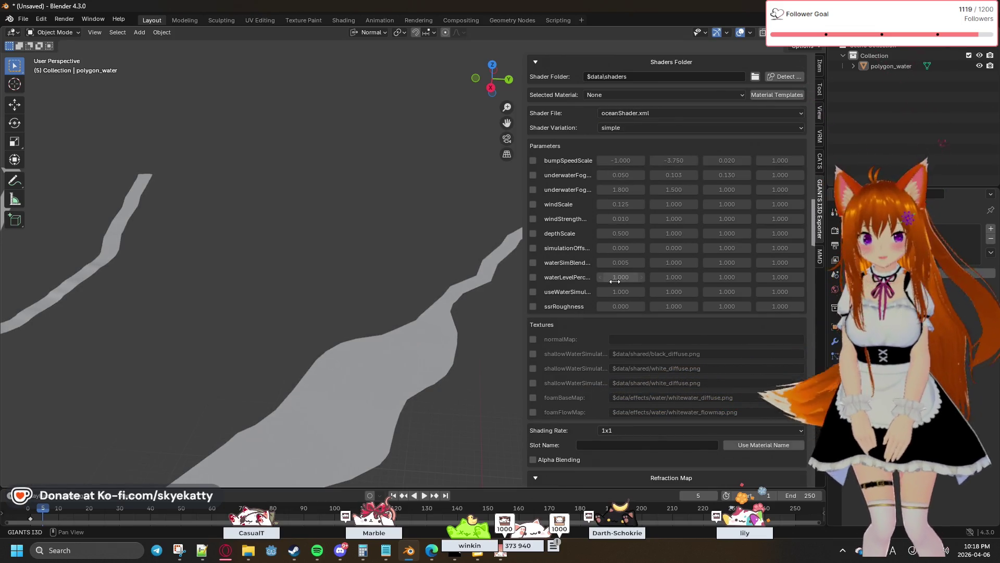
scroll(613, 276, "down", 1)
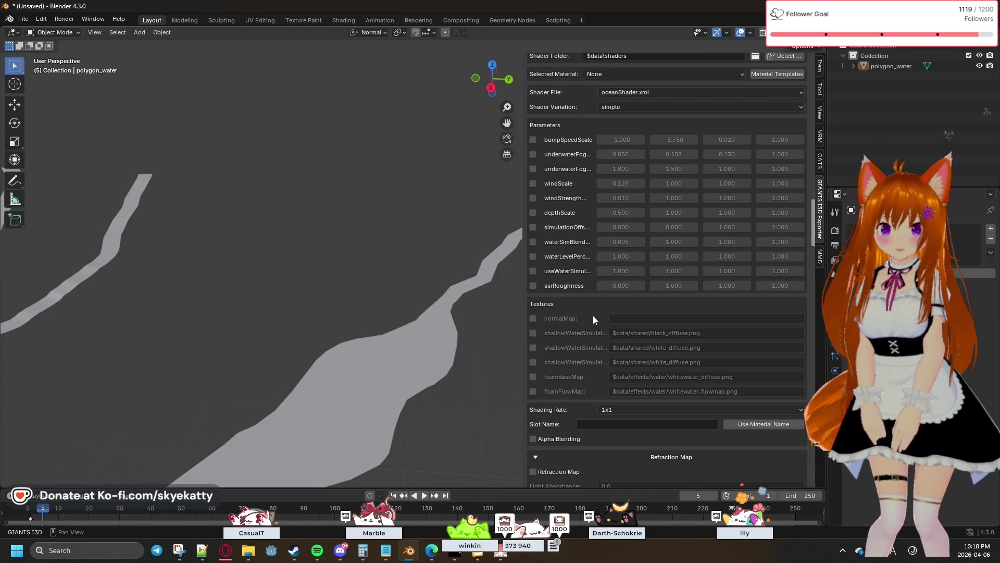
scroll(592, 315, "down", 3)
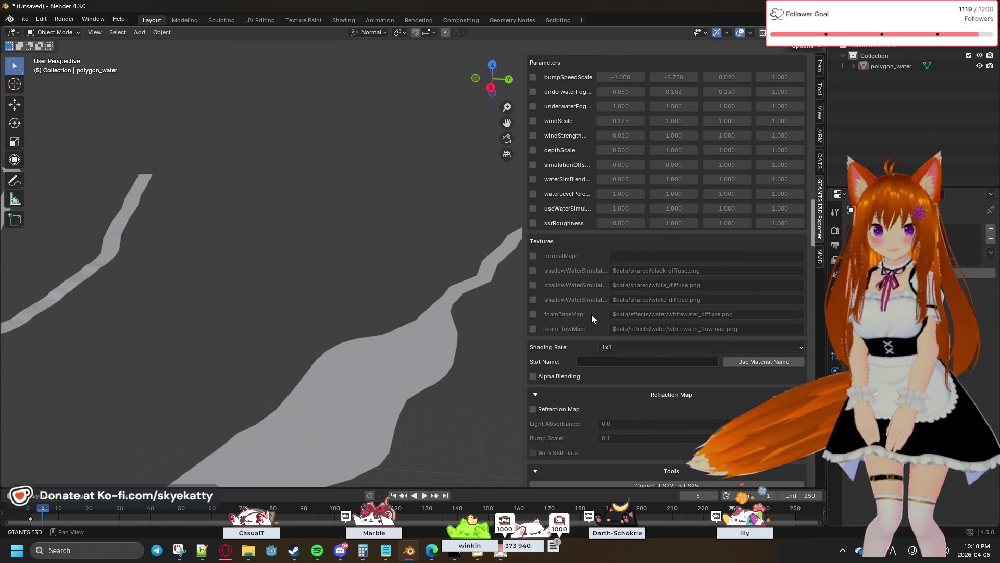
scroll(592, 314, "up", 2)
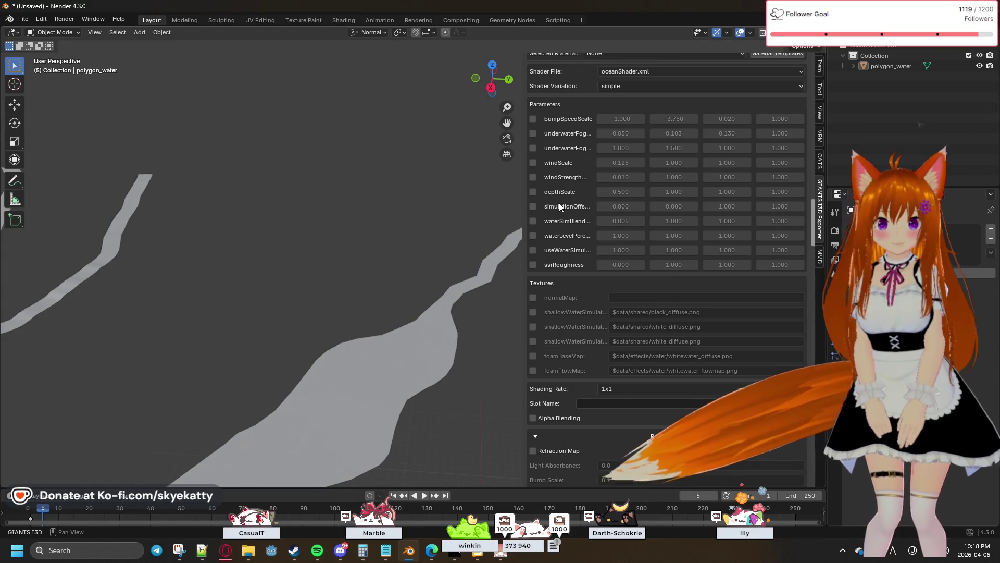
Enable underwaterFogColor, underwaterFogDepth and bumpSpeedScale, then widen the panel to read full names.
left_click(533, 134)
left_click(532, 148)
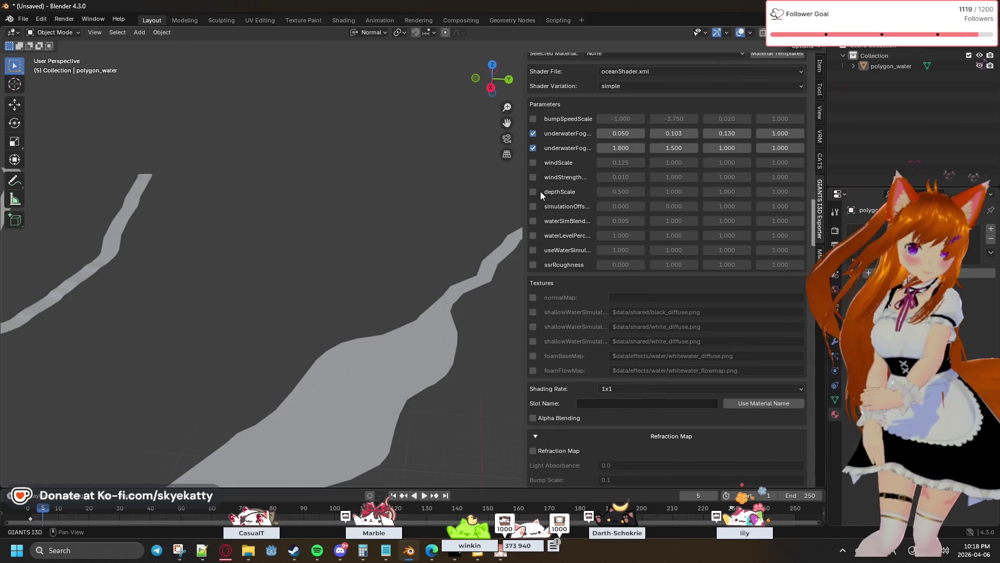
scroll(540, 191, "down", 2)
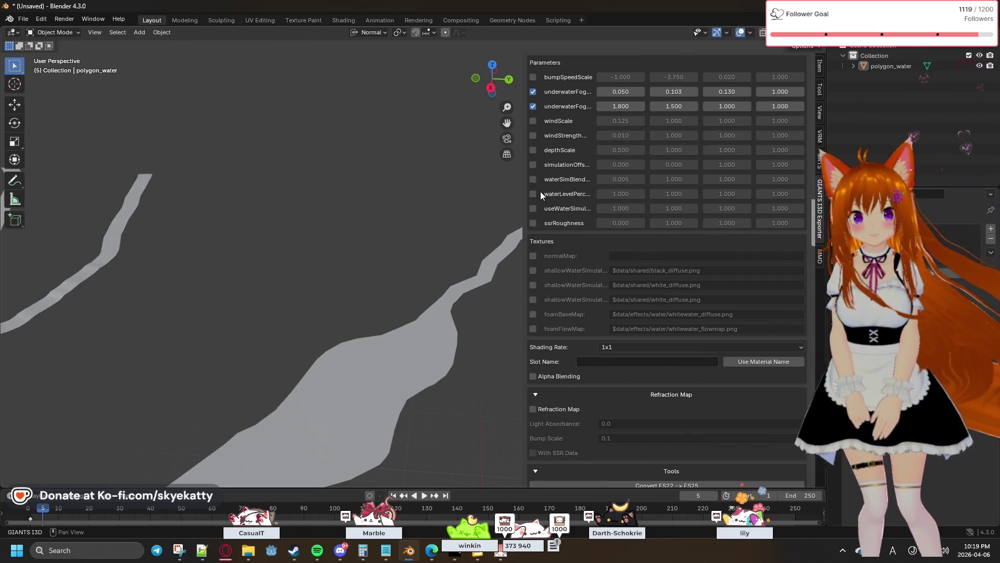
scroll(544, 195, "down", 1)
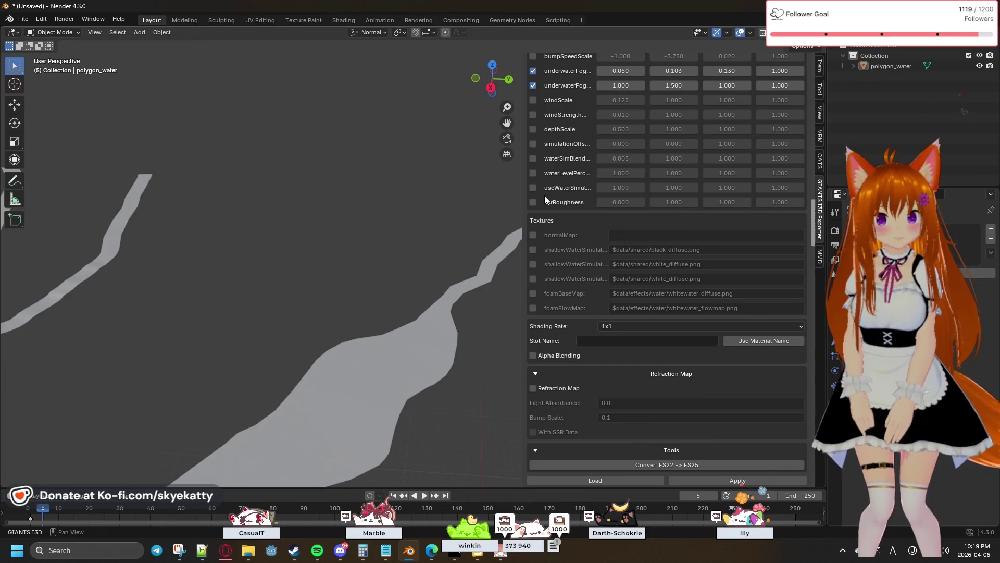
scroll(545, 200, "down", 1)
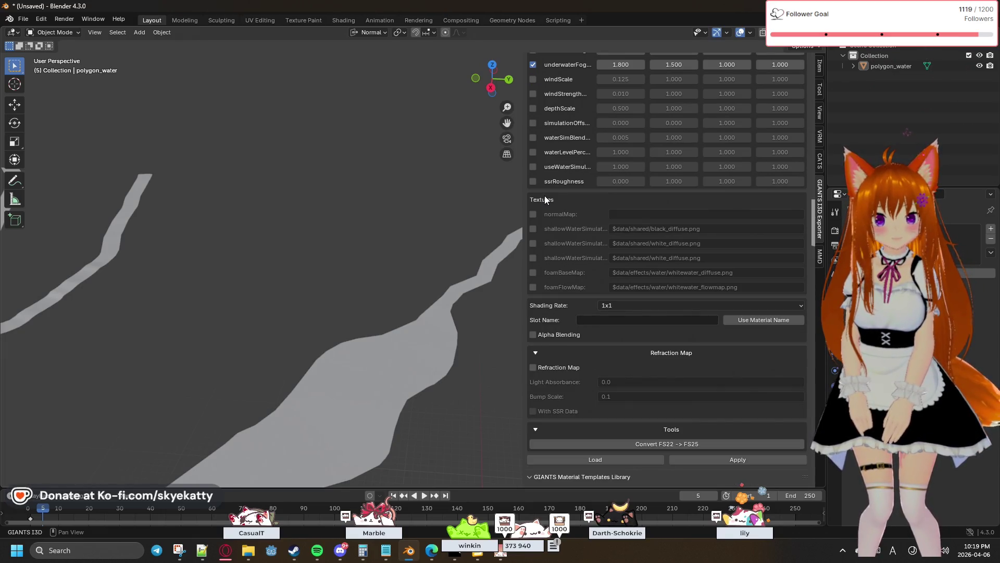
scroll(545, 200, "up", 7)
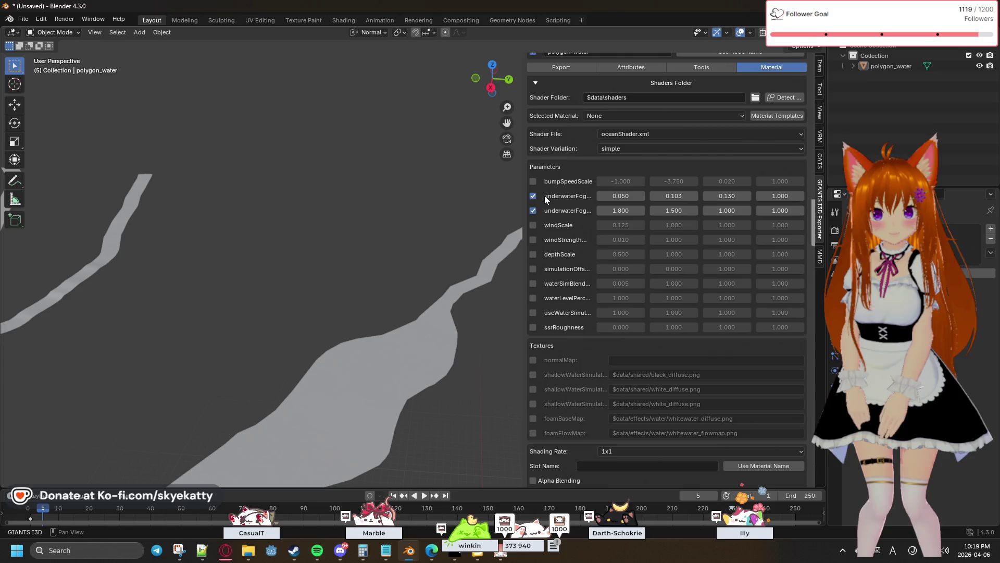
left_click(533, 181)
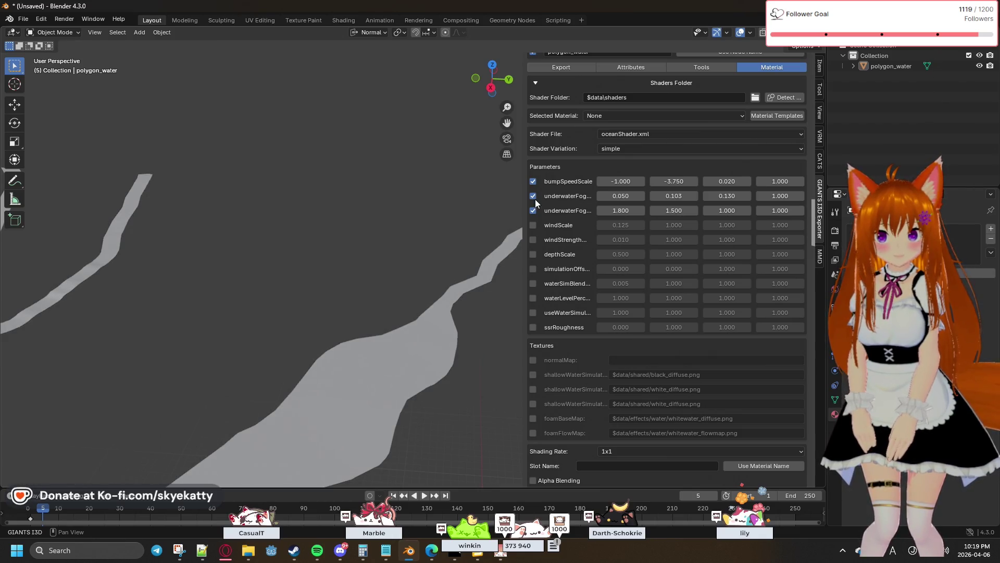
mouse_move(525, 198)
left_mouse_down()
mouse_move(400, 219)
mouse_move(429, 225)
left_mouse_up()
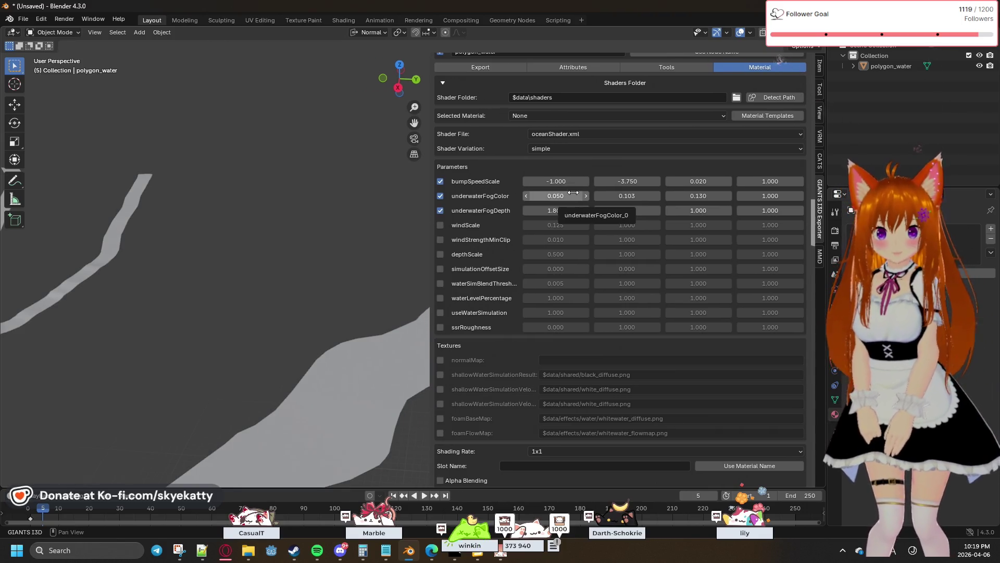
In GIANTS Editor, select the river's polyline_water and view its flowMap shader and underwater fog values.
mouse_move(426, 558)
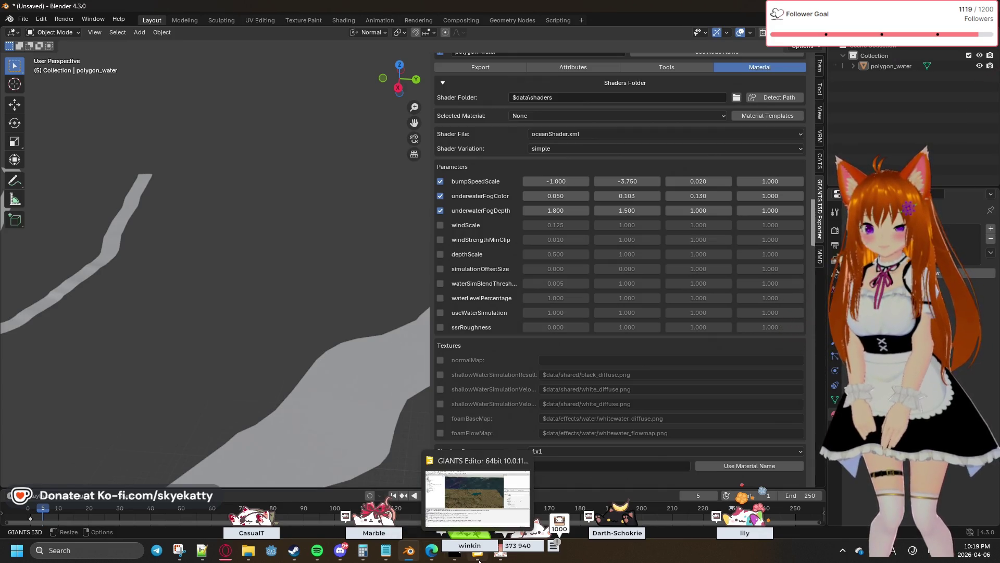
left_click(480, 560)
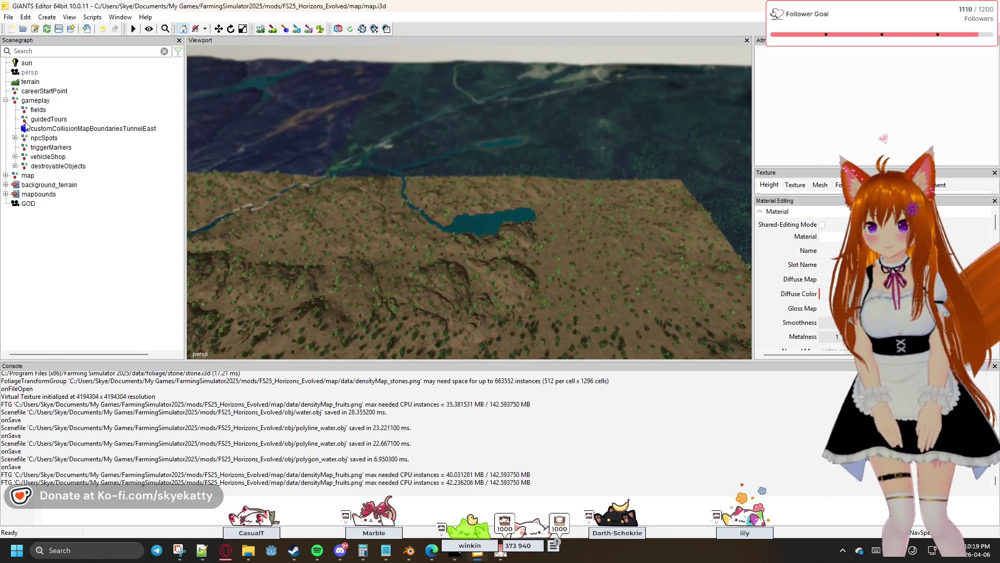
left_click(6, 176)
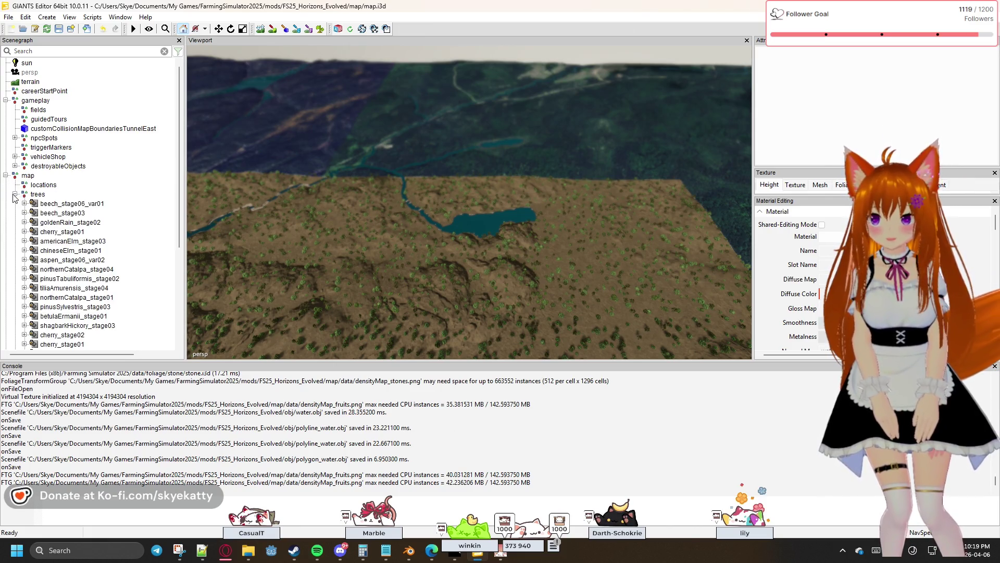
left_click(15, 195)
left_click(78, 231)
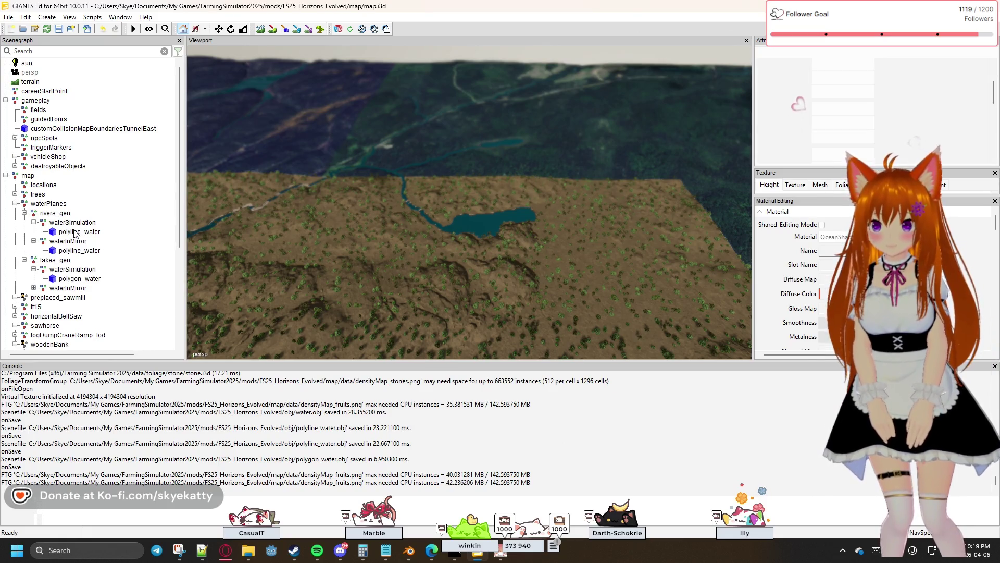
scroll(886, 104, "up", 2)
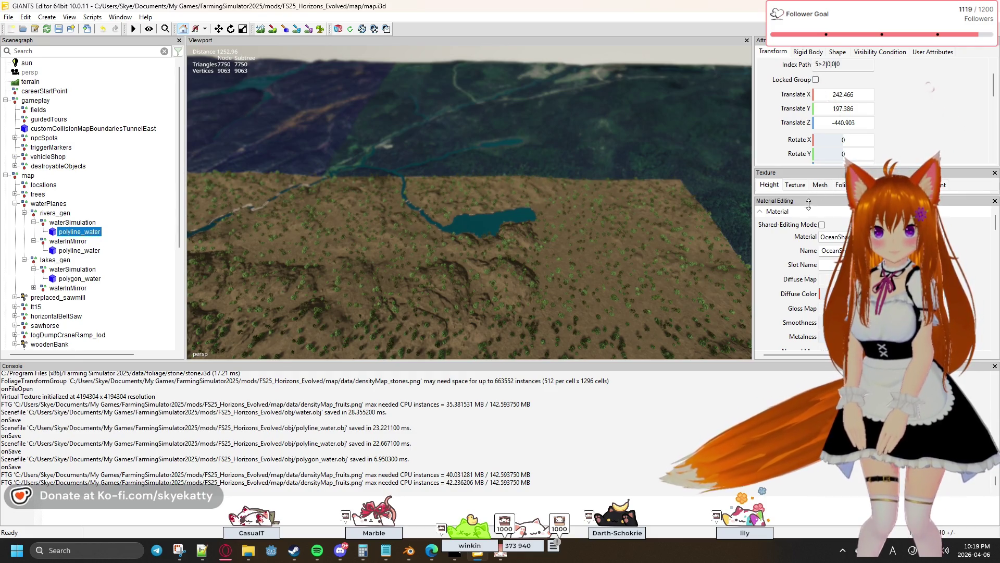
scroll(835, 284, "down", 10)
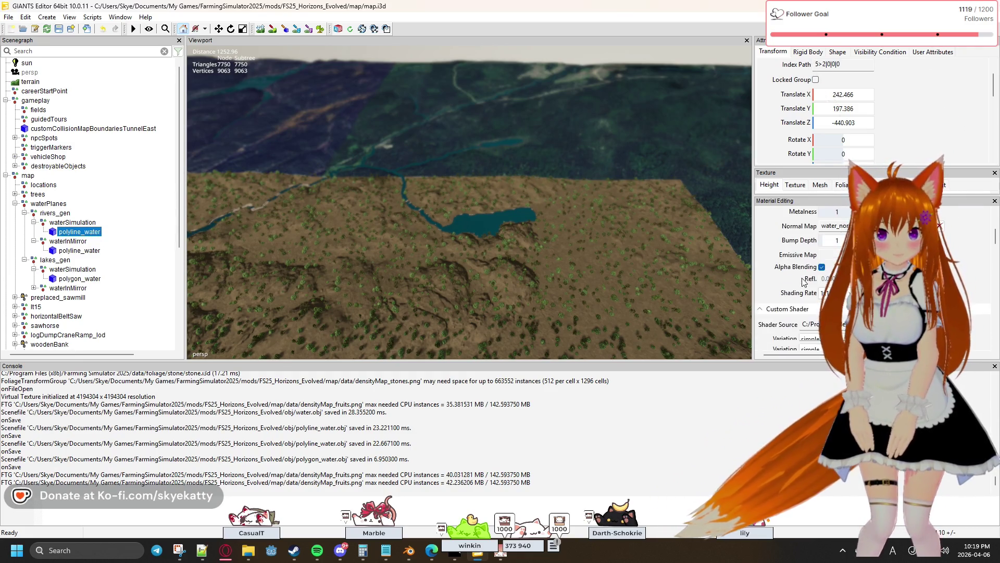
scroll(798, 267, "down", 3)
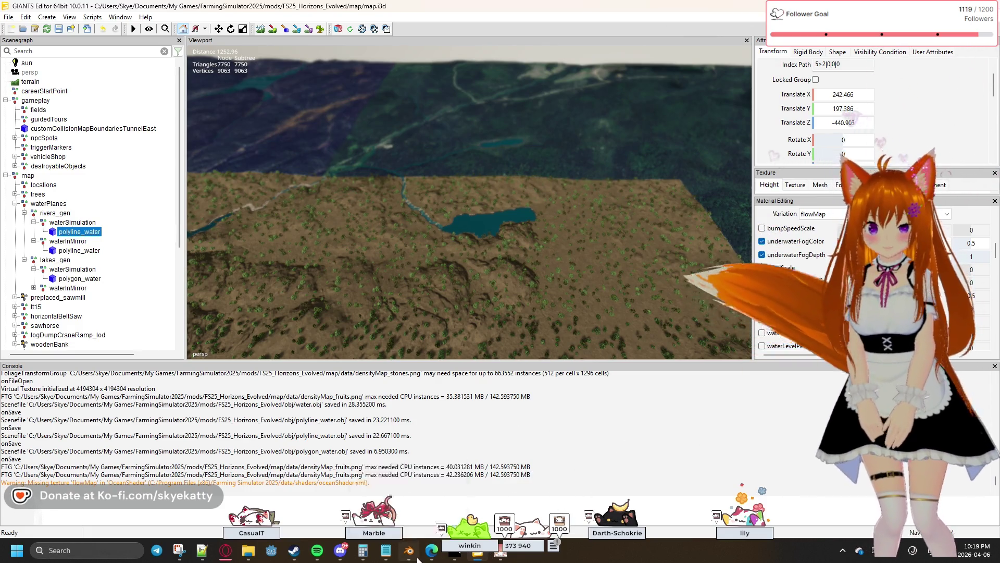
Set Blender's underwaterFogColor to 0.01, 0.16, 0.25, 0.5, then return to GIANTS Editor.
key("alt+Tab")
left_click(571, 196)
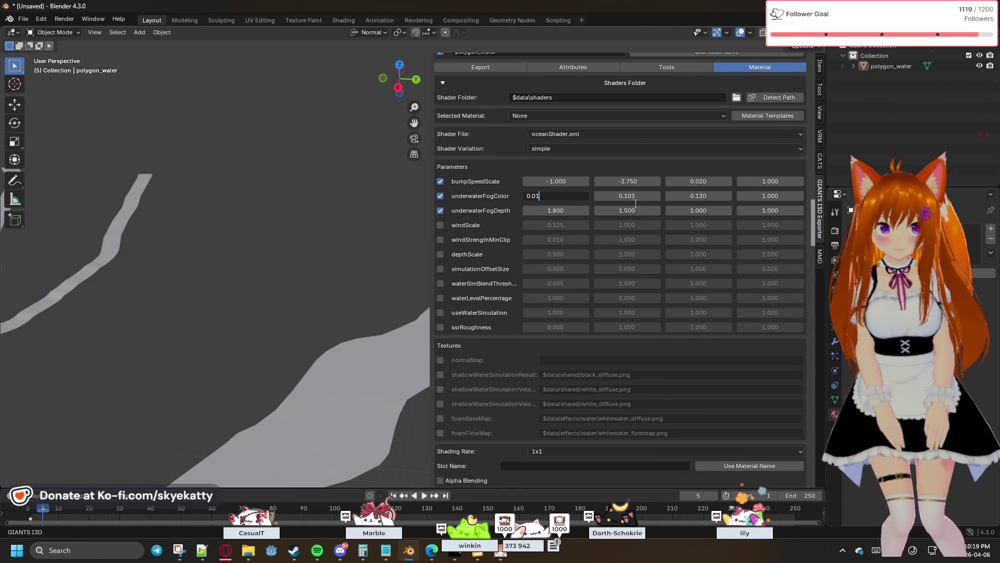
key("Tab")
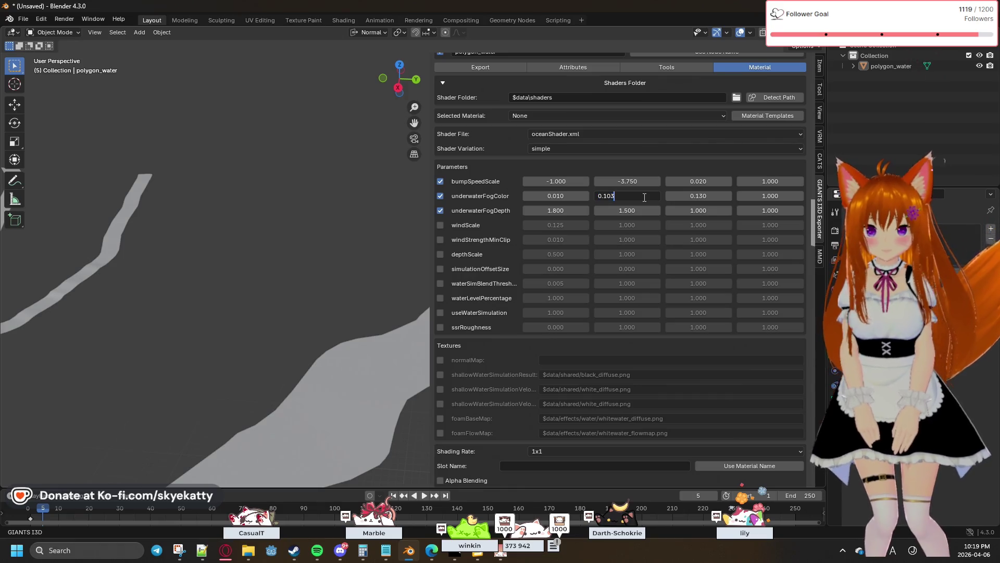
type("0.14")
key("Return")
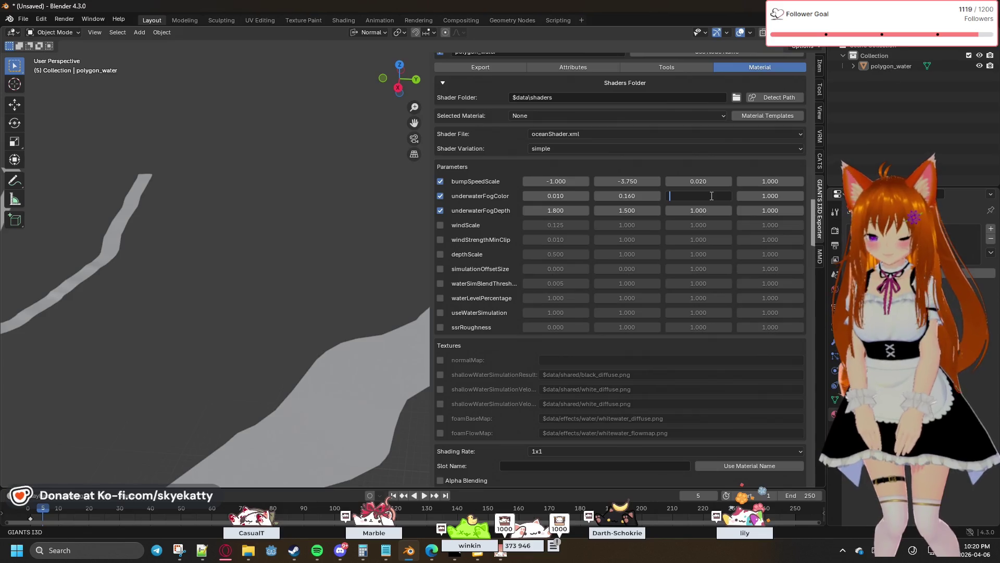
type("0.25")
key("Tab")
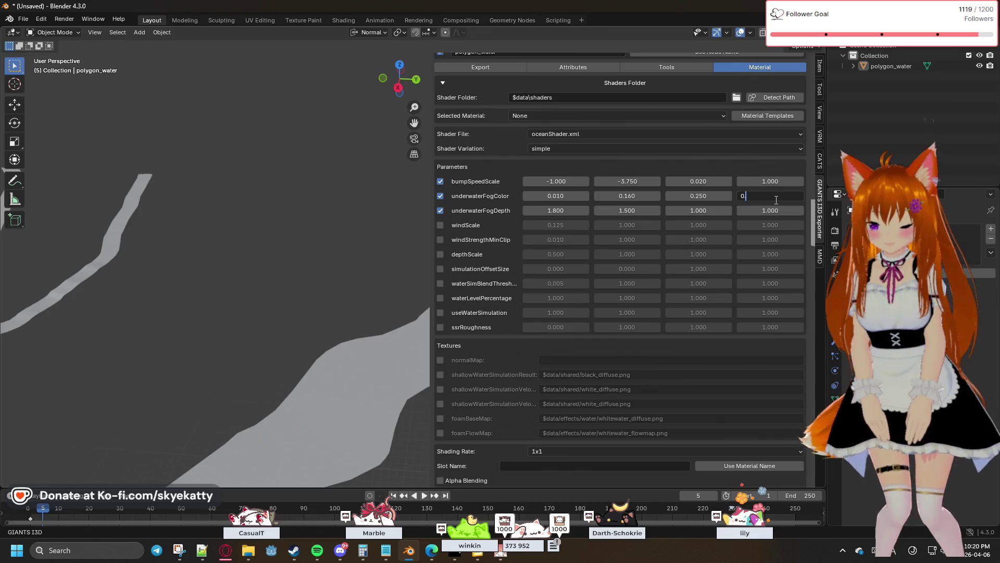
type(".5")
key("Return")
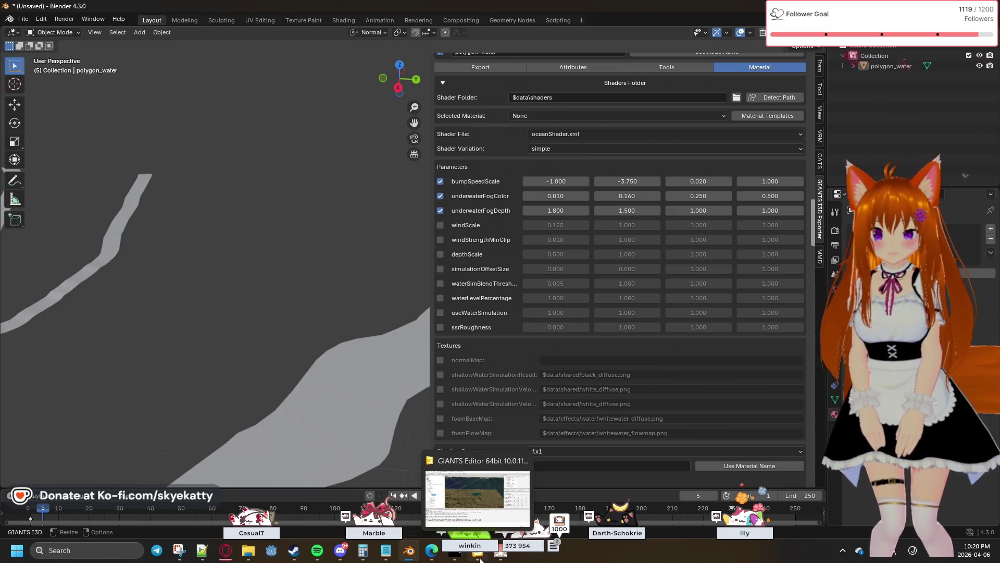
left_click(480, 560)
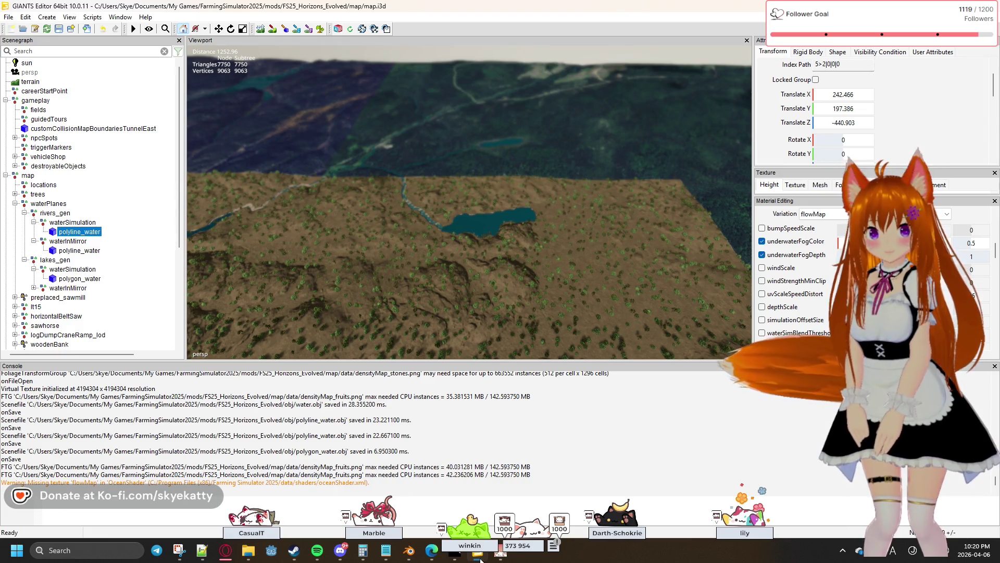
left_click(481, 559)
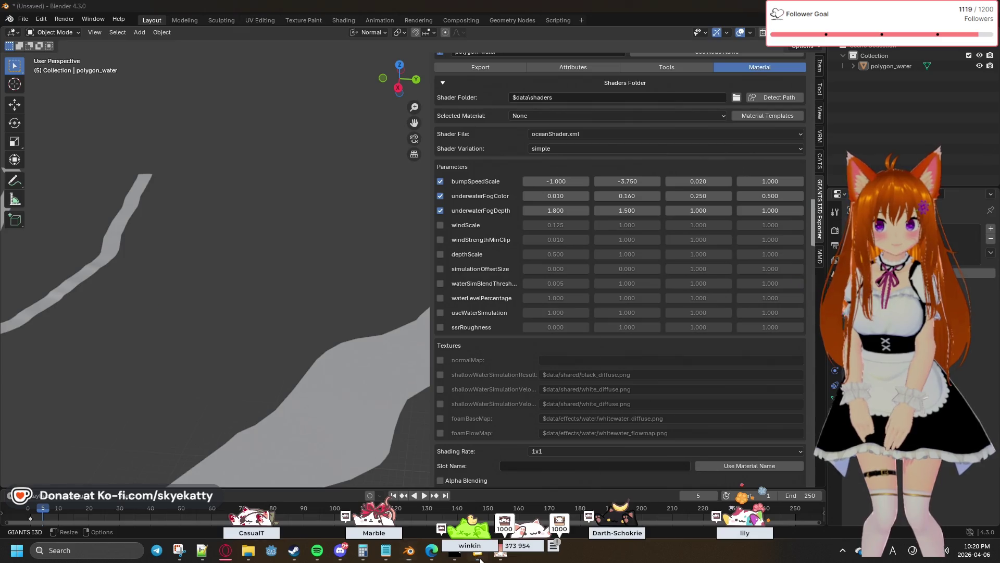
left_click(480, 560)
left_click(480, 559)
left_click(480, 560)
left_click(480, 560)
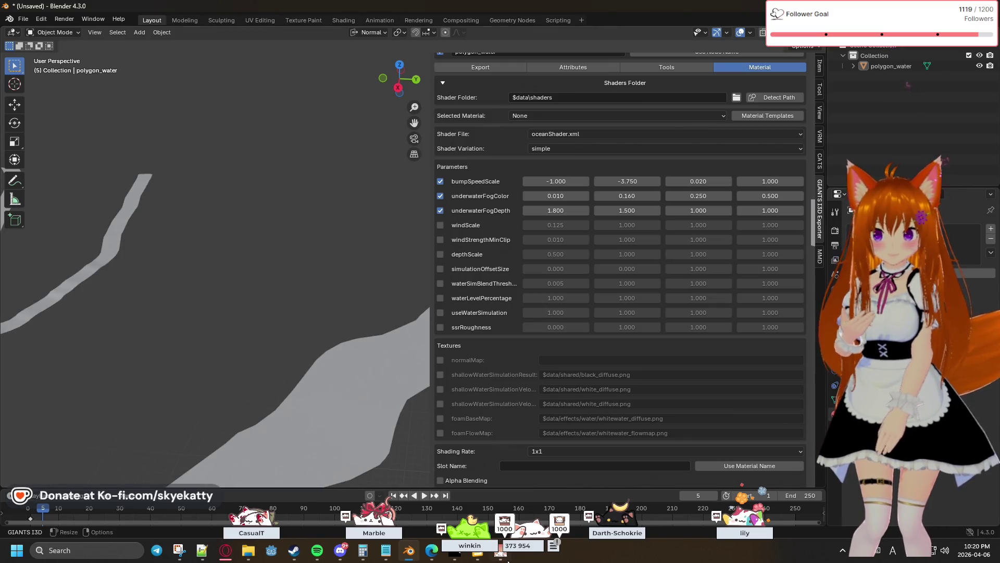
key("alt+Tab")
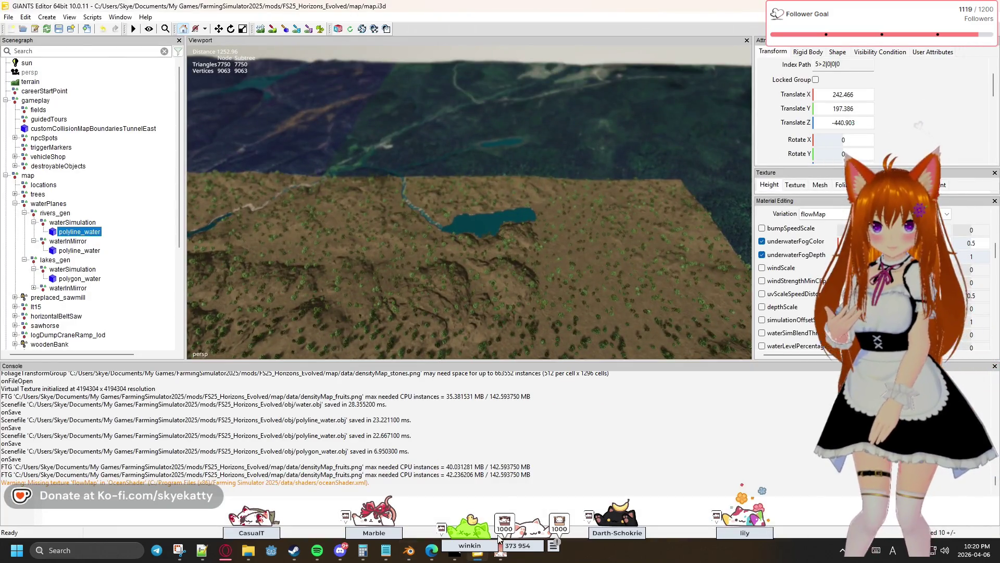
Scroll polyline_water's Material Editing parameters back up to Custom Shader and the flowMap variation.
scroll(806, 308, "down", 5)
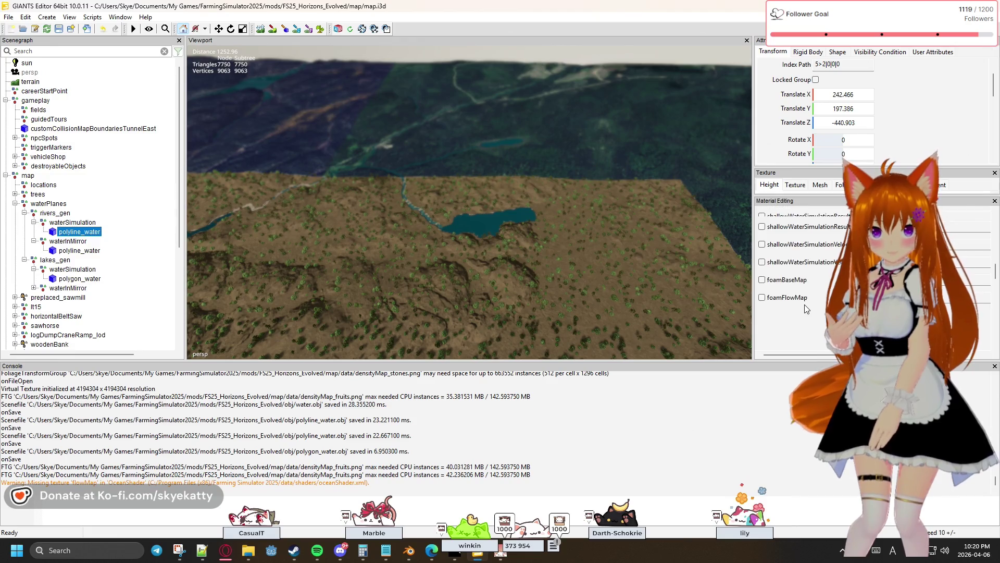
scroll(806, 308, "up", 1)
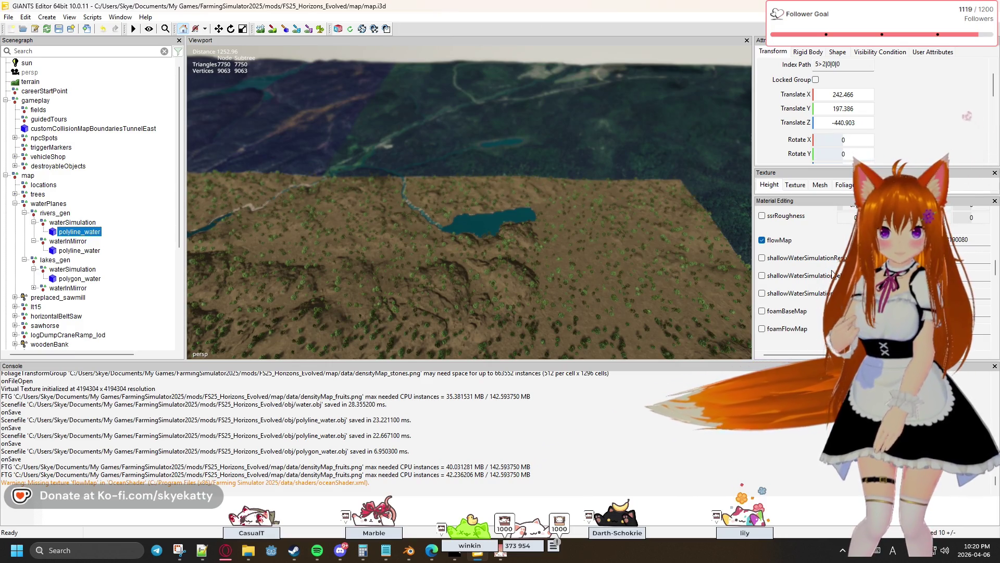
scroll(832, 274, "down", 1)
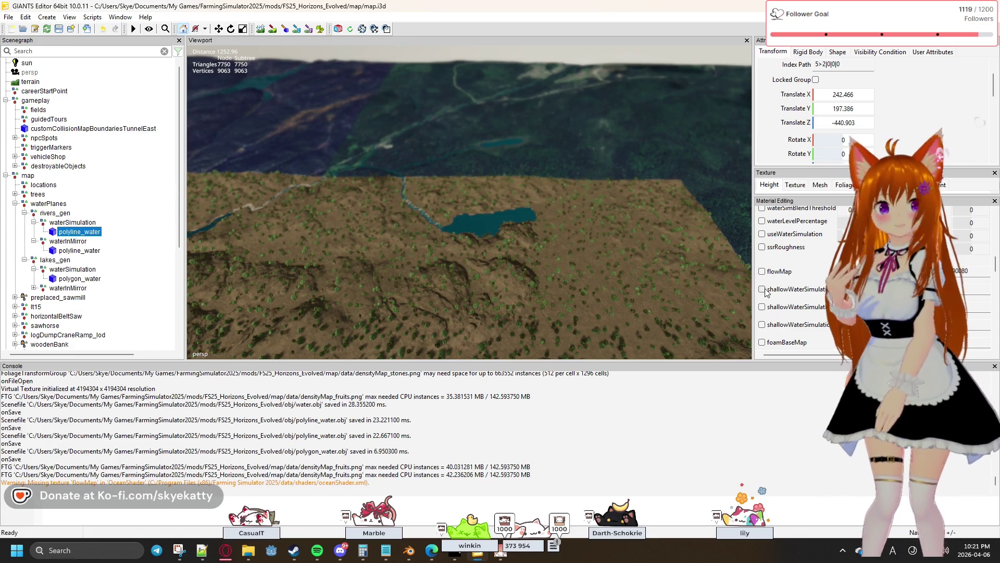
scroll(768, 292, "up", 1)
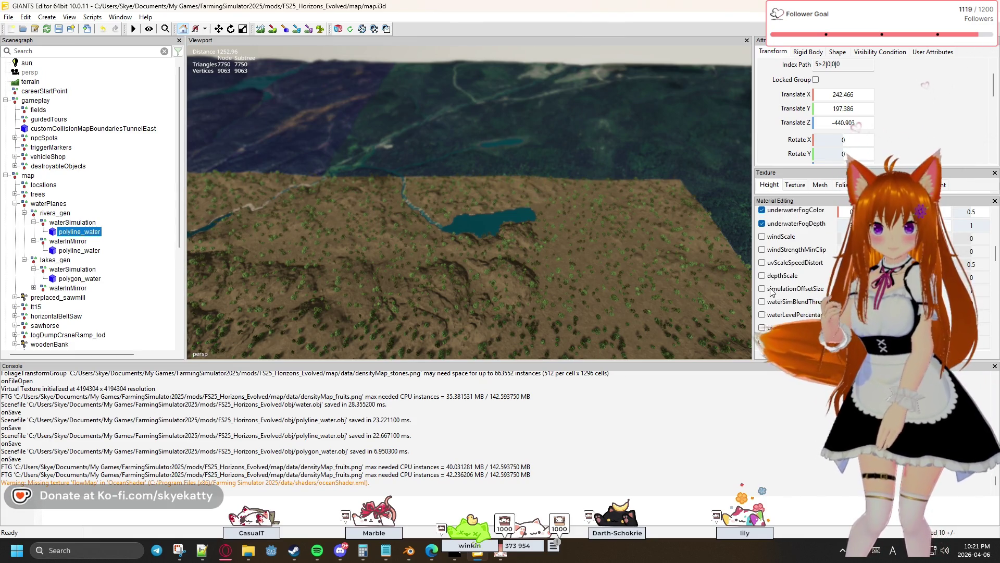
scroll(771, 292, "up", 4)
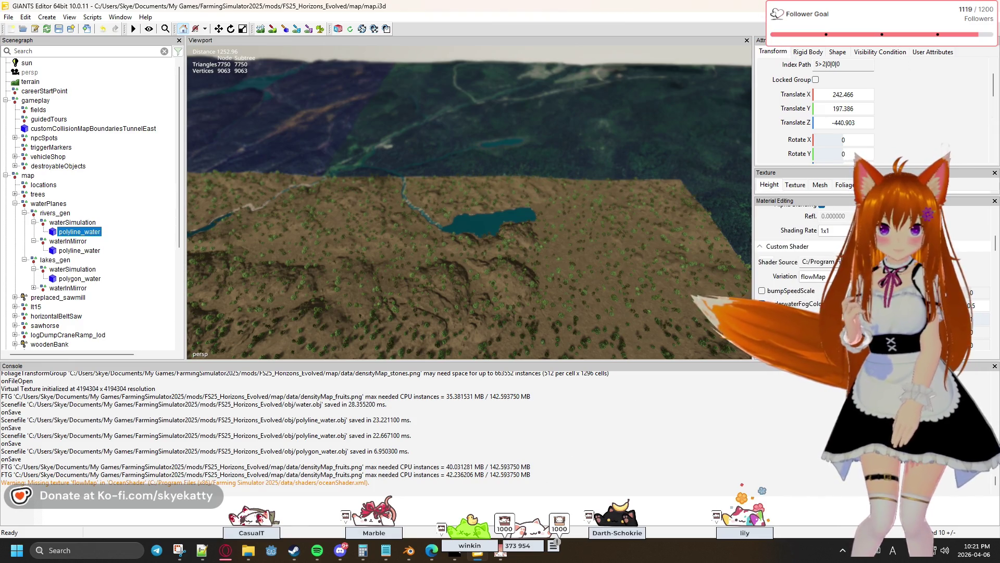
left_click(818, 276)
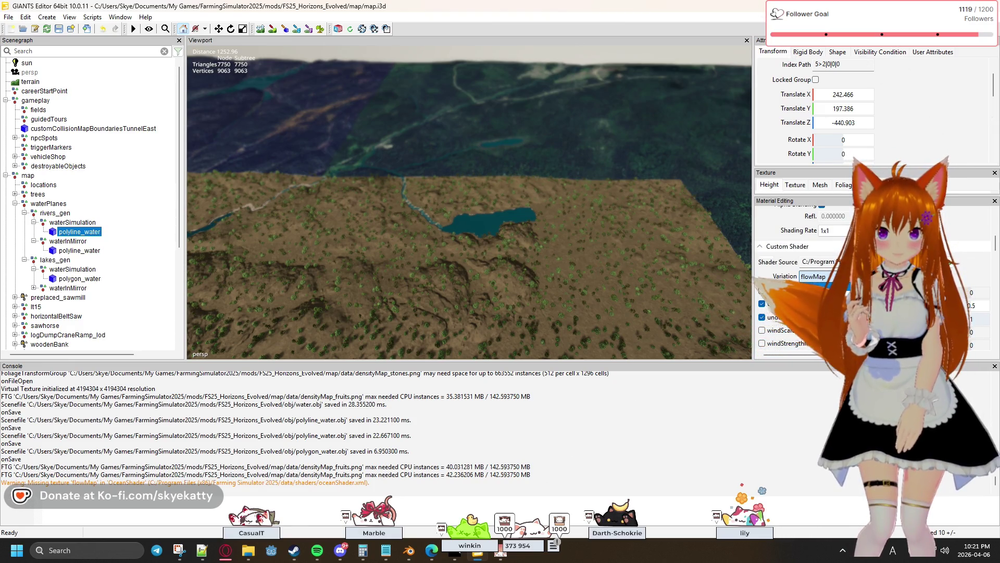
left_click(807, 297)
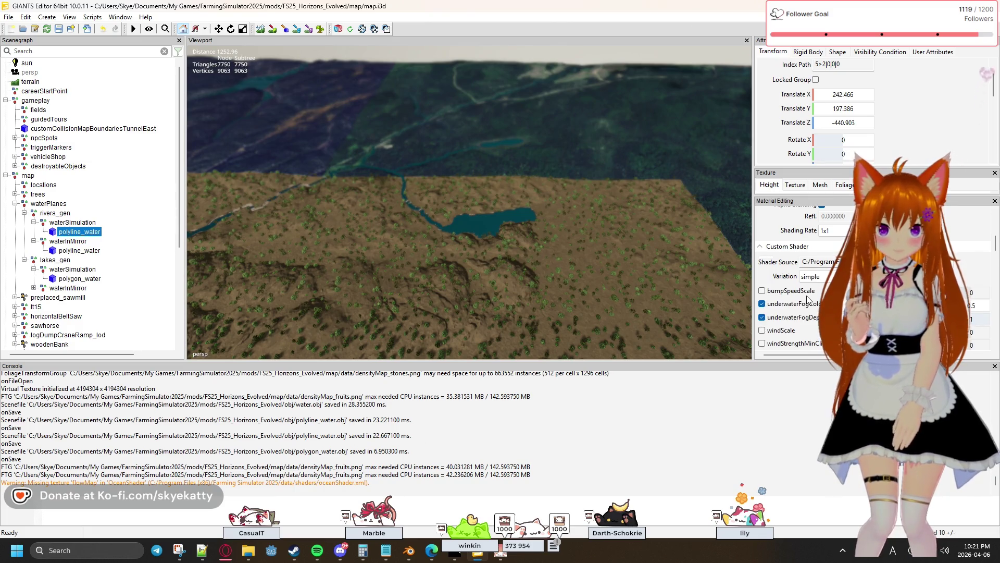
scroll(808, 298, "down", 5)
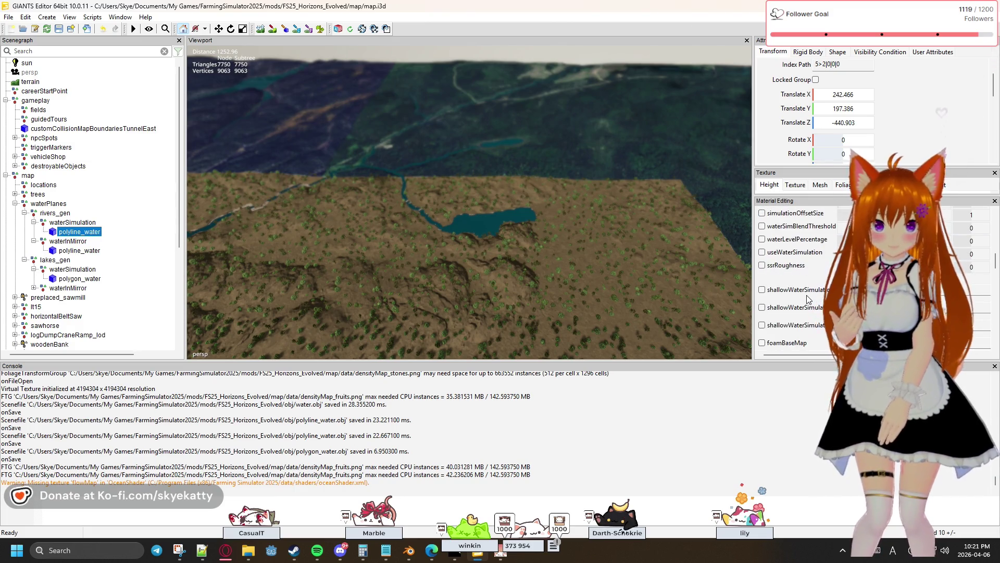
scroll(808, 299, "up", 2)
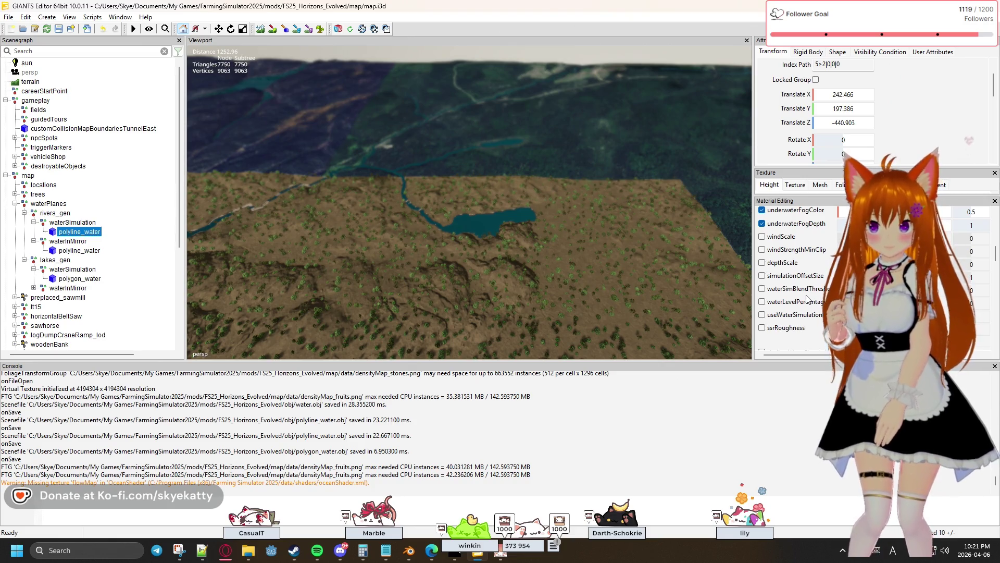
scroll(807, 298, "up", 3)
scroll(798, 291, "down", 1)
scroll(798, 292, "down", 5)
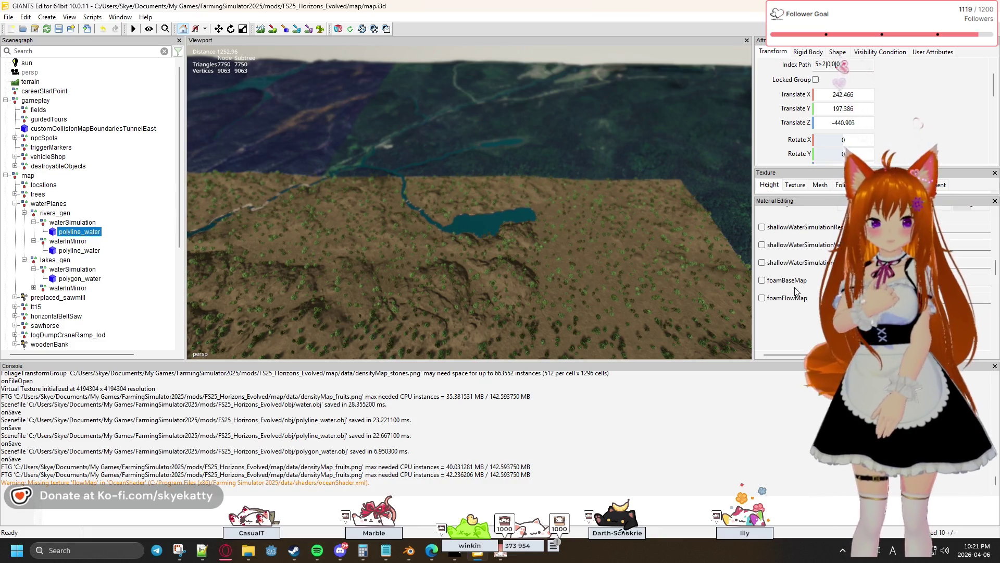
scroll(796, 291, "up", 3)
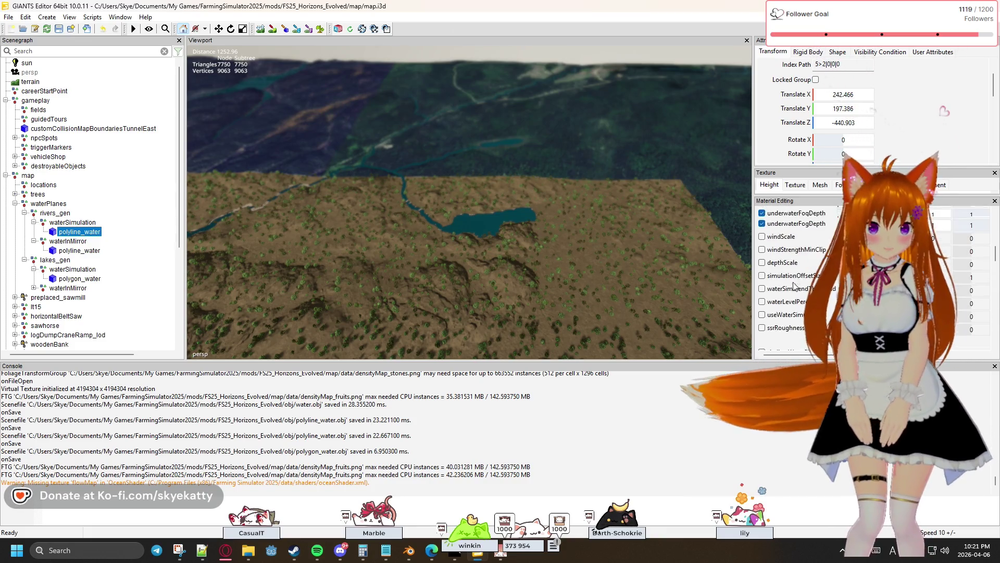
scroll(795, 287, "up", 5)
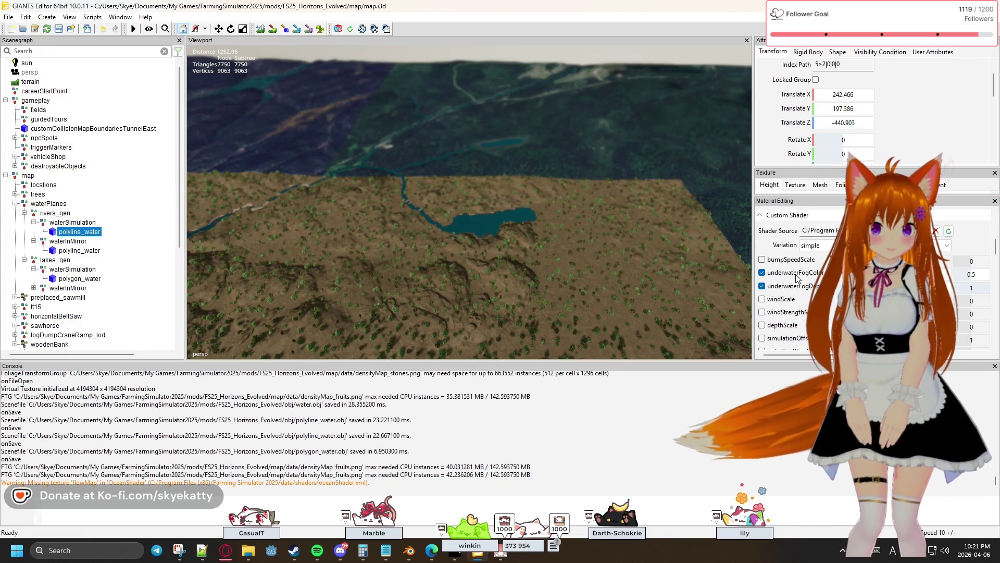
scroll(796, 277, "up", 3)
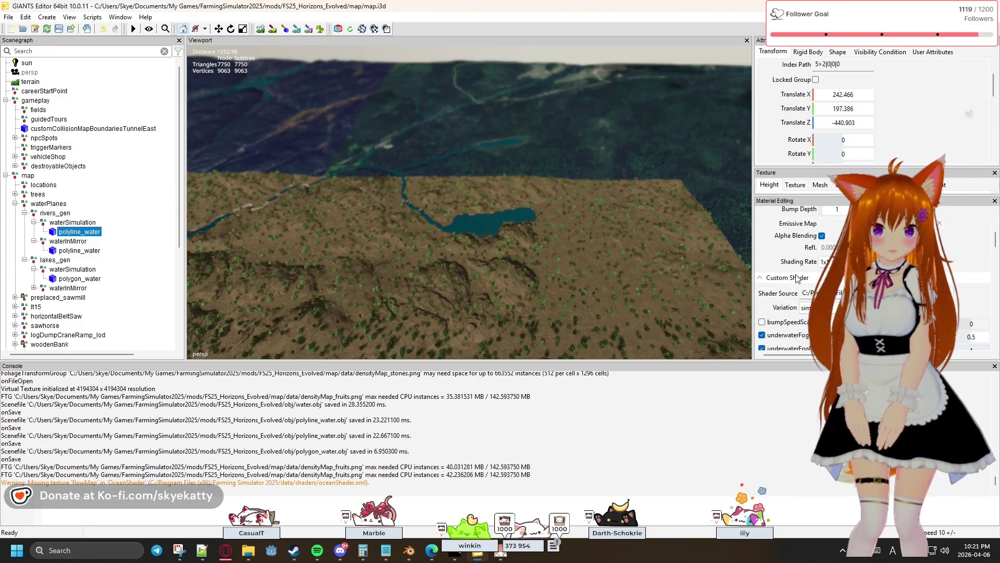
scroll(795, 277, "up", 3)
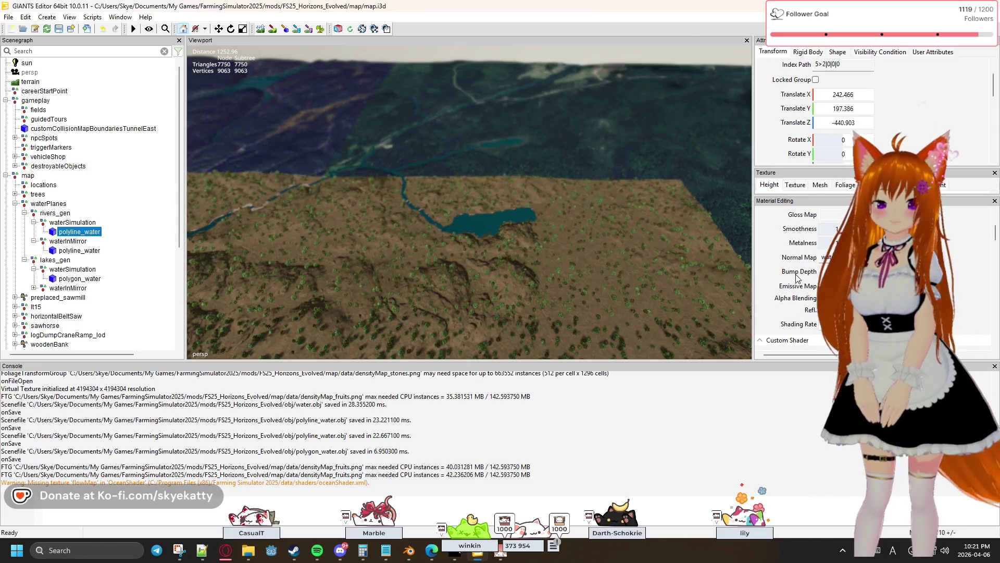
scroll(795, 278, "up", 3)
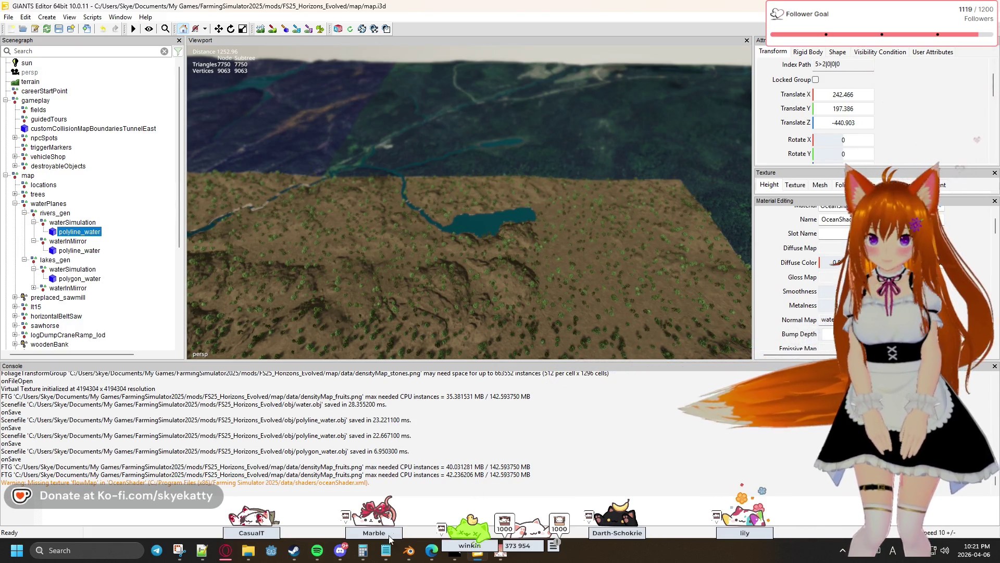
mouse_move(410, 554)
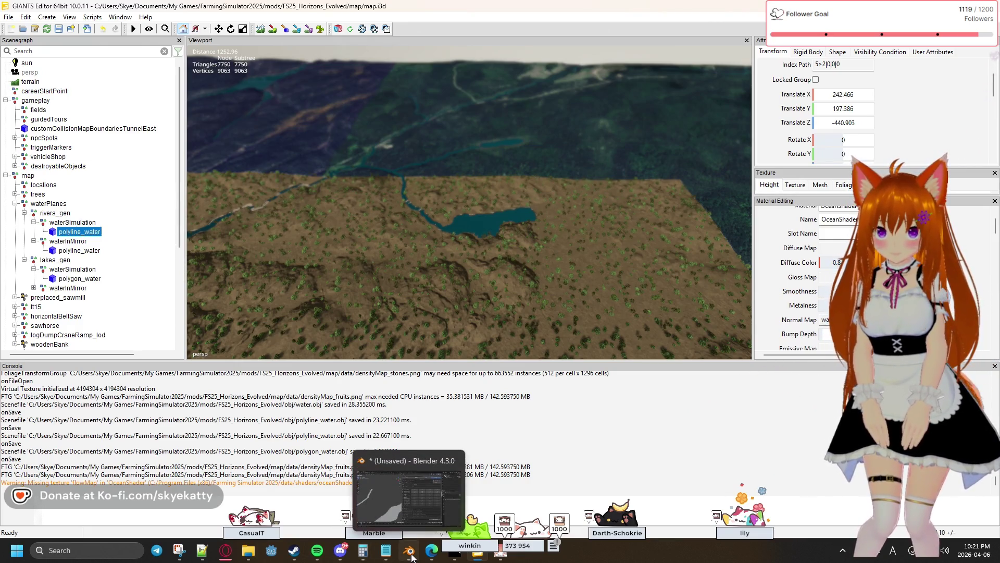
mouse_move(342, 557)
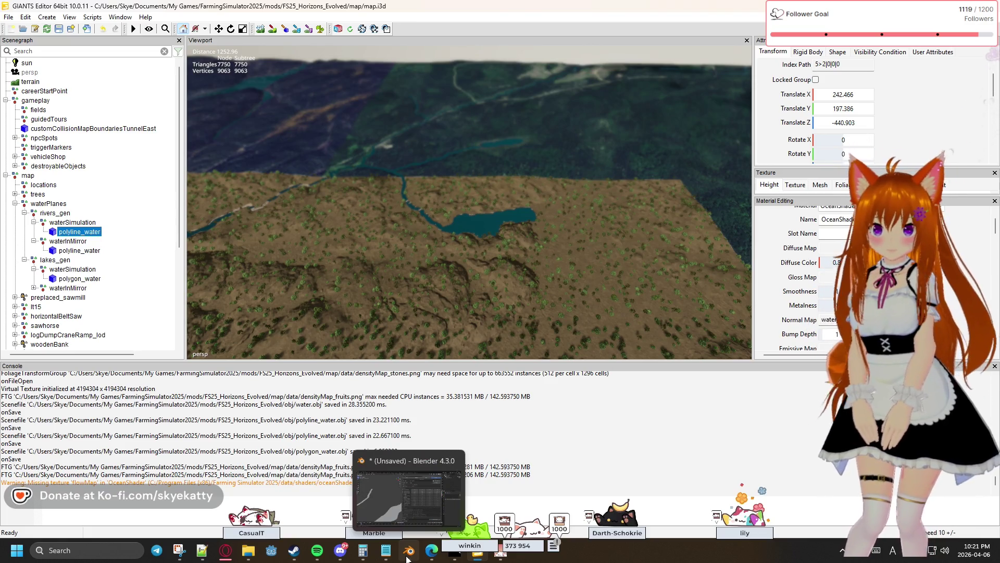
Bring the Blender window back in front of GIANTS Editor from the taskbar.
left_click(408, 555)
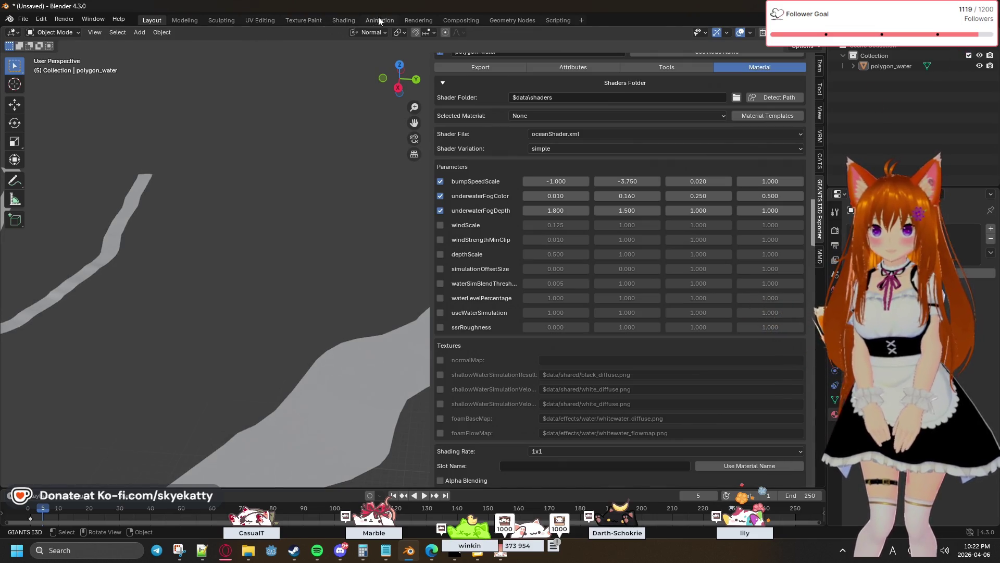
Browse the workspace tabs and settle on the UV Editing workspace.
left_click(312, 21)
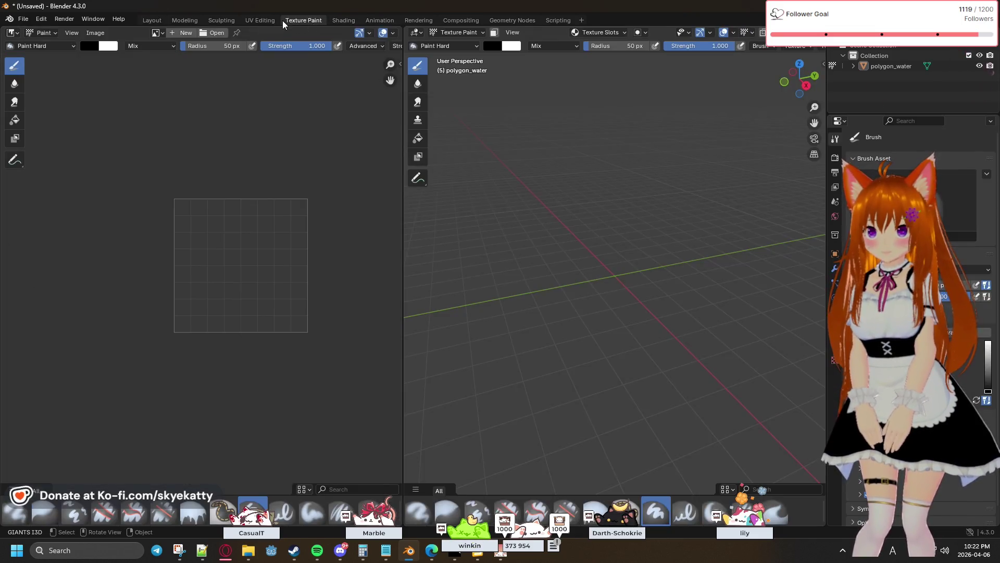
left_click(185, 20)
left_click(221, 19)
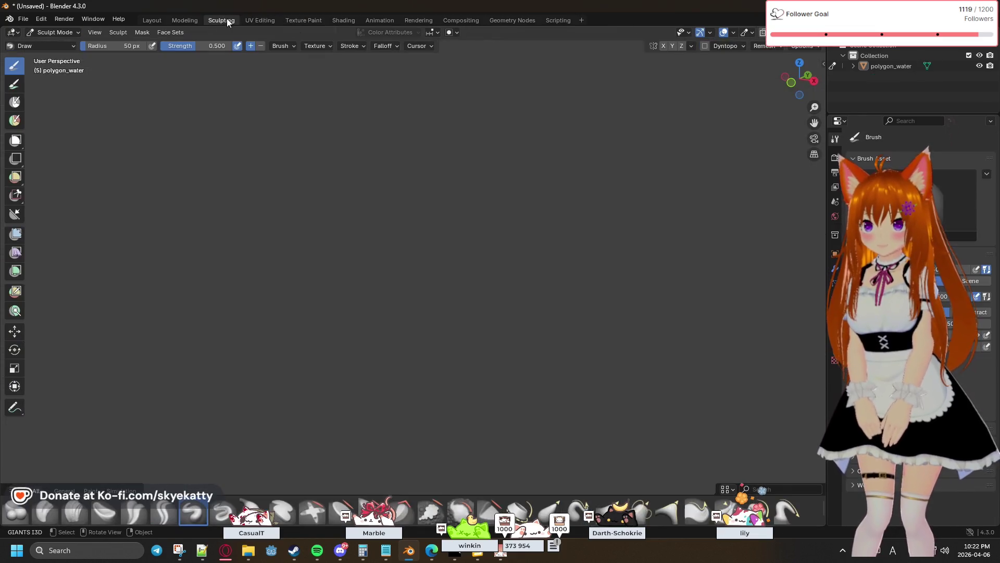
left_click(249, 19)
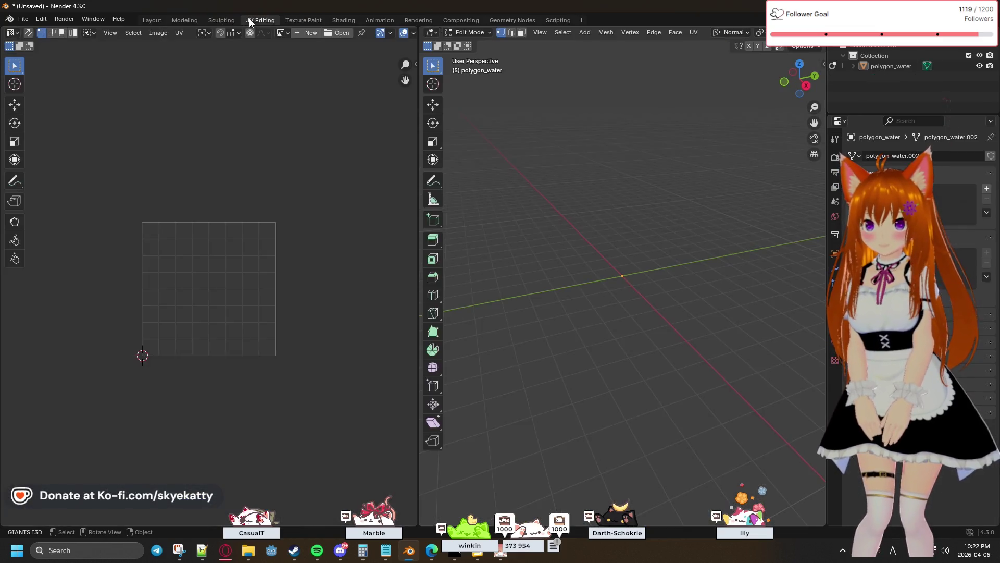
left_click(287, 21)
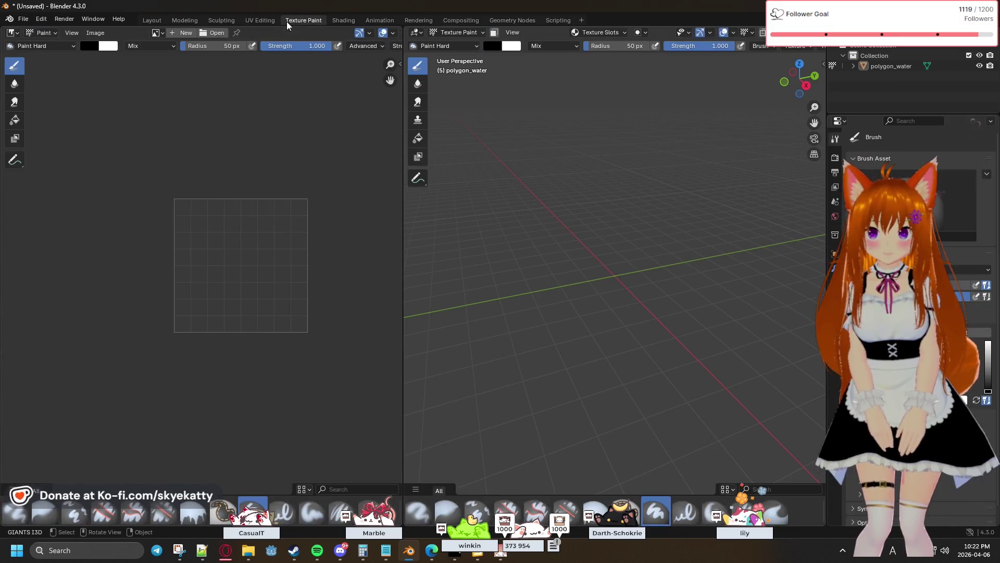
left_click(276, 20)
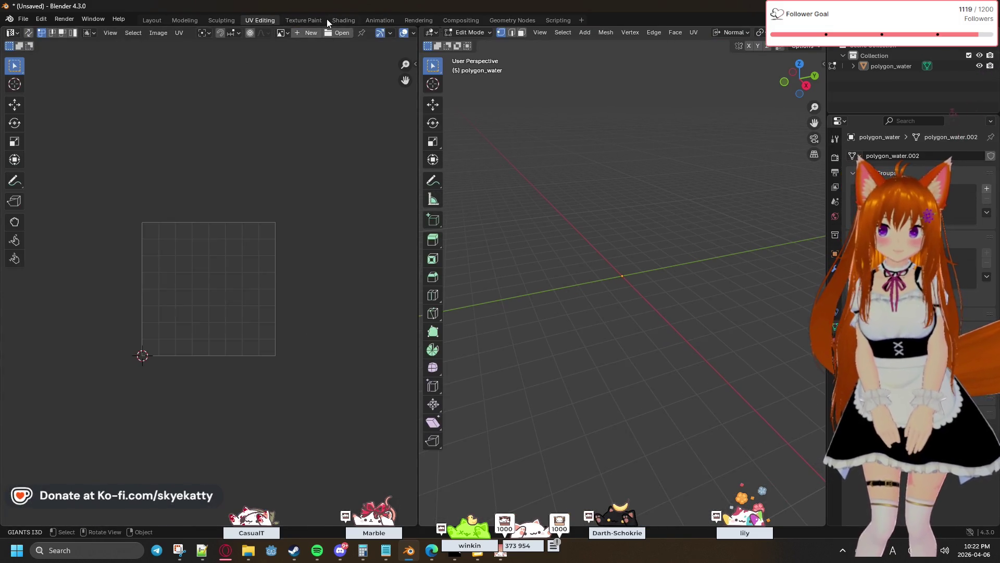
left_click(326, 19)
left_click(276, 20)
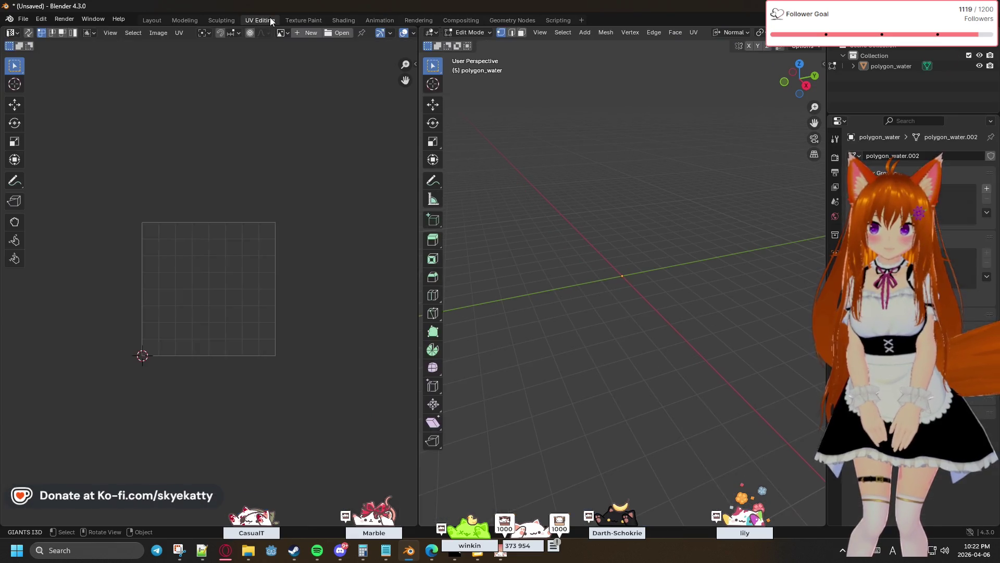
Select the whole polygon_water mesh and frame it, tilting the view down onto the river strips.
right_click(636, 217)
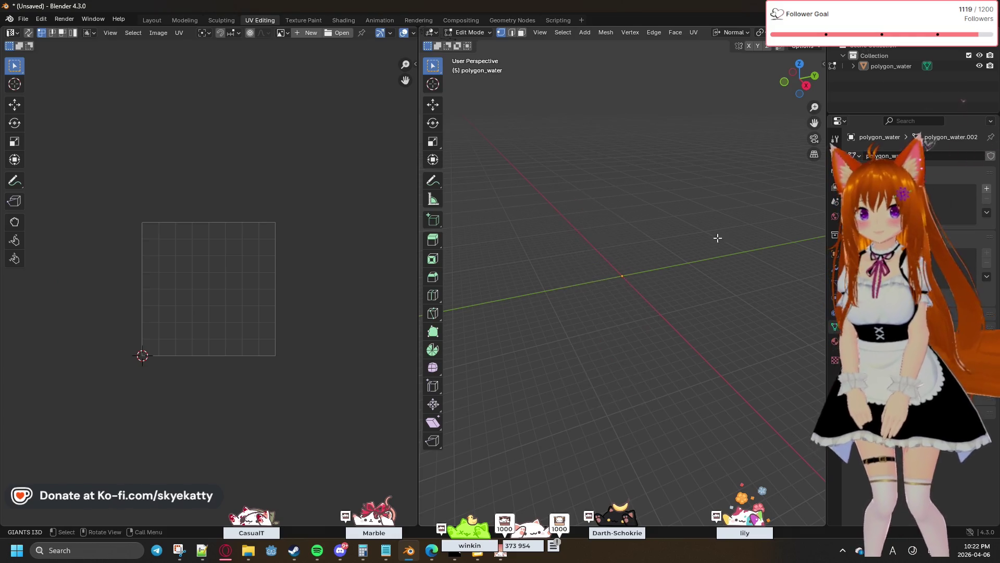
mouse_move(726, 236)
middle_mouse_down()
mouse_move(496, 221)
mouse_move(551, 257)
mouse_move(585, 234)
mouse_move(621, 274)
mouse_move(719, 241)
mouse_move(545, 297)
mouse_move(623, 270)
middle_mouse_up()
key("a")
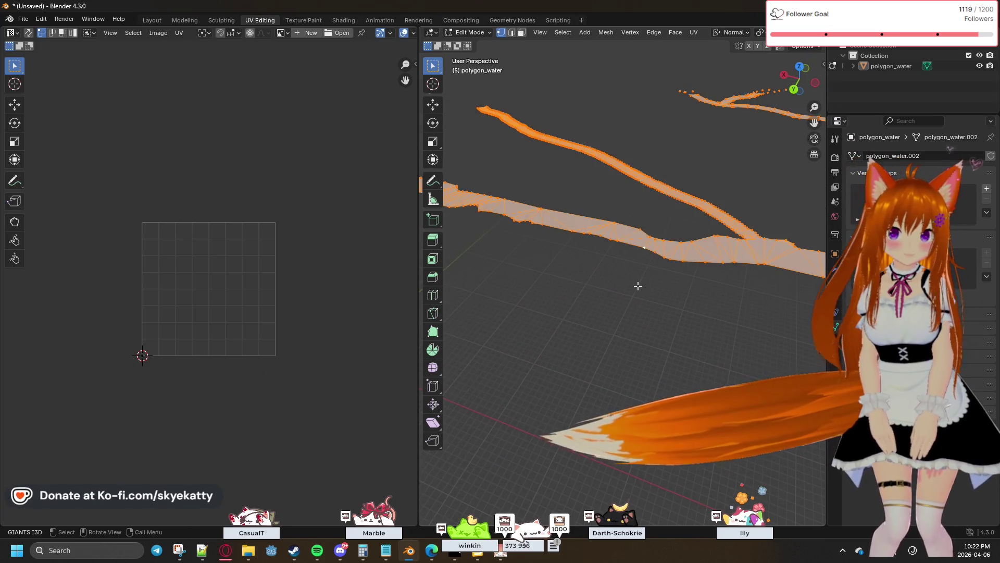
key("KP_Decimal")
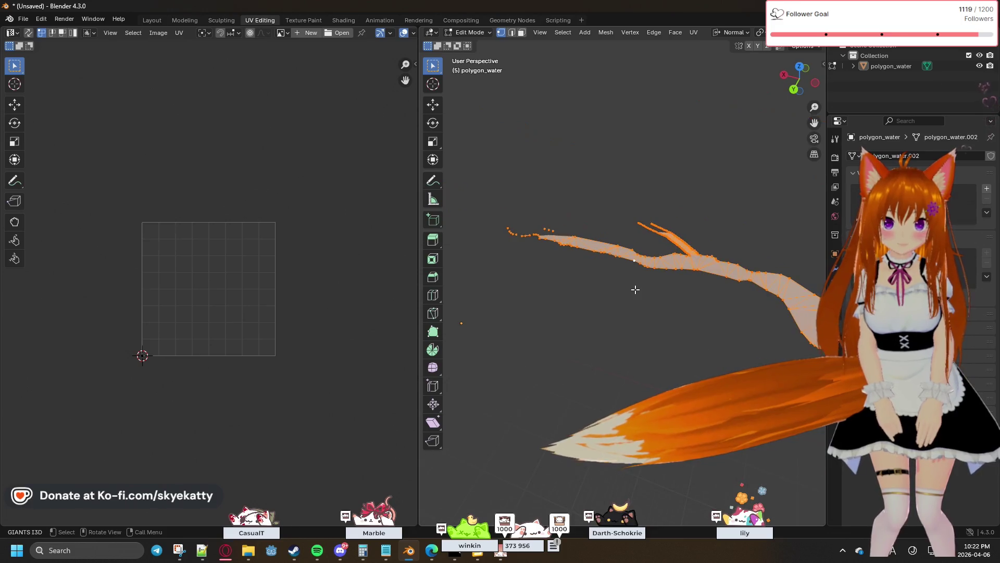
scroll(703, 317, "up", 4)
mouse_move(715, 335)
middle_mouse_down()
mouse_move(498, 335)
mouse_move(564, 297)
mouse_move(577, 255)
mouse_move(618, 246)
middle_mouse_up()
scroll(605, 242, "up", 5)
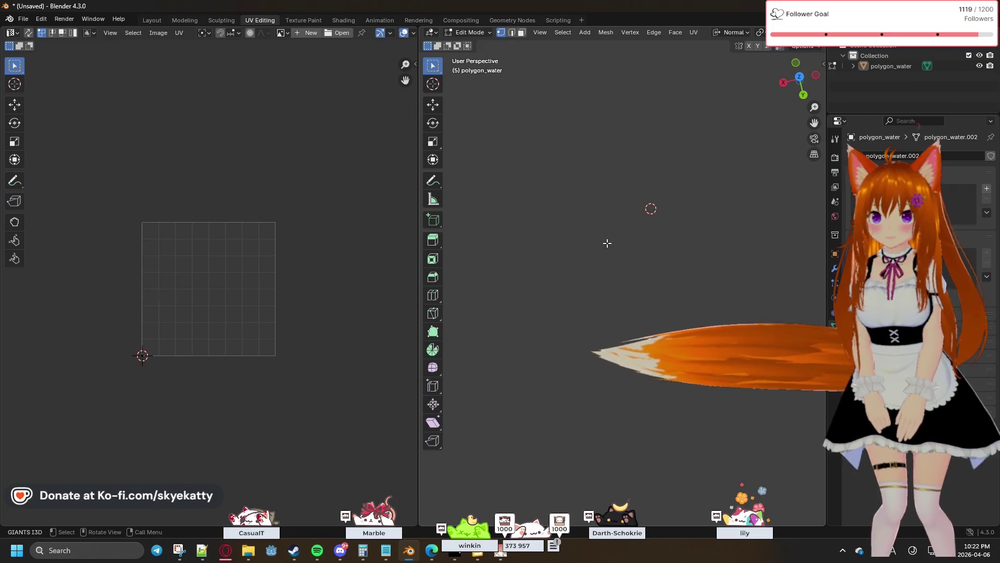
scroll(607, 243, "down", 6)
scroll(533, 255, "up", 2)
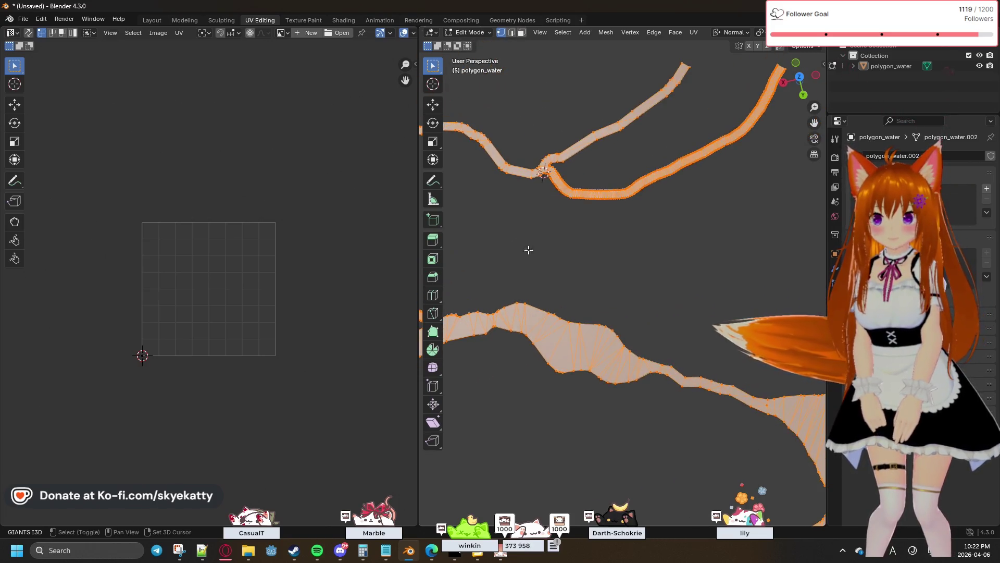
left_click(179, 33)
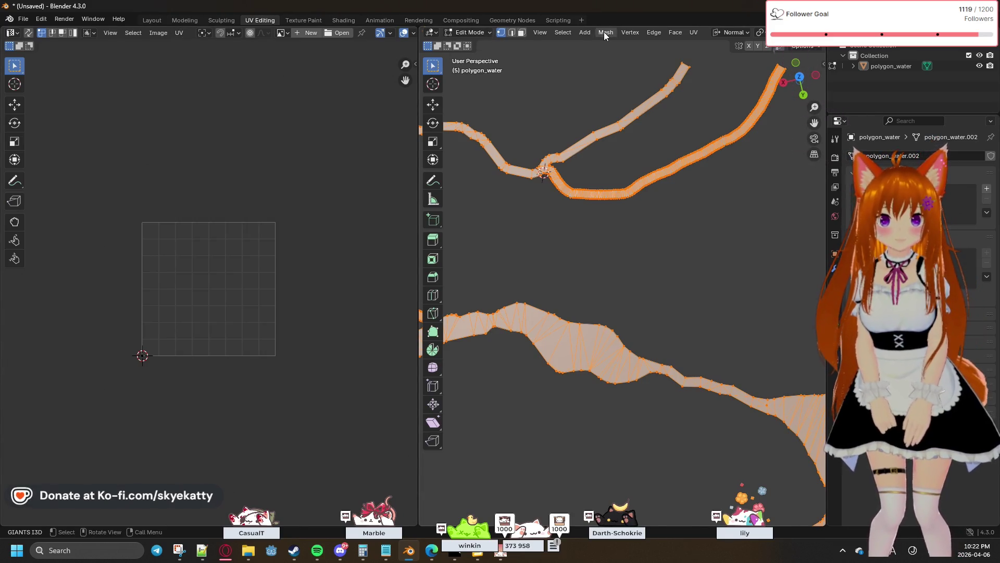
left_click(694, 32)
Smart UV Project the water mesh and fit the resulting UV layout in the UV view.
mouse_move(708, 45)
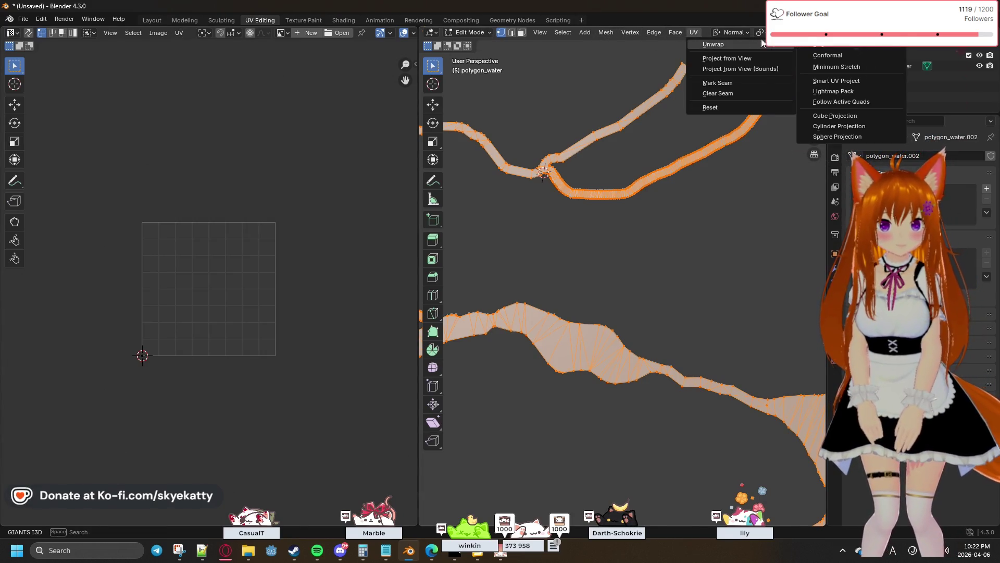
left_click(855, 83)
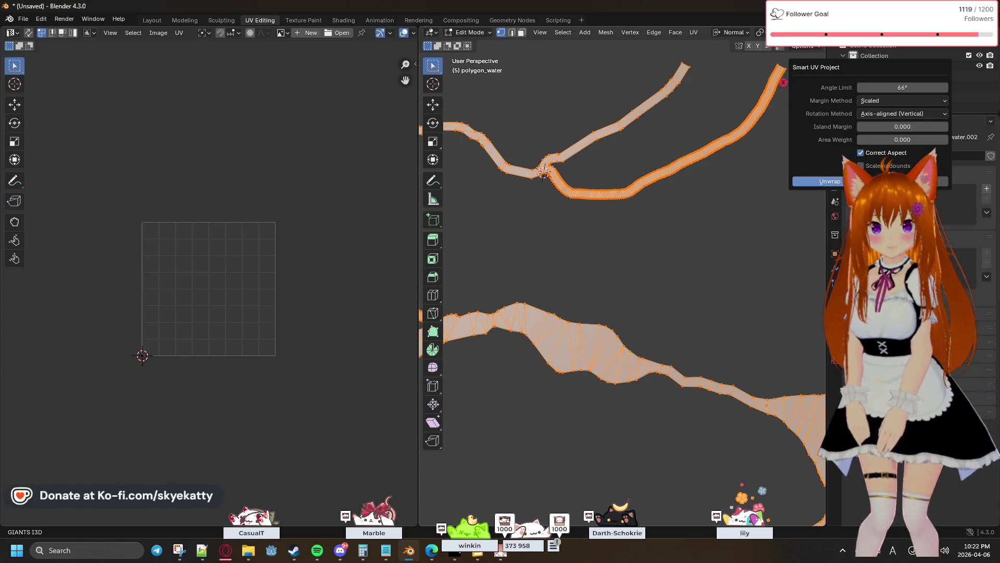
key("Return")
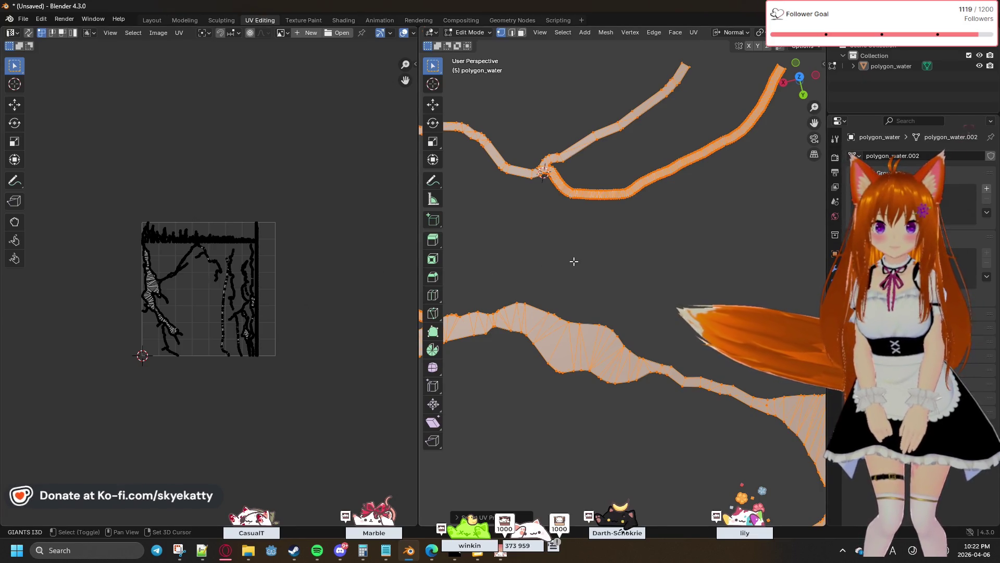
scroll(607, 271, "up", 3)
mouse_move(607, 271)
middle_mouse_down("shift")
mouse_move(570, 261)
mouse_move(709, 182)
mouse_move(643, 186)
mouse_move(654, 136)
mouse_move(708, 116)
mouse_move(654, 146)
middle_mouse_up("shift")
scroll(336, 250, "down", 1)
scroll(342, 248, "up", 8)
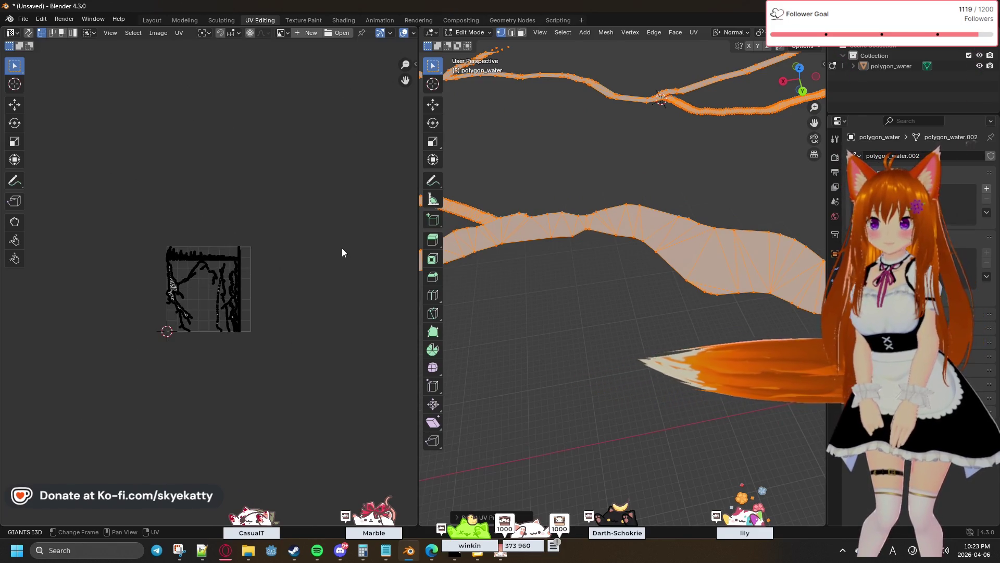
key("Home")
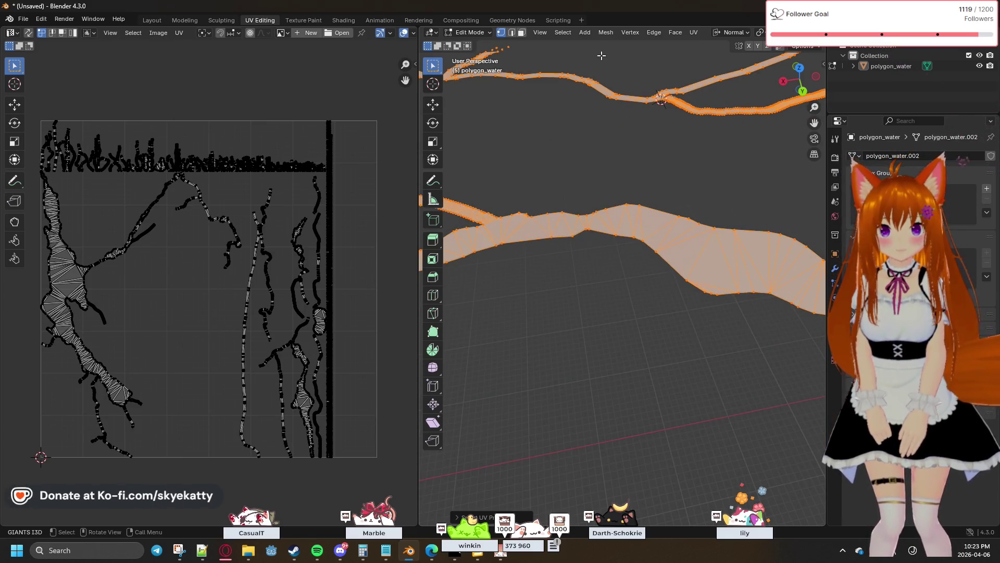
Re-unwrap the water mesh with a simpler projection method from the Unwrap menu.
left_click(694, 32)
mouse_move(699, 45)
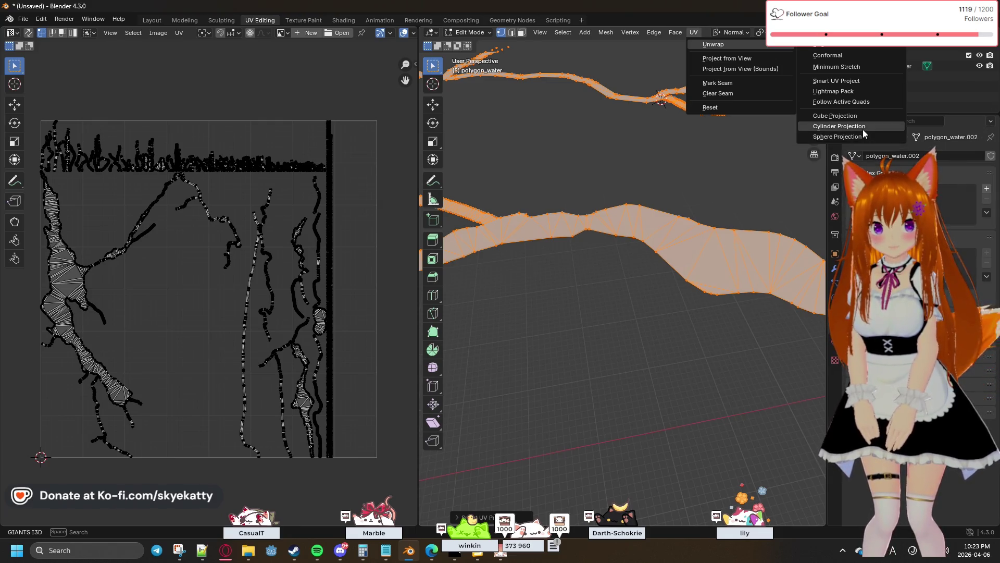
left_click(859, 116)
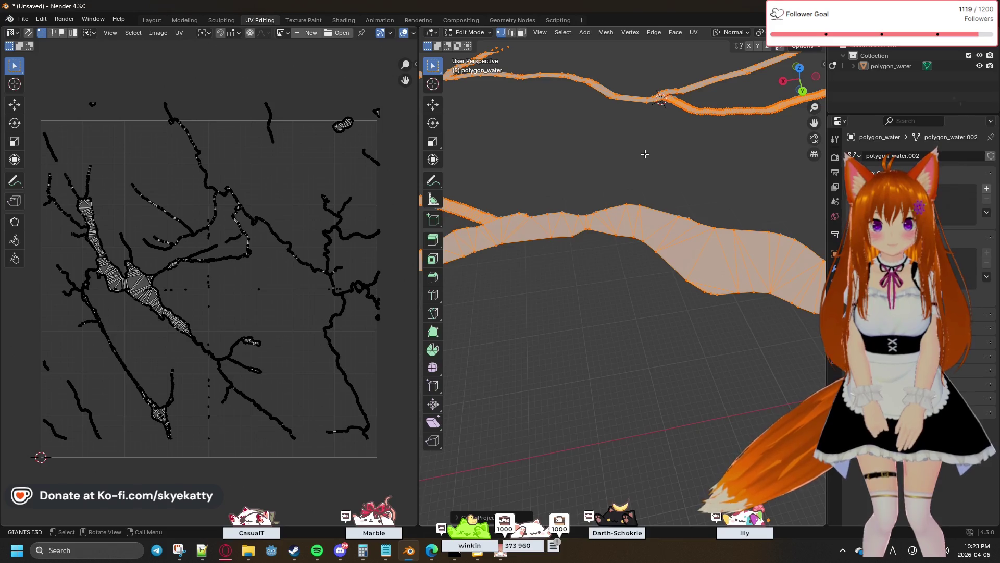
Switch to Top Orthographic view and zoom until the whole orange river mesh fits.
scroll(648, 148, "down", 3)
scroll(648, 147, "up", 2)
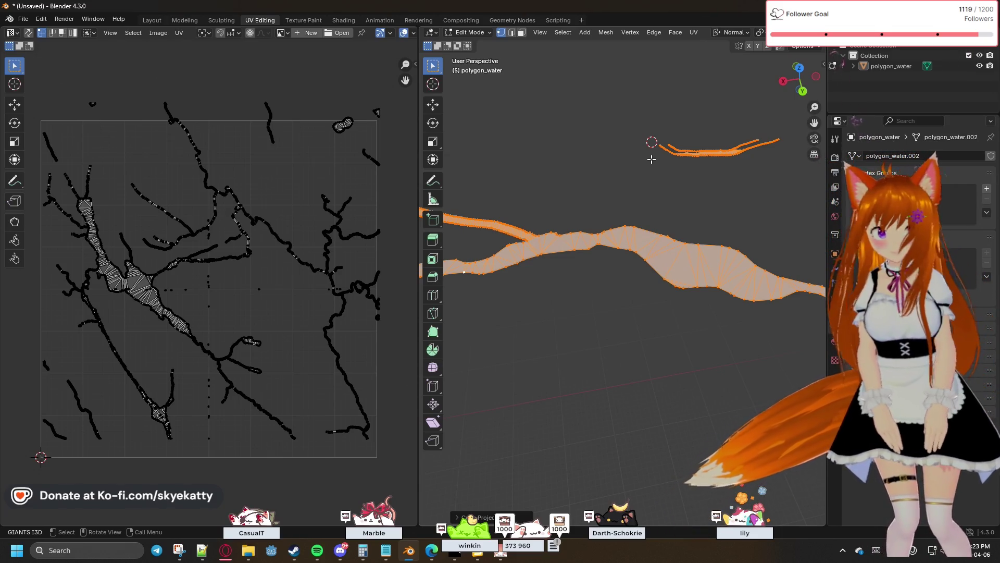
scroll(652, 159, "up", 4)
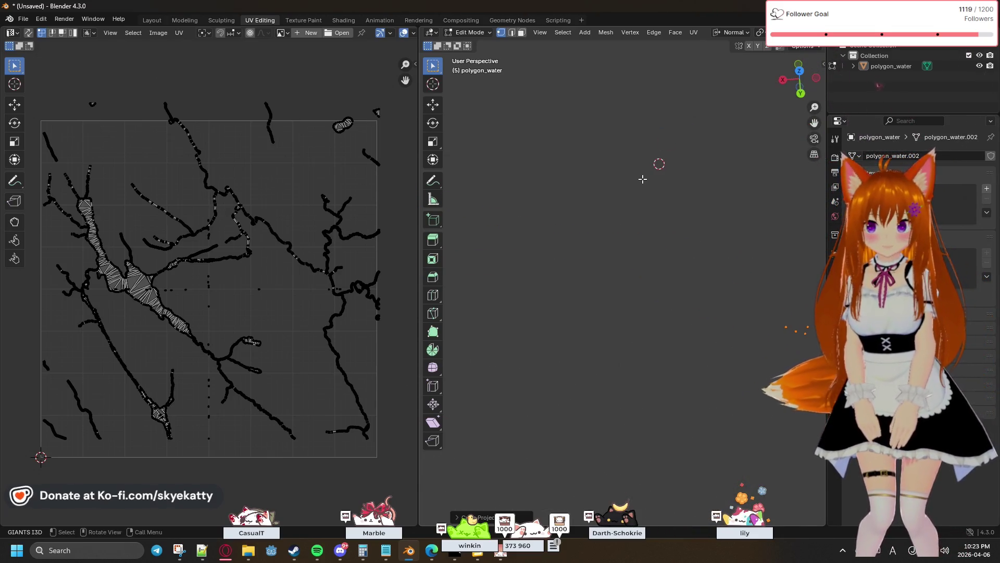
scroll(643, 178, "down", 4)
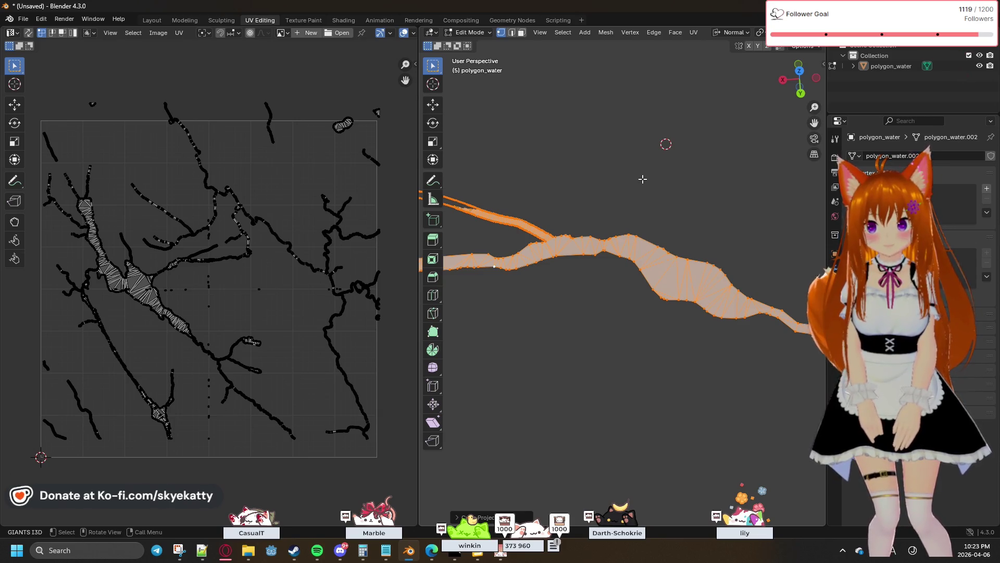
scroll(643, 179, "up", 3)
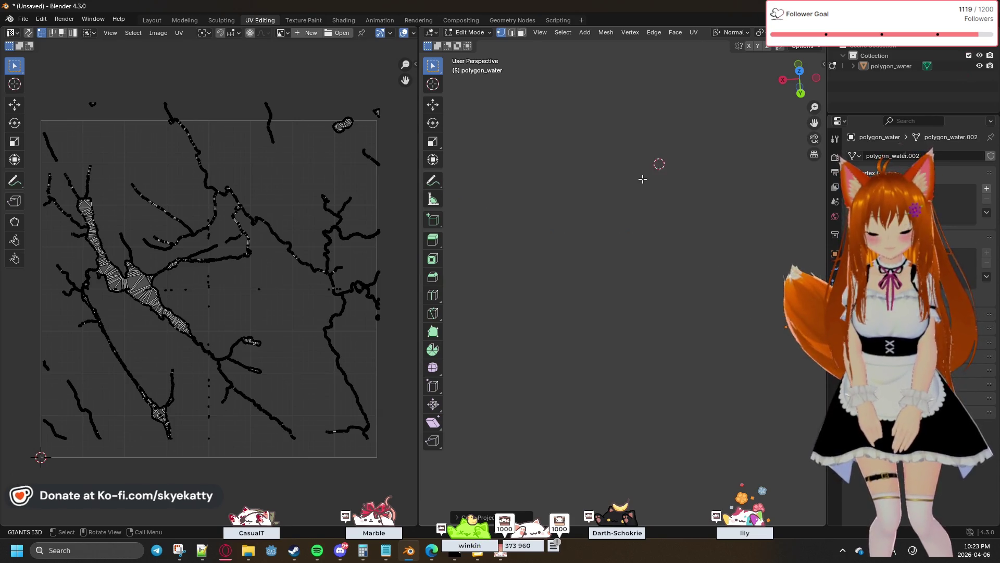
left_click(800, 75)
scroll(671, 190, "down", 6)
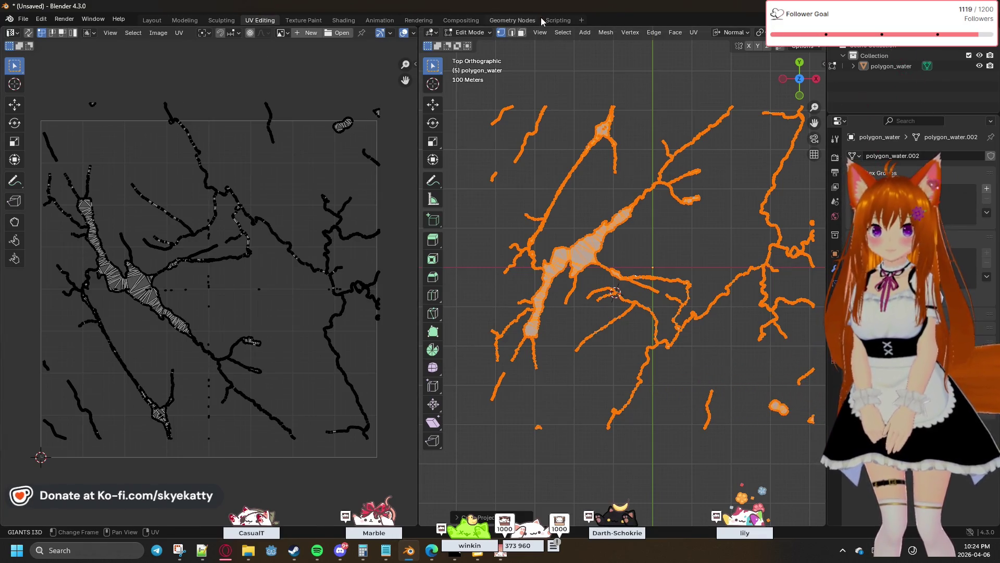
Unwrap the water mesh with Cube Projection.
left_click(693, 33)
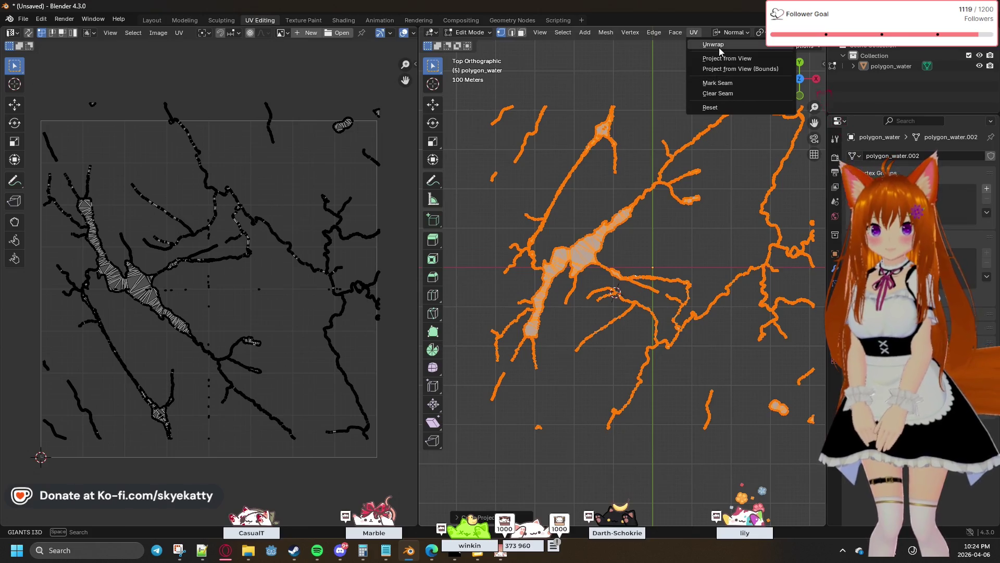
mouse_move(722, 45)
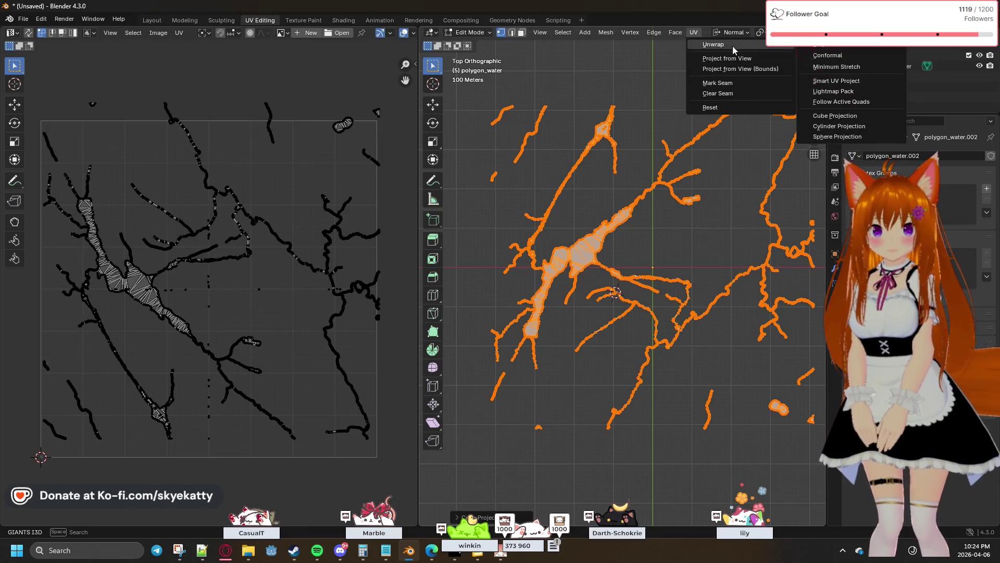
left_click(855, 117)
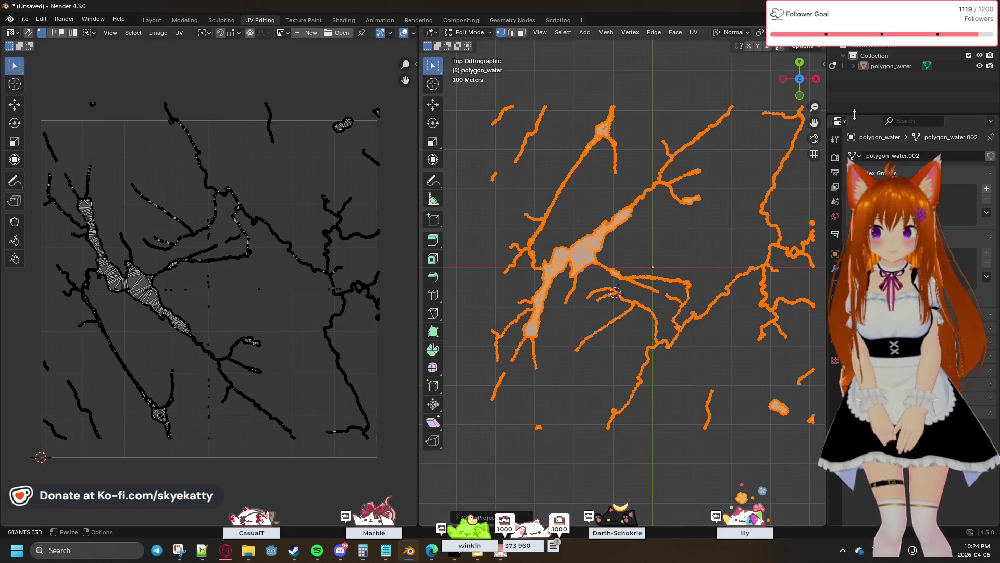
left_click(700, 35)
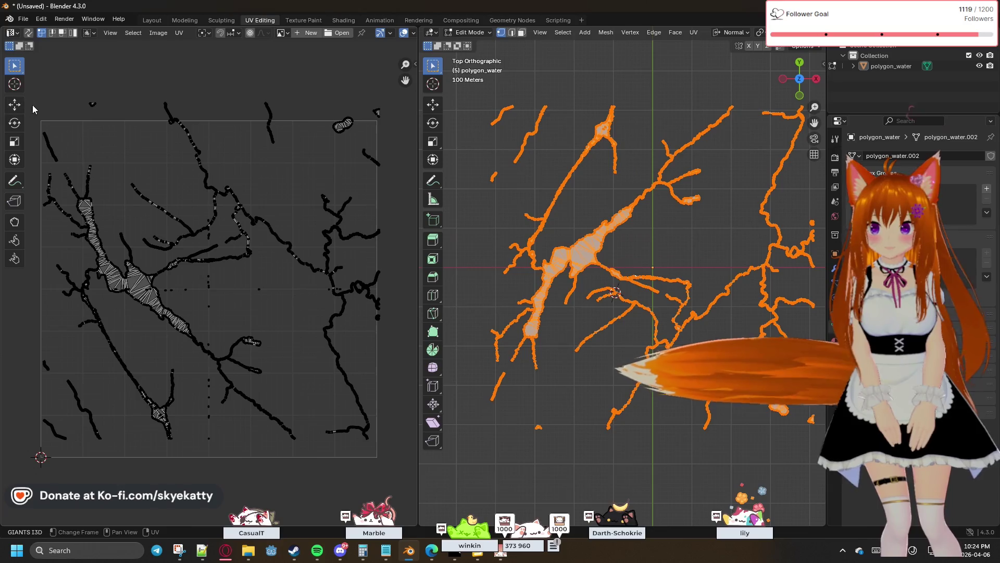
Select all UVs and mirror them on the Y axis so the layout matches the top view.
left_click(80, 214)
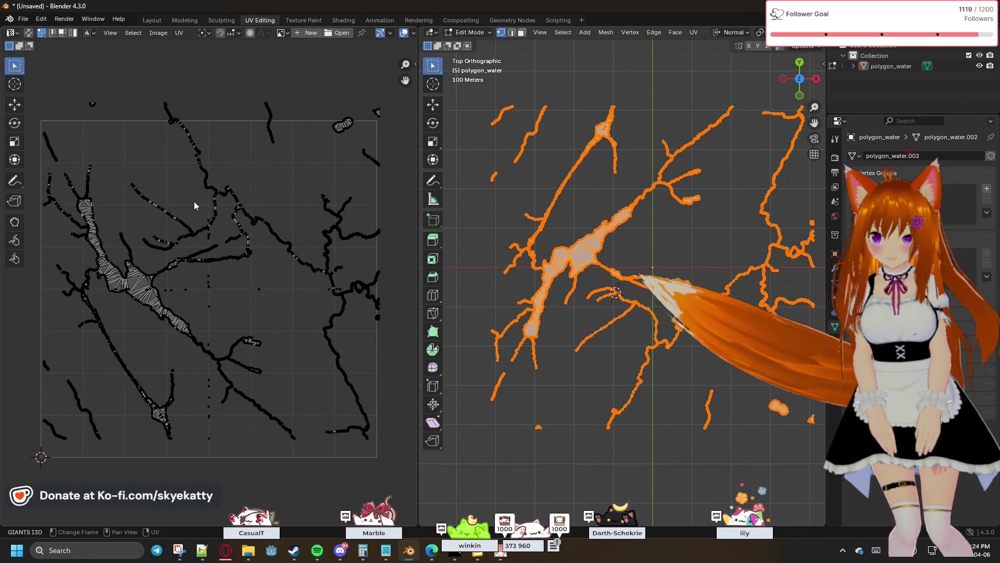
key("a")
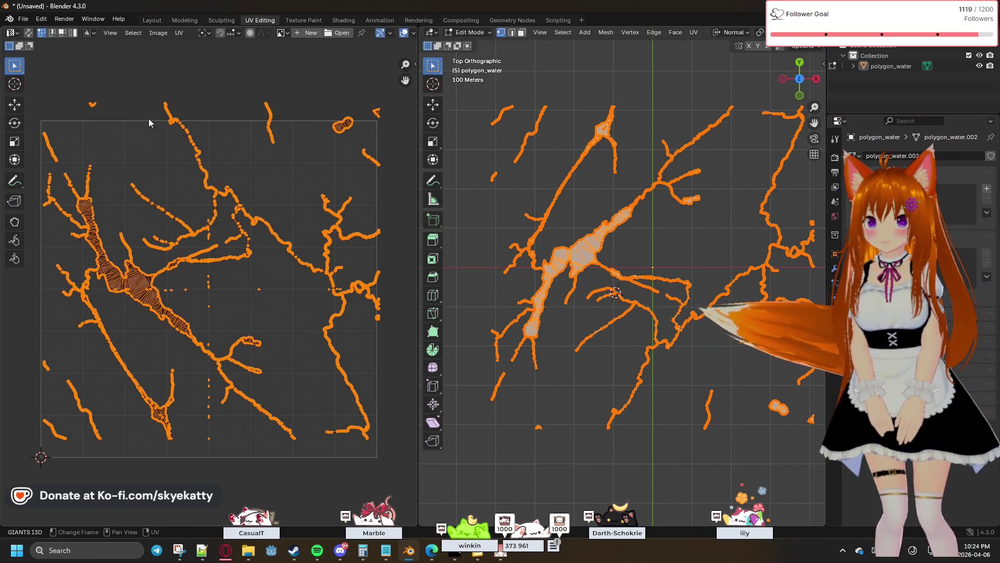
left_click(179, 33)
mouse_move(205, 57)
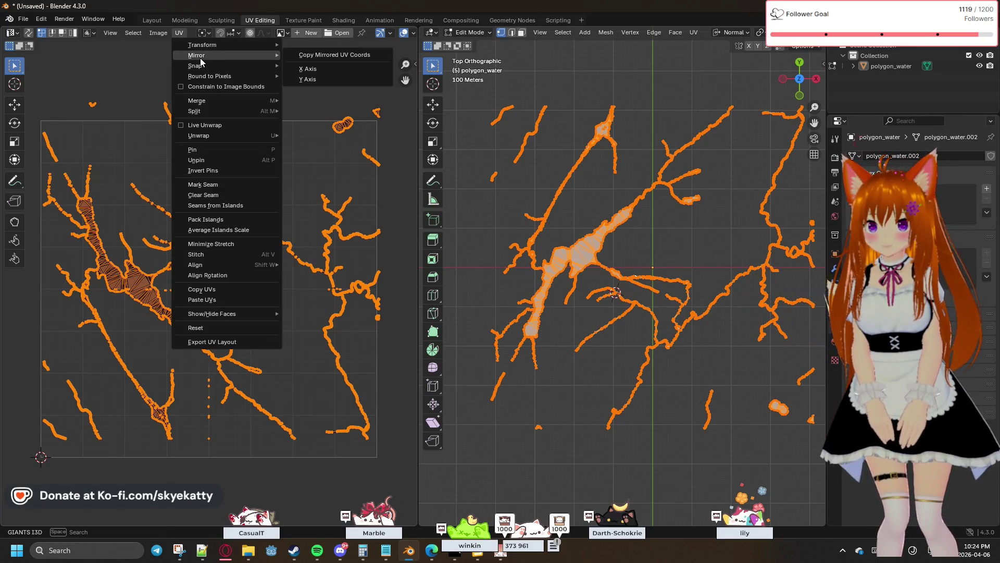
left_click(327, 79)
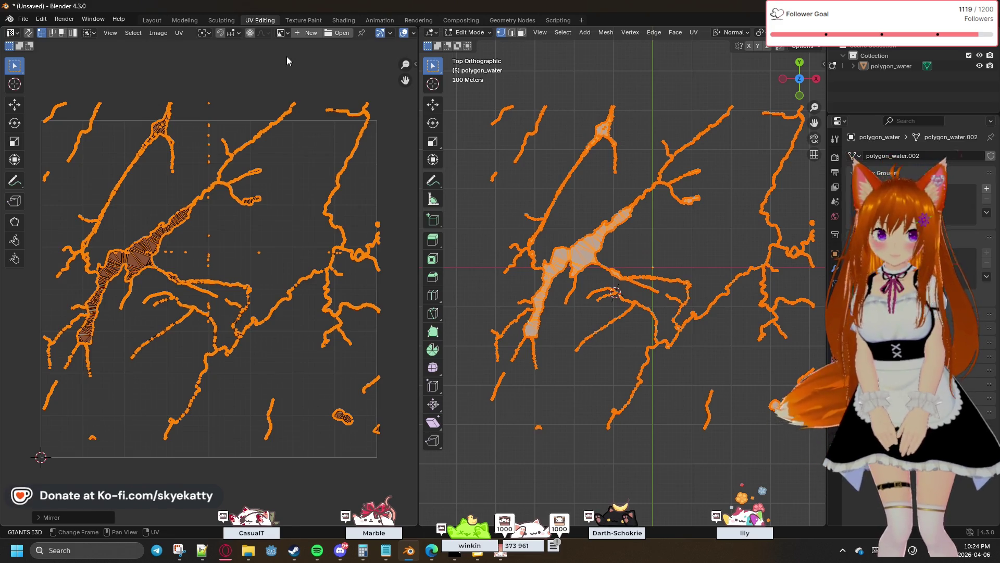
scroll(287, 82, "down", 1)
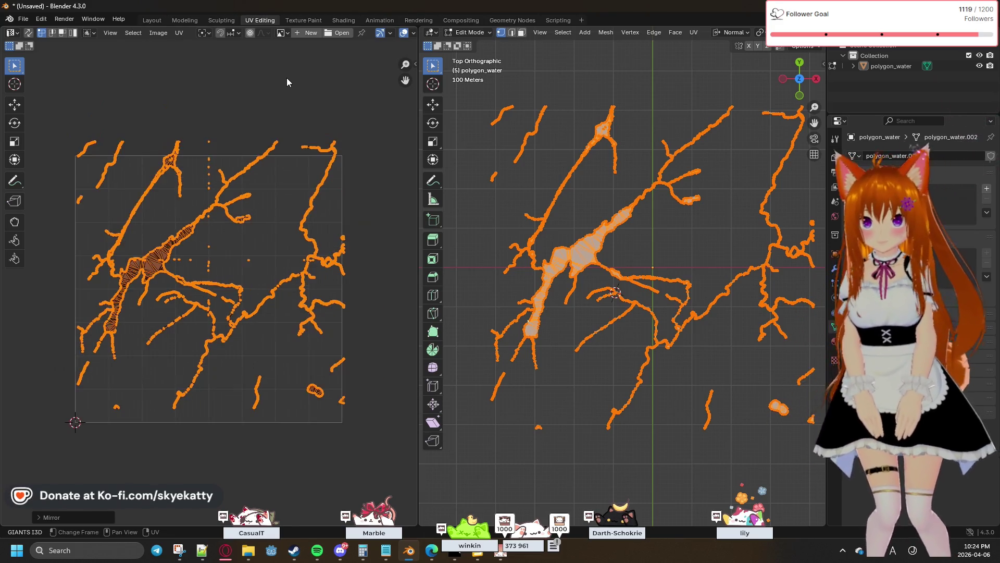
scroll(251, 78, "up", 1)
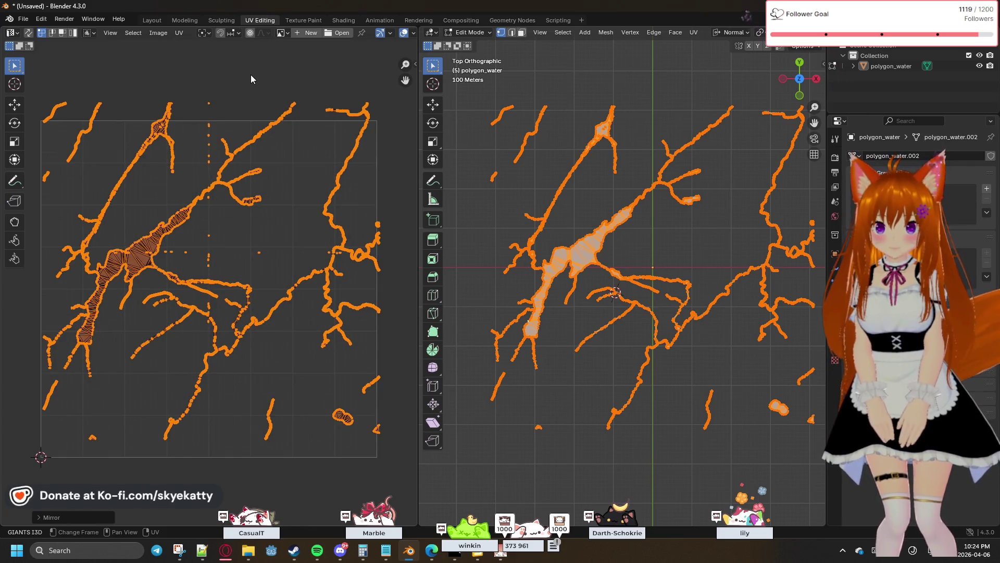
left_click(185, 33)
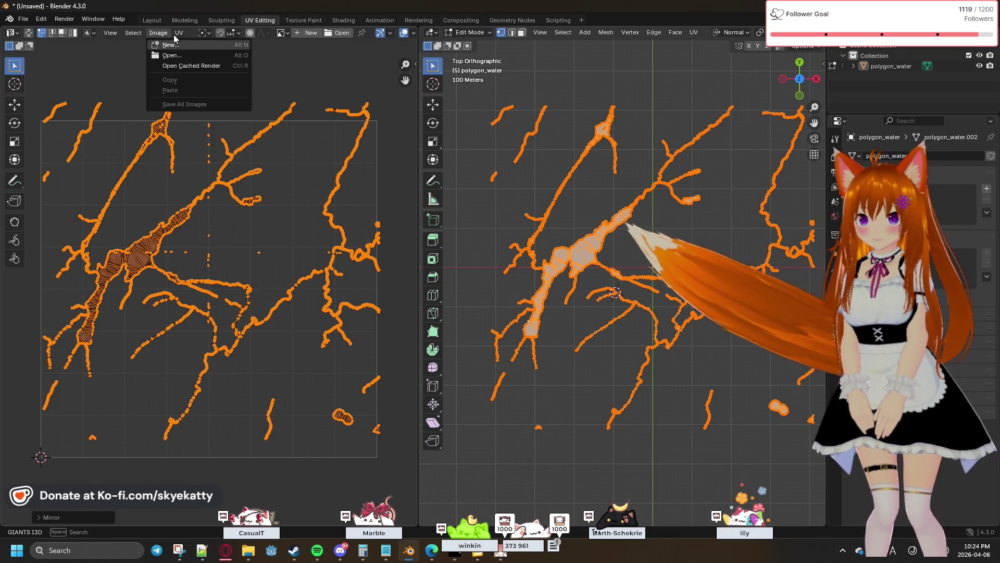
Deselect all the mirrored river UV islands.
left_click(155, 35)
left_click(155, 35)
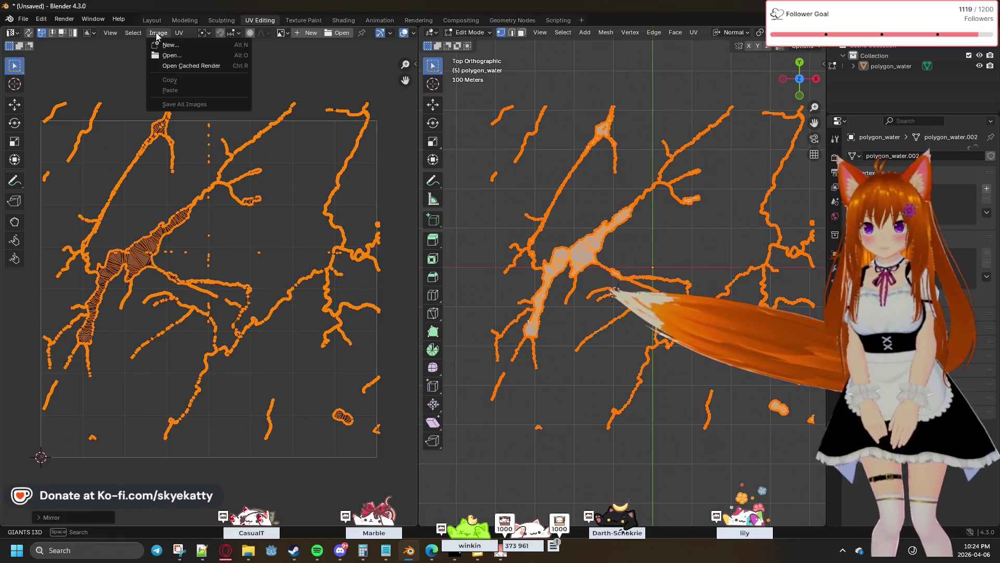
mouse_move(130, 34)
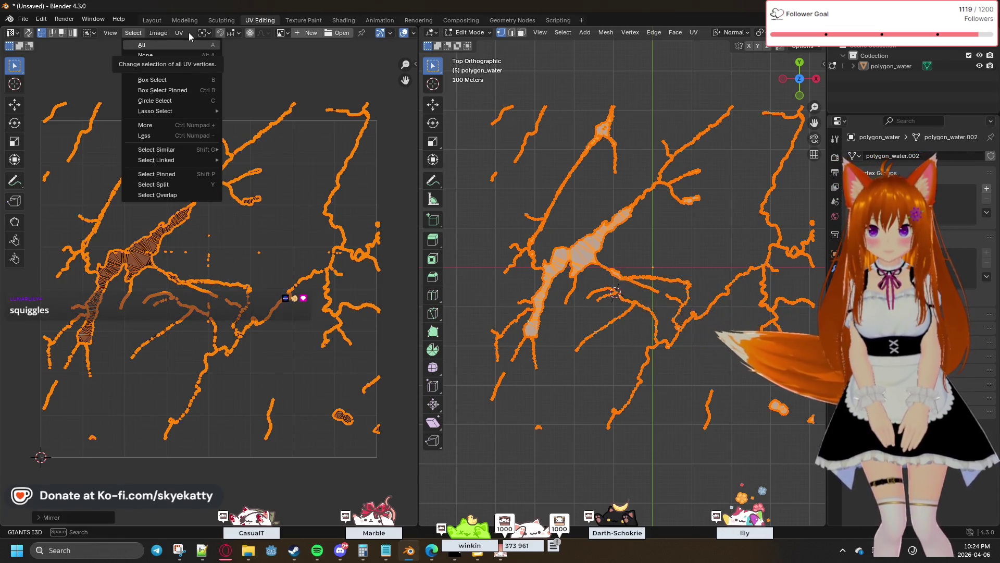
left_click(111, 68)
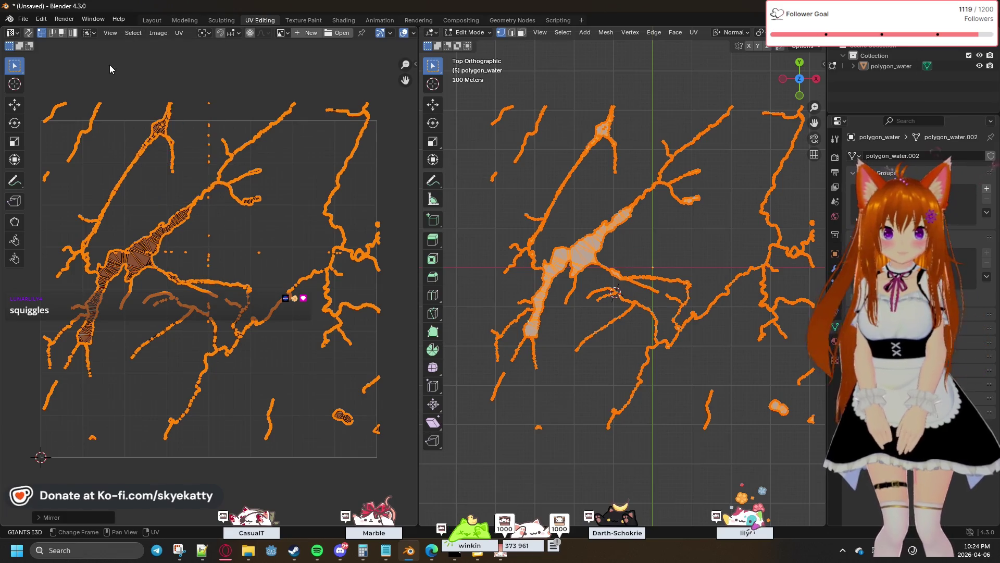
left_click(195, 72)
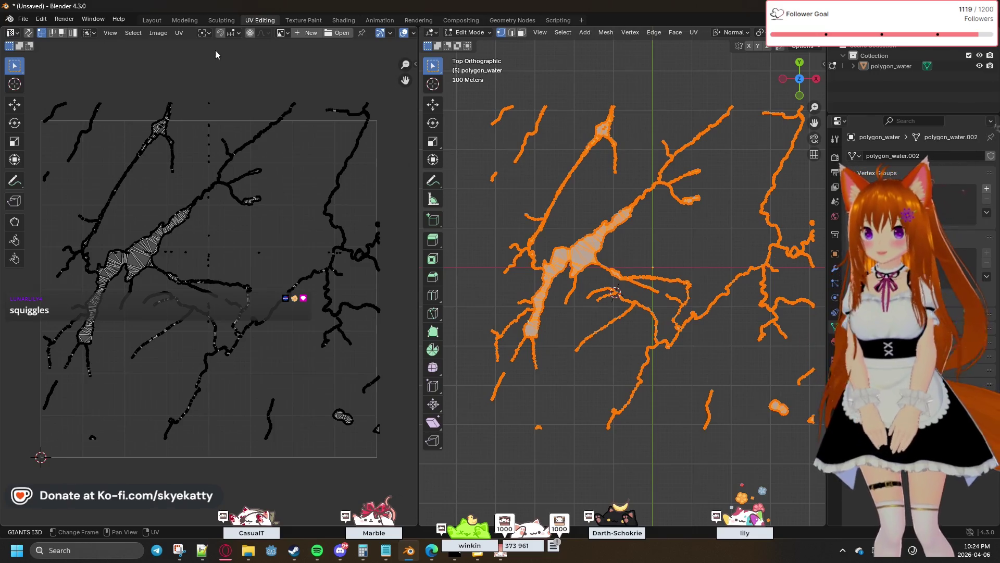
Start a new image but cancel it, then look through the UV and Image menus.
left_click(311, 33)
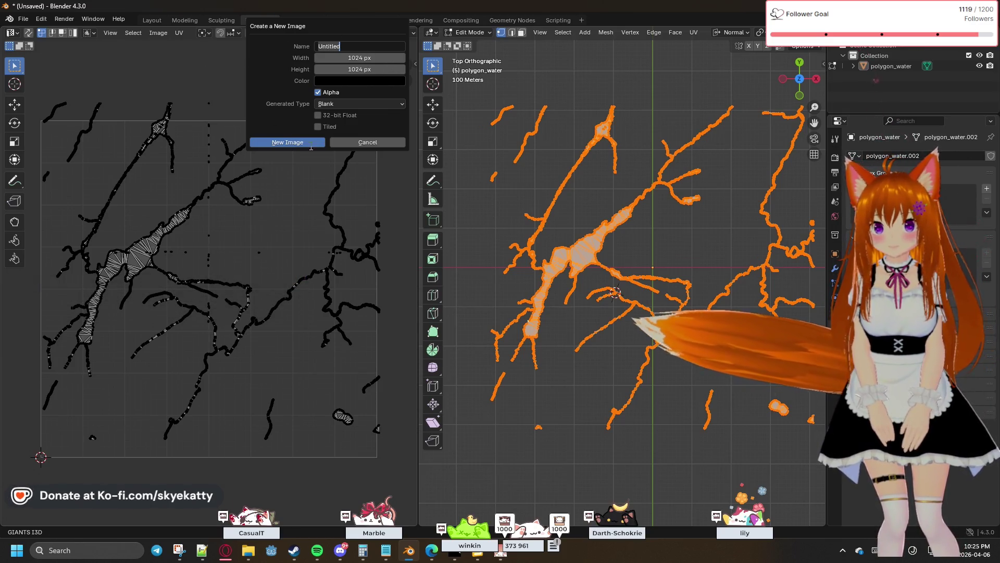
key("Escape")
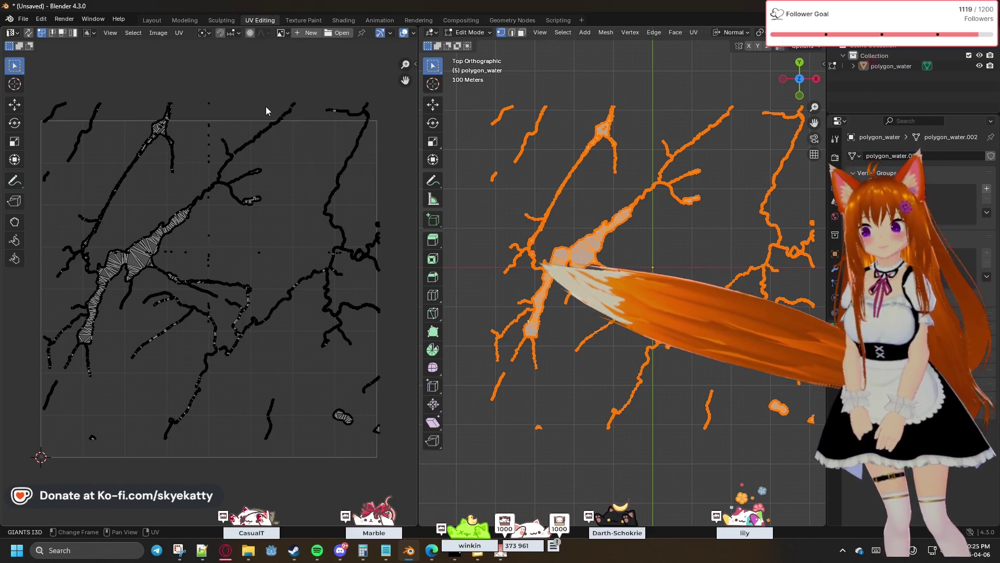
left_click(180, 33)
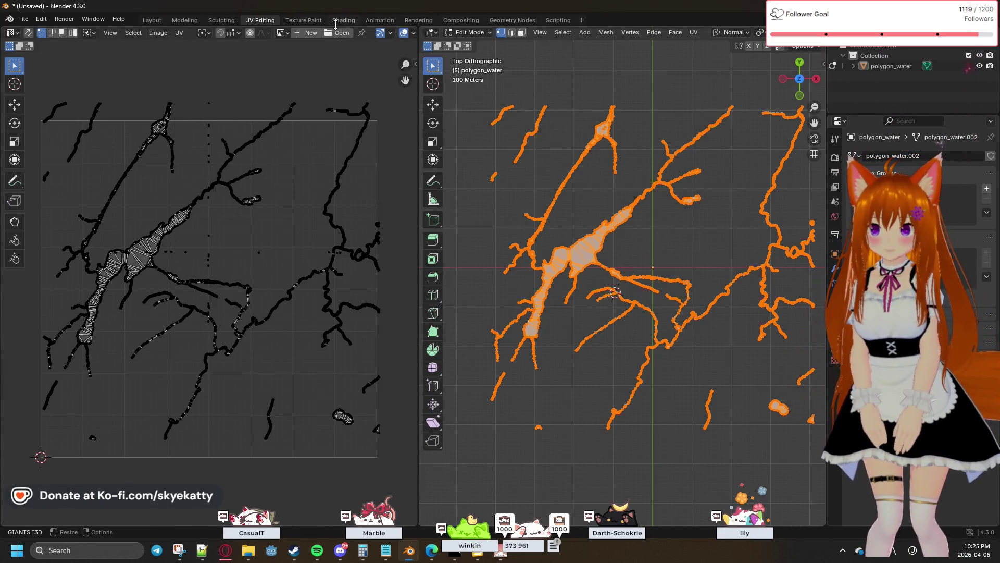
left_click(691, 36)
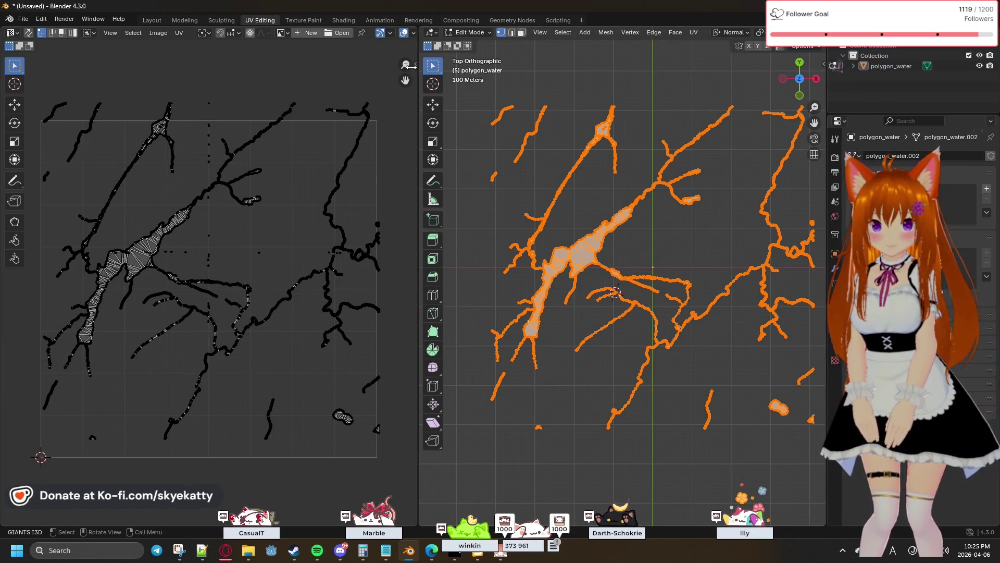
left_click(159, 36)
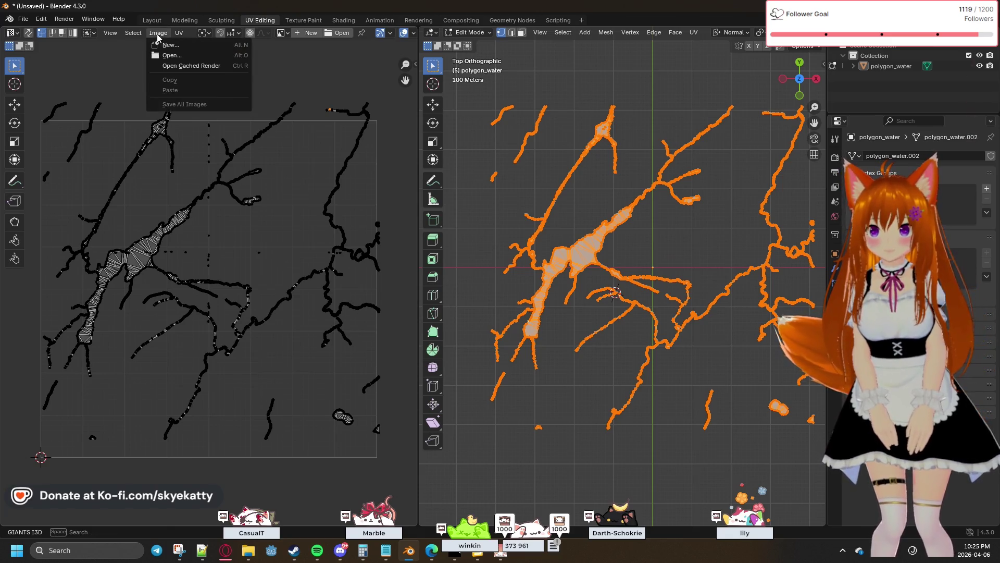
mouse_move(138, 37)
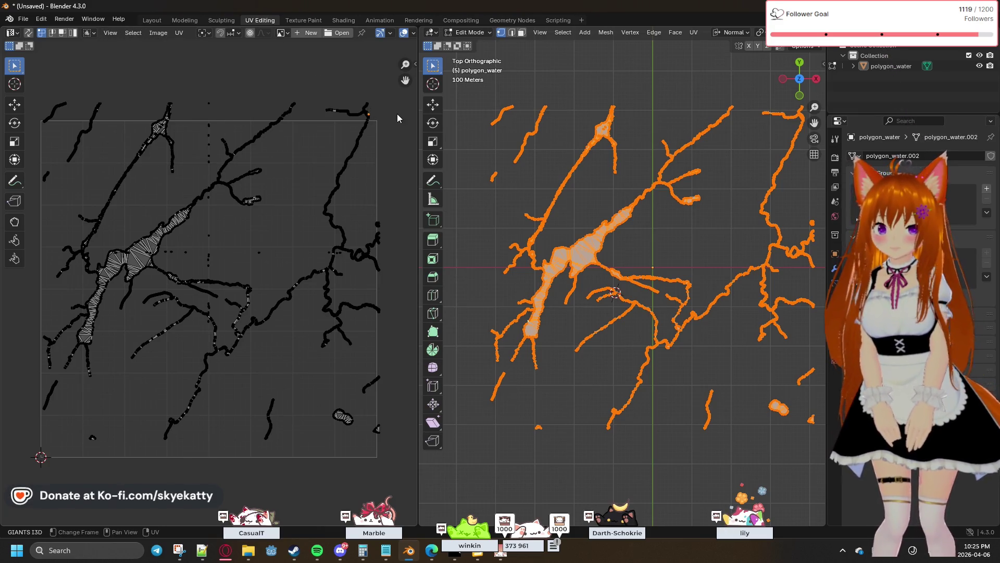
Select every river UV island and open Create a New Image, still at 1024 × 1024 px.
left_click(694, 33)
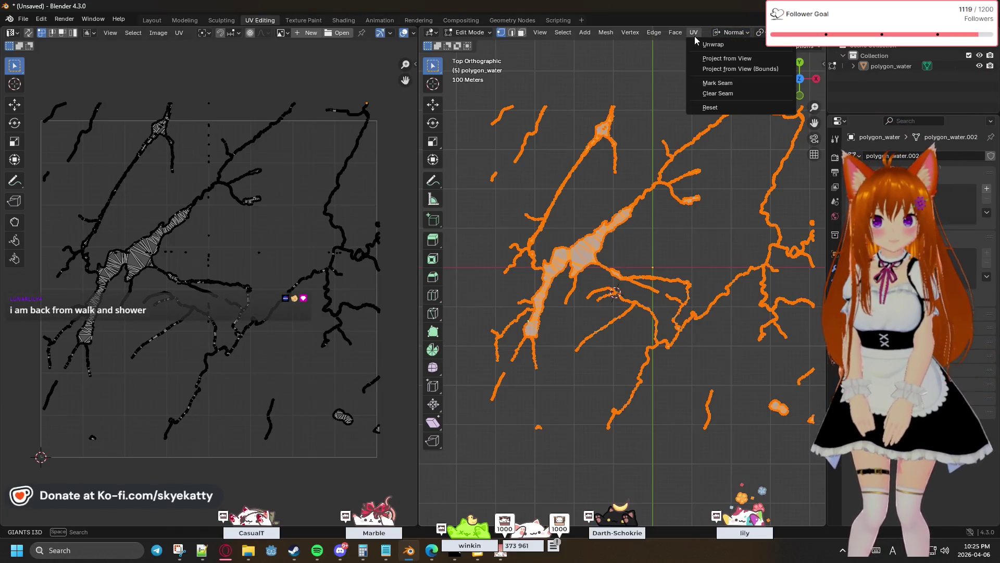
mouse_move(680, 36)
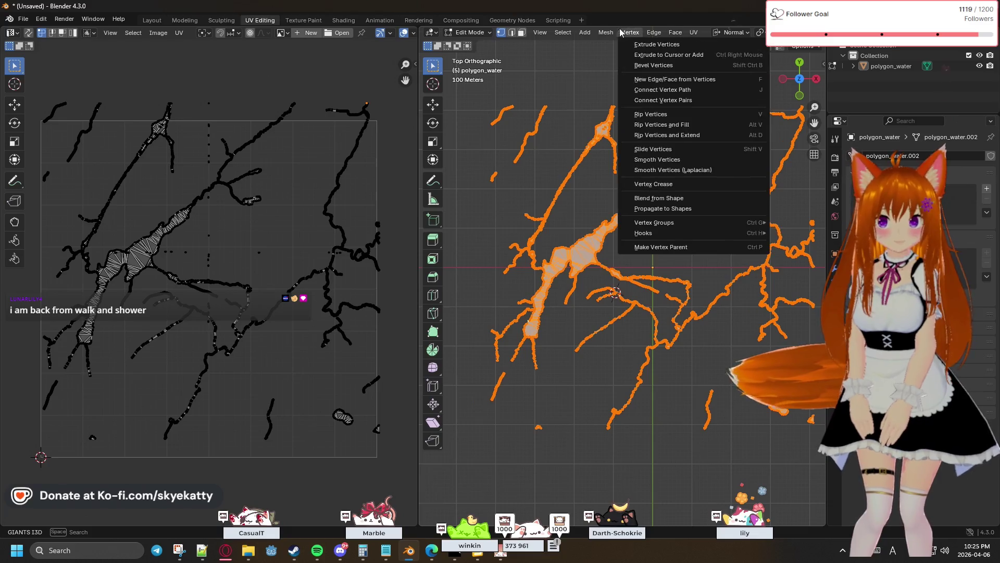
mouse_move(567, 34)
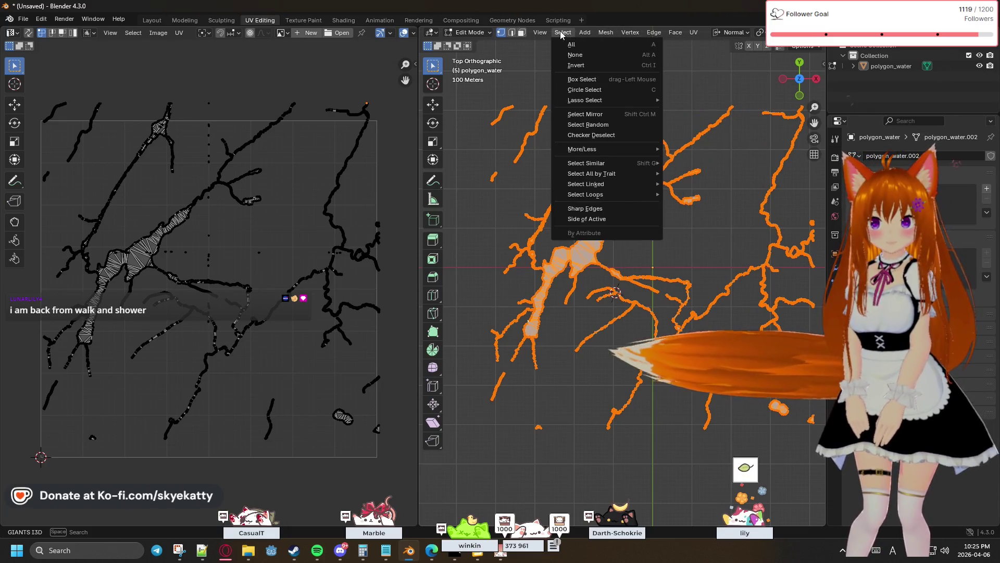
left_click(565, 32)
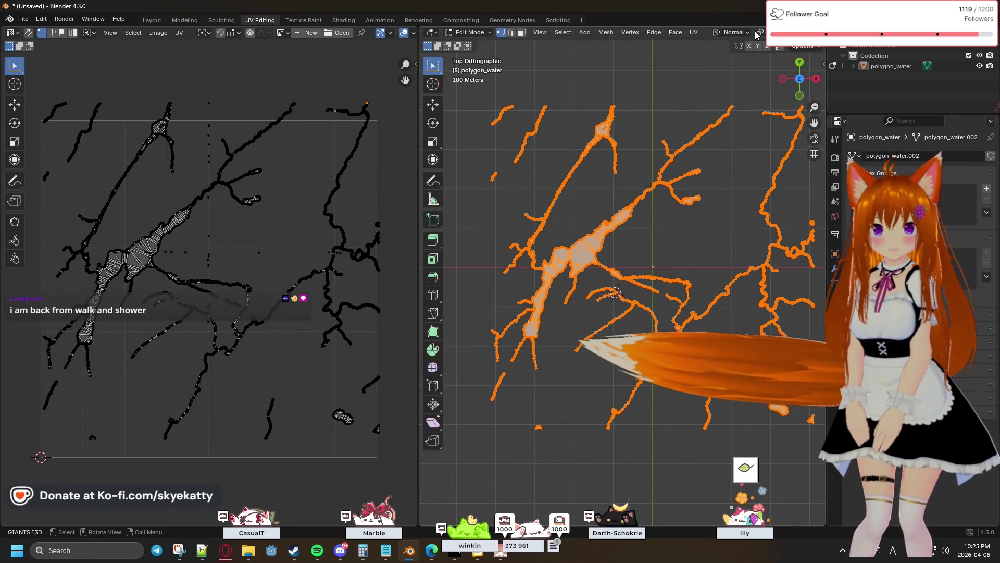
left_click(695, 33)
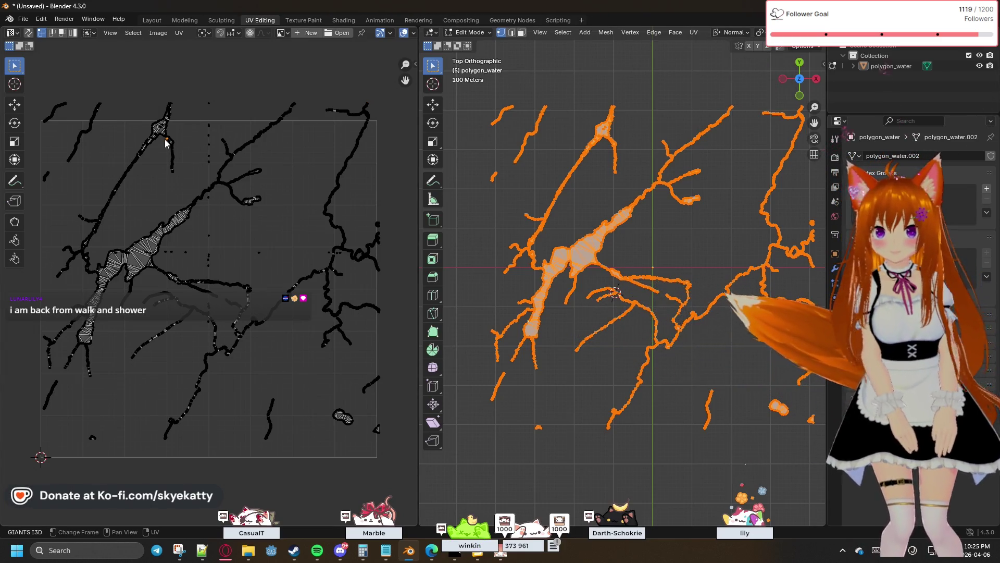
key("a")
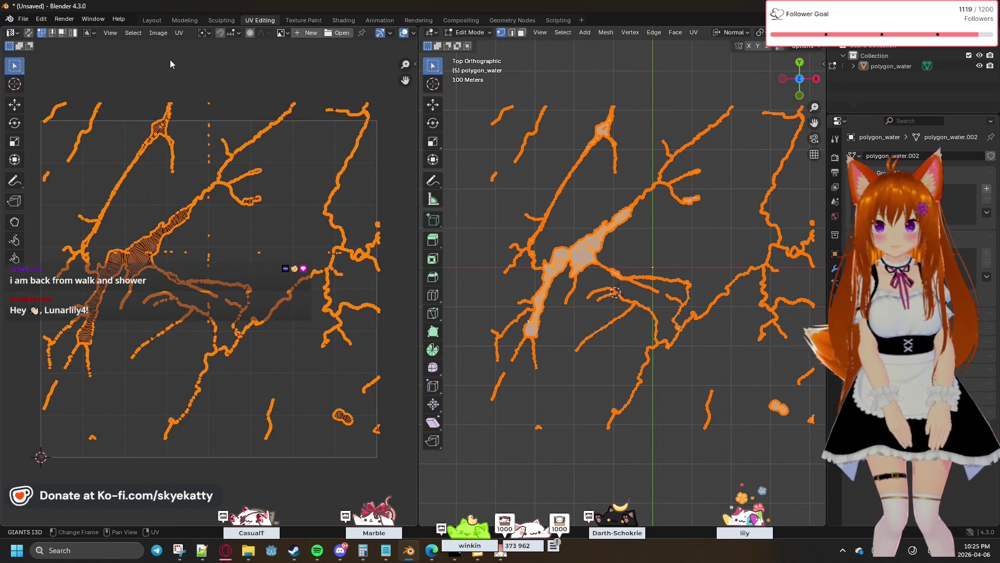
key("u")
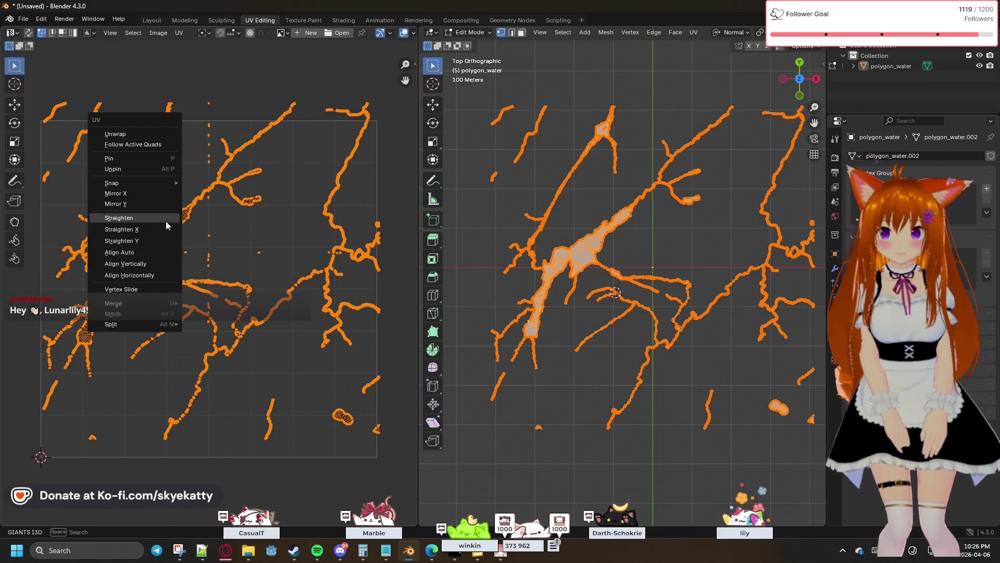
left_click(260, 51)
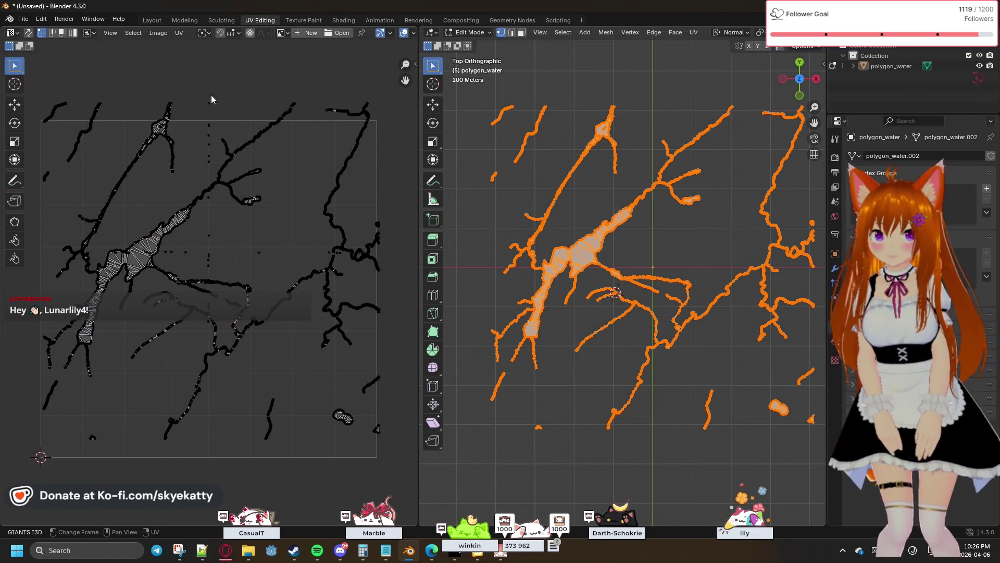
key("a")
left_click(308, 33)
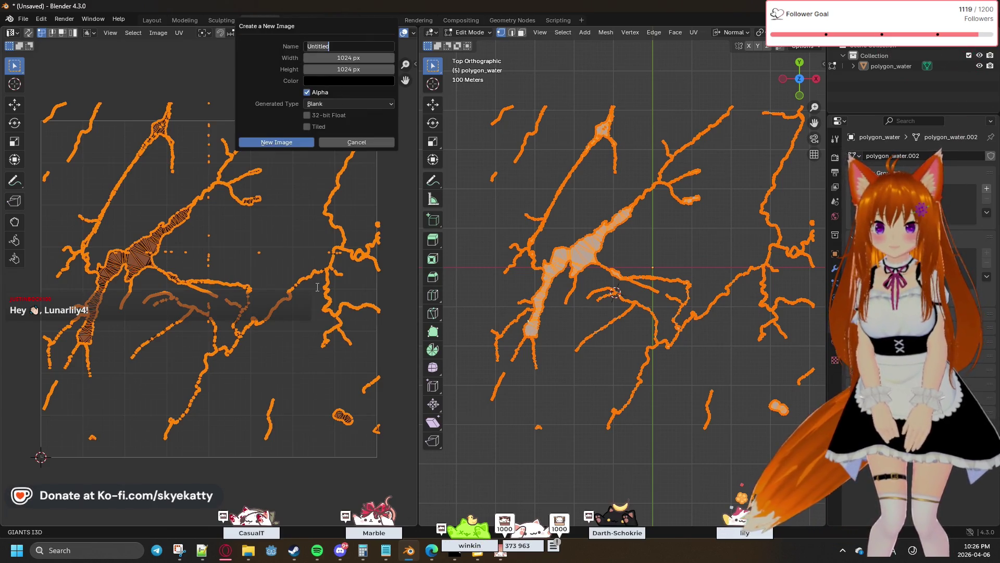
Drag the new image width to 4179 px, height still 1024, then bring GIANTS Editor forward.
left_click(356, 57)
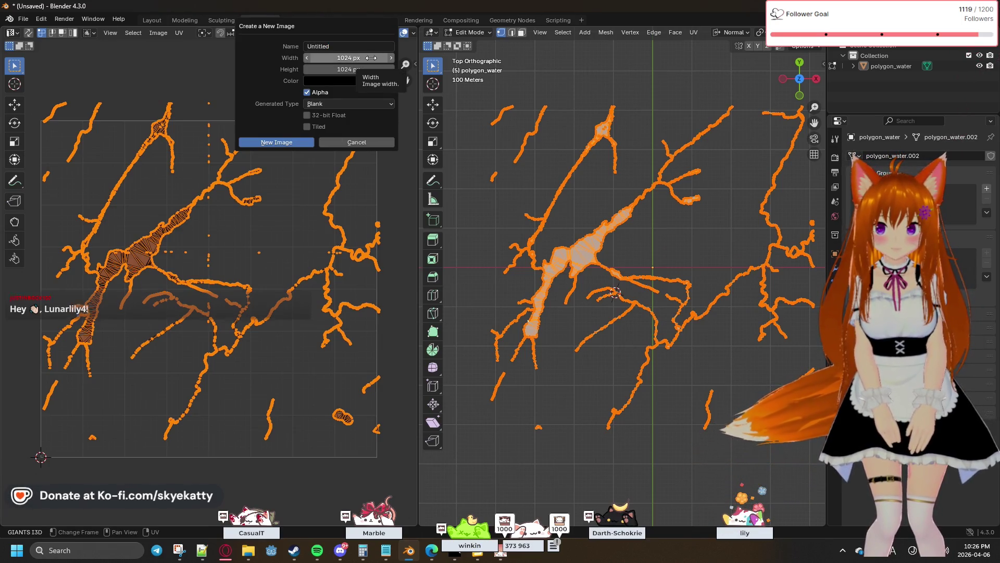
left_click_drag(356, 57, 391, 58)
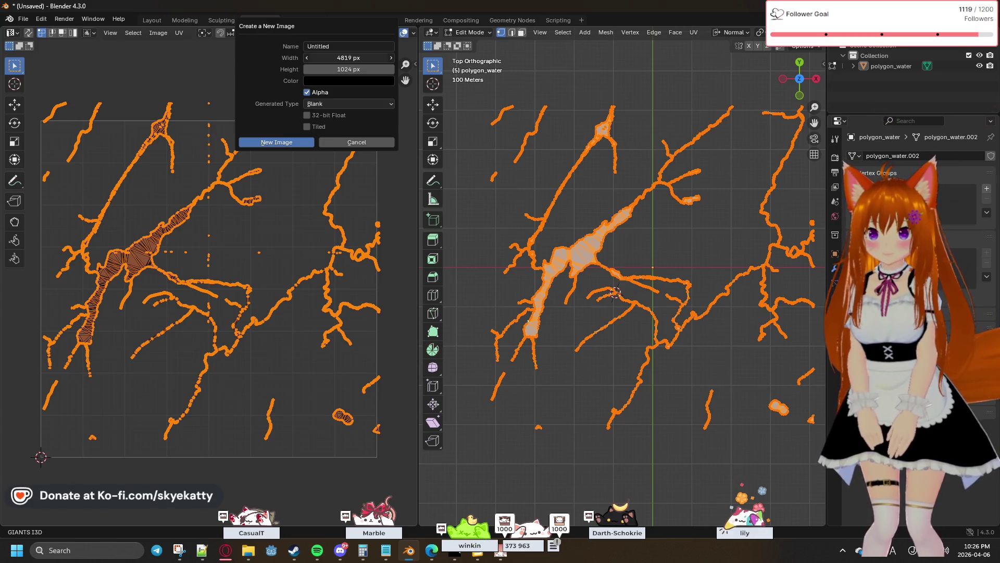
left_click_drag(365, 57, 330, 57)
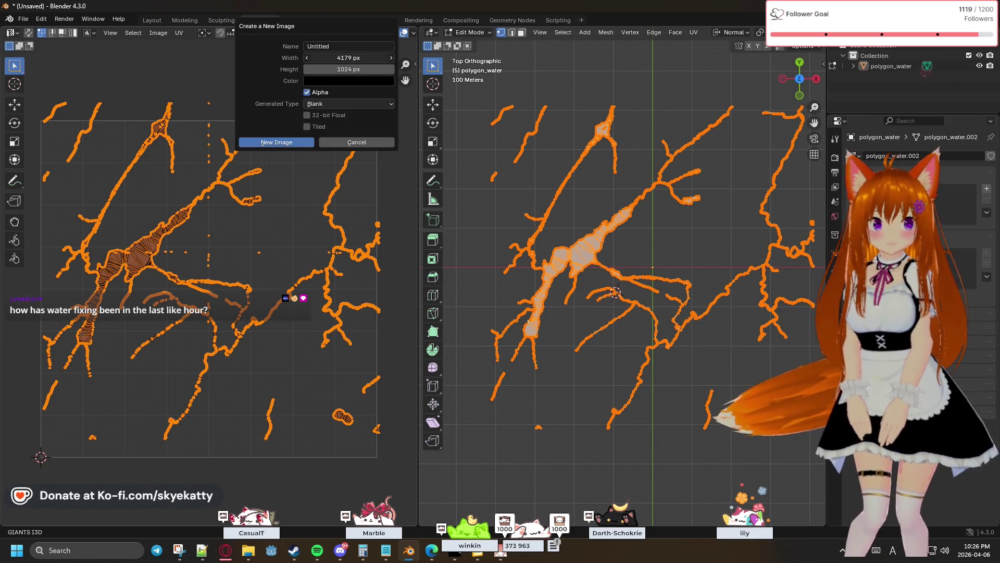
left_click_drag(364, 58, 365, 57)
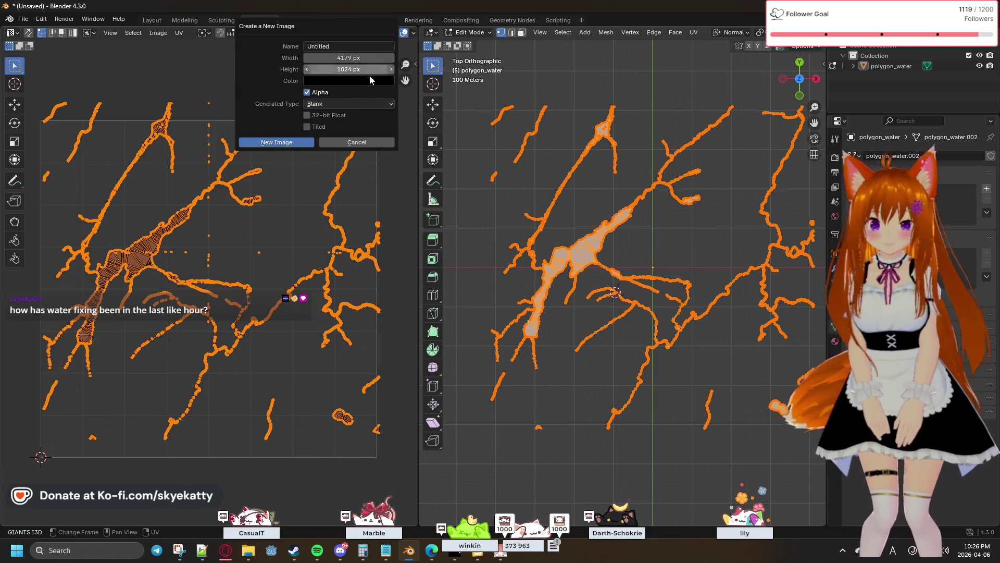
left_click(478, 560)
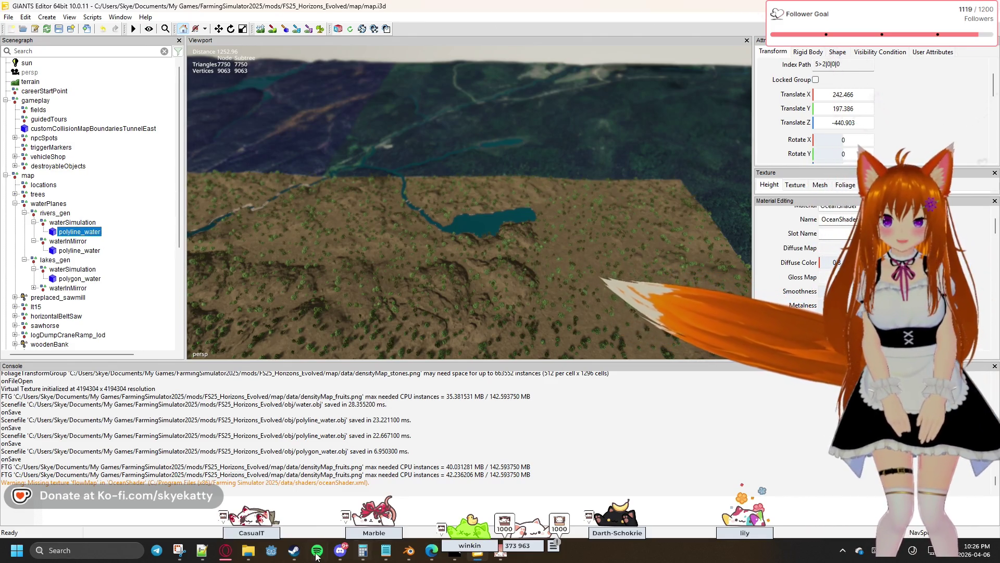
Bring the masks Explorer window forward, clear the PG_forests.png selection and move the window up.
mouse_move(248, 550)
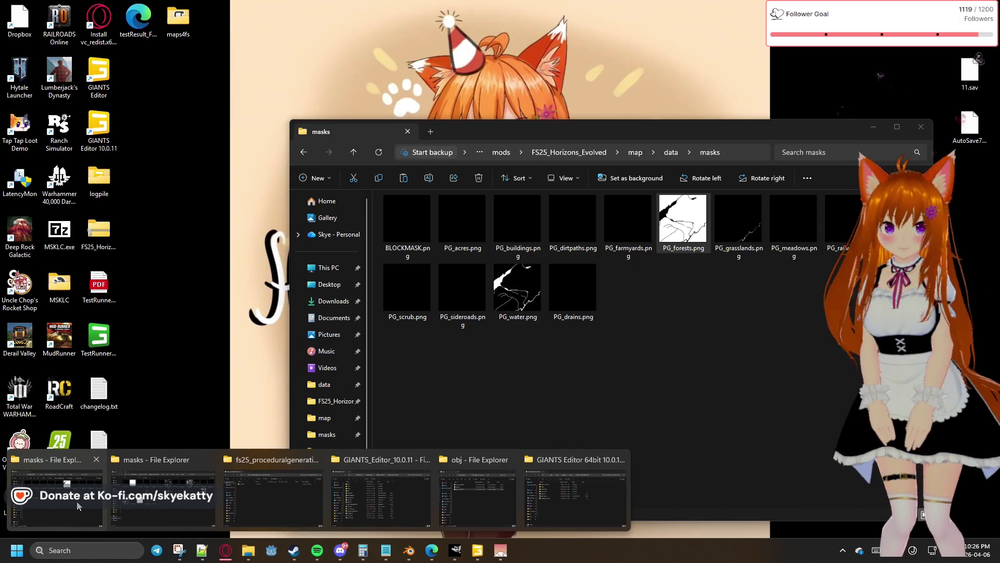
left_click(79, 505)
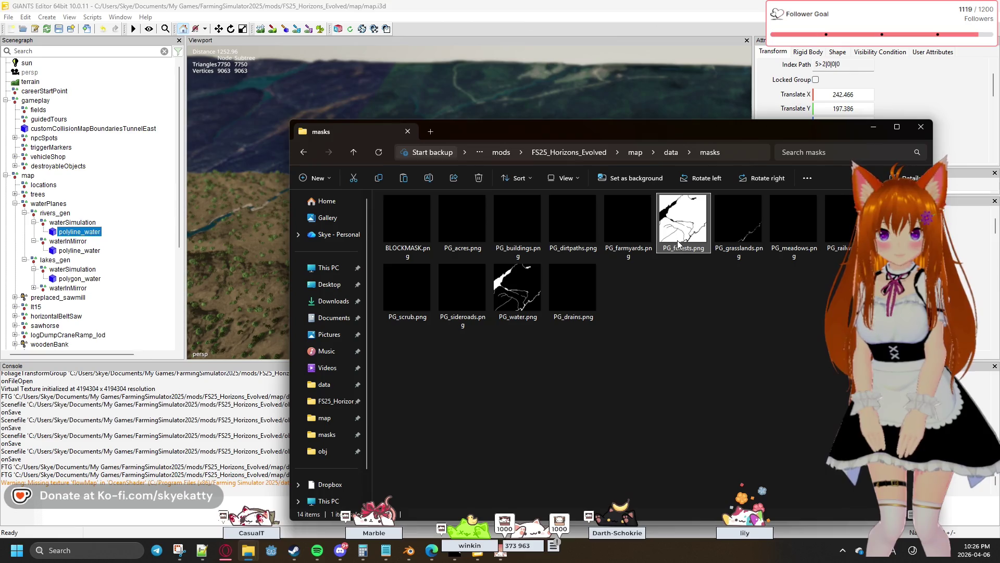
left_click(674, 279)
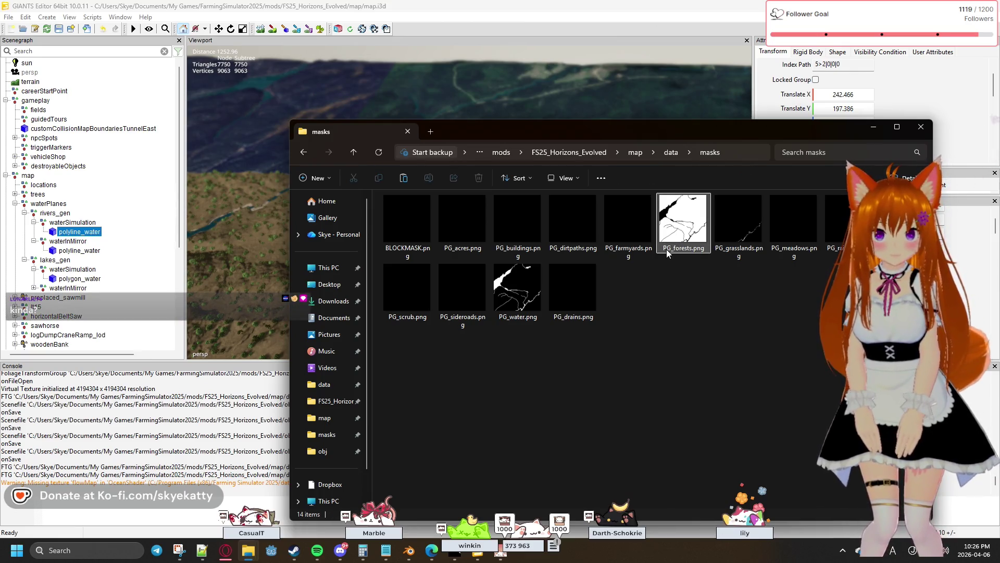
left_click_drag(665, 127, 675, 87)
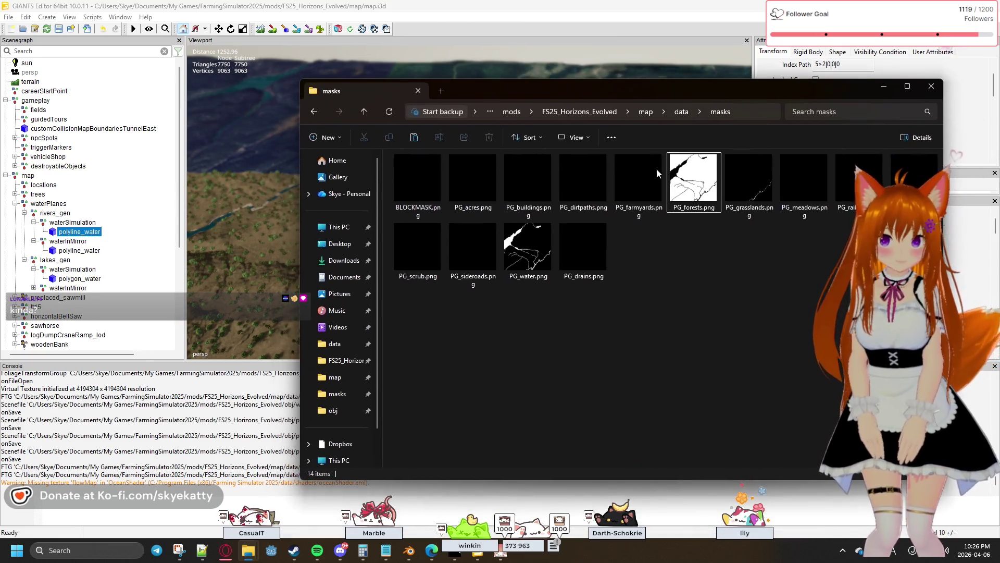
Go back up to FS25_Horizons_Evolved and open its textures folder.
left_click(318, 114)
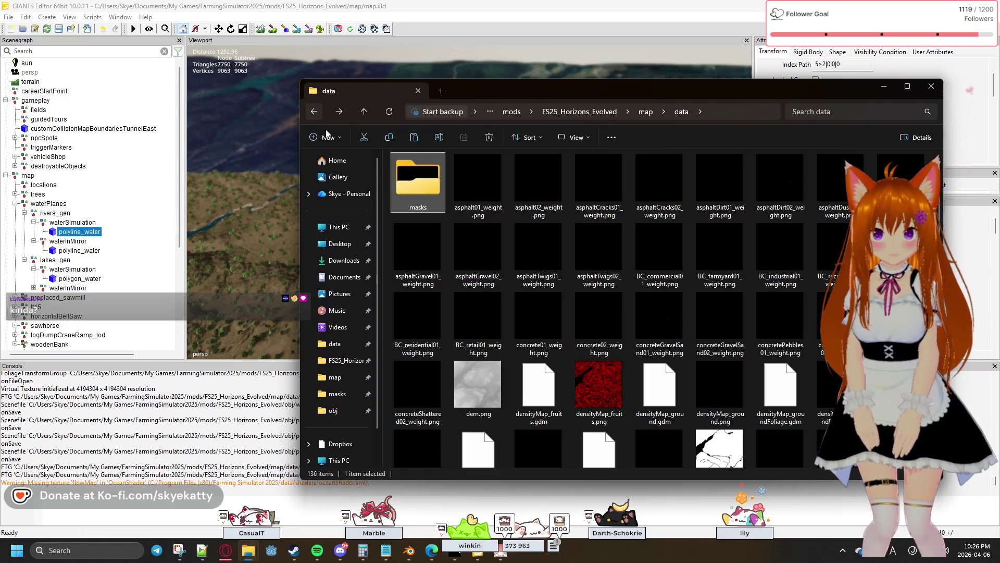
left_click(313, 112)
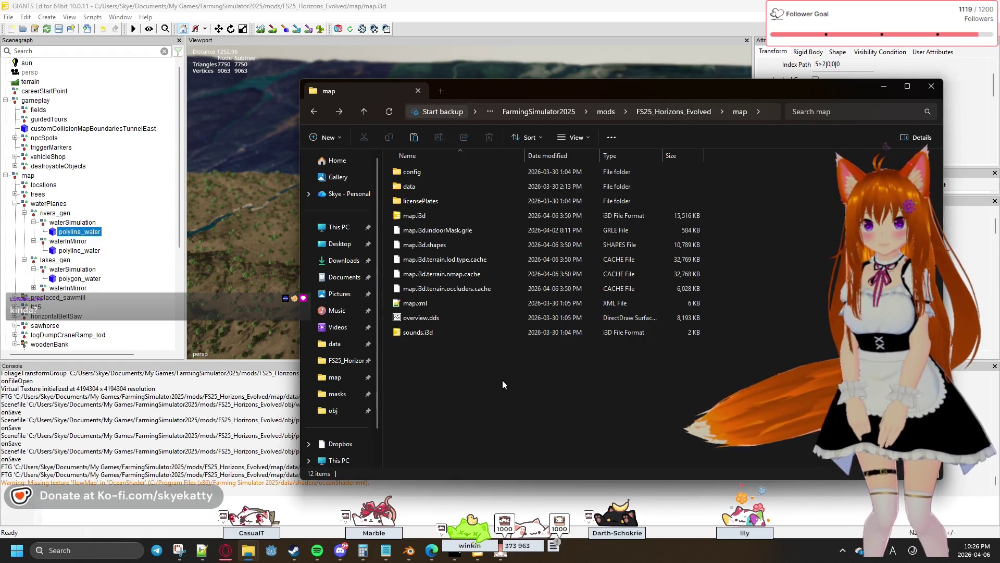
key("alt+Left")
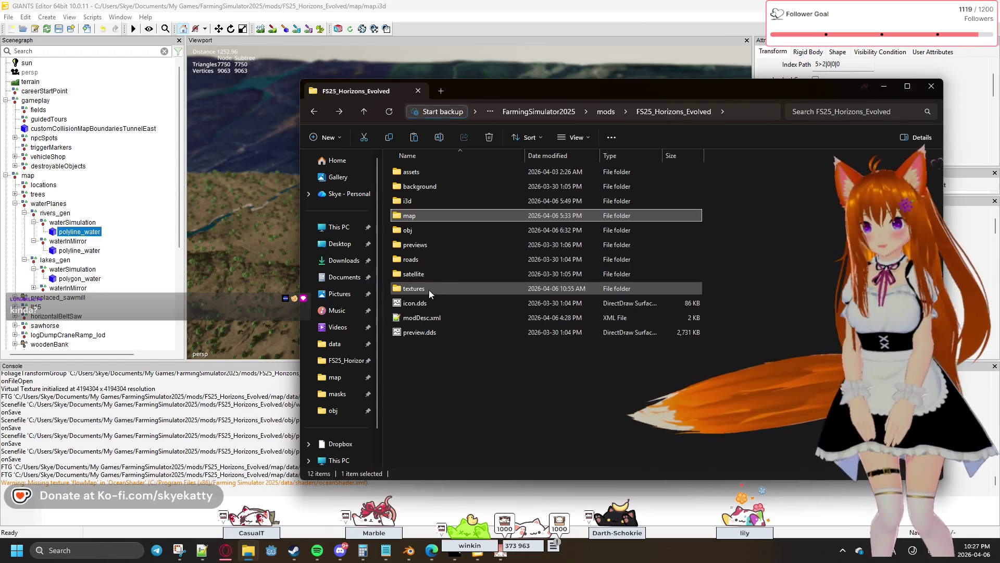
left_click(428, 289)
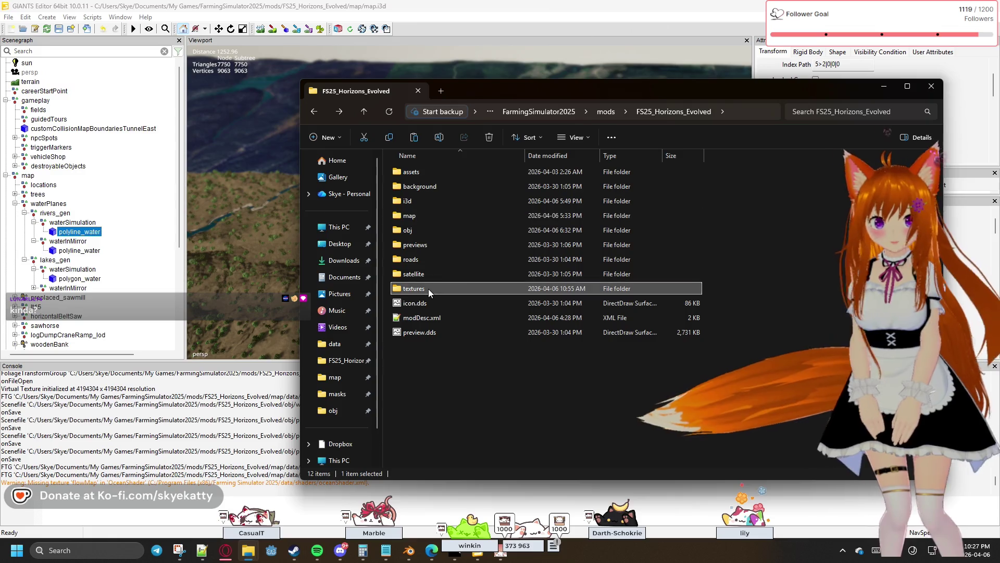
left_click(421, 200)
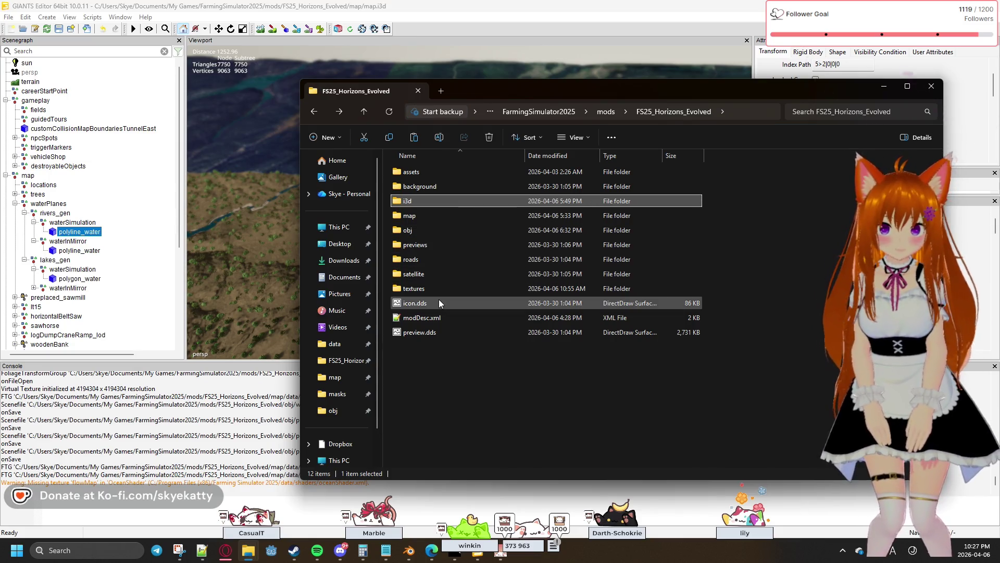
left_click(426, 290)
double_click(426, 289)
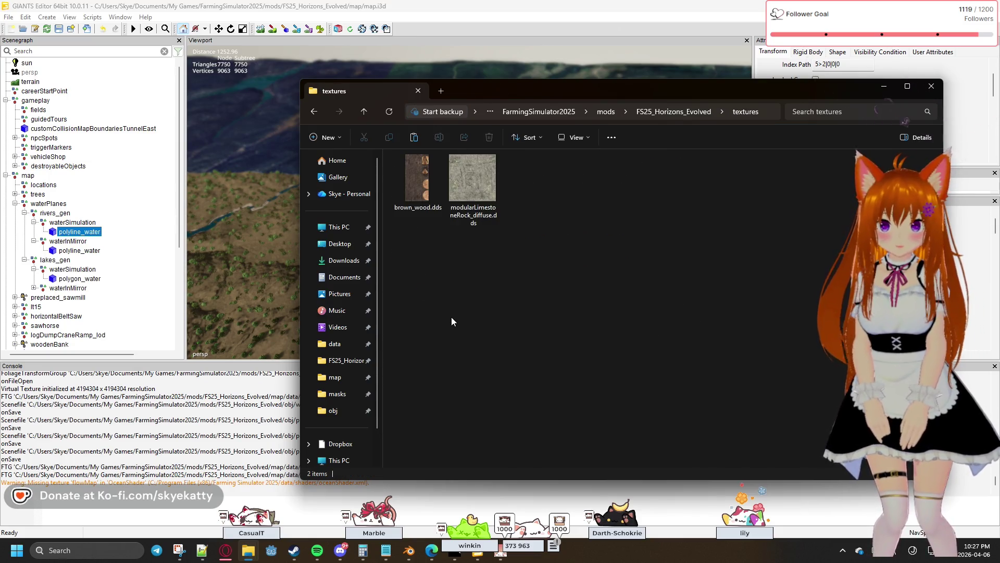
Browse the mod's map and background folders, returning to the FS25_Horizons_Evolved root each time.
key("alt+Left")
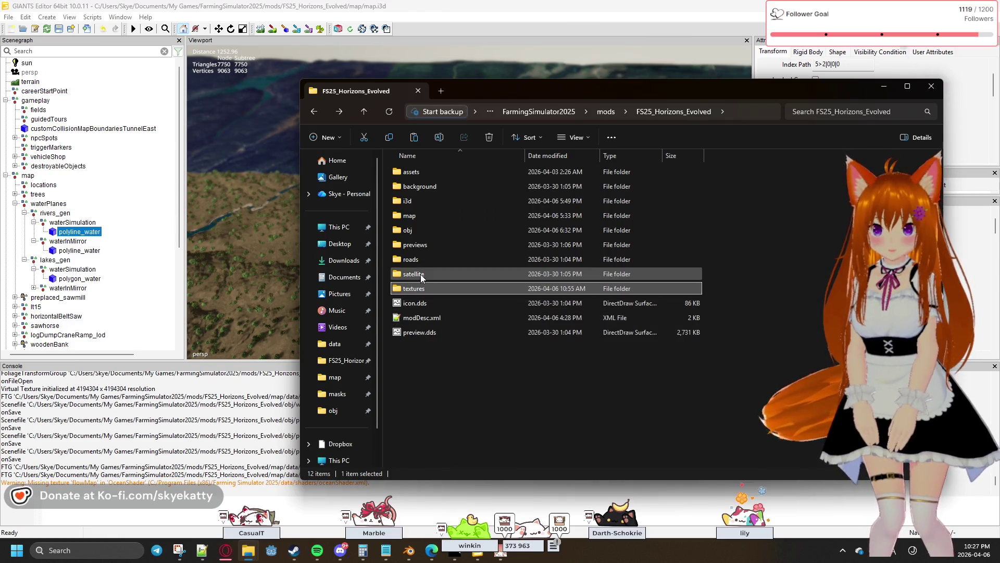
double_click(423, 215)
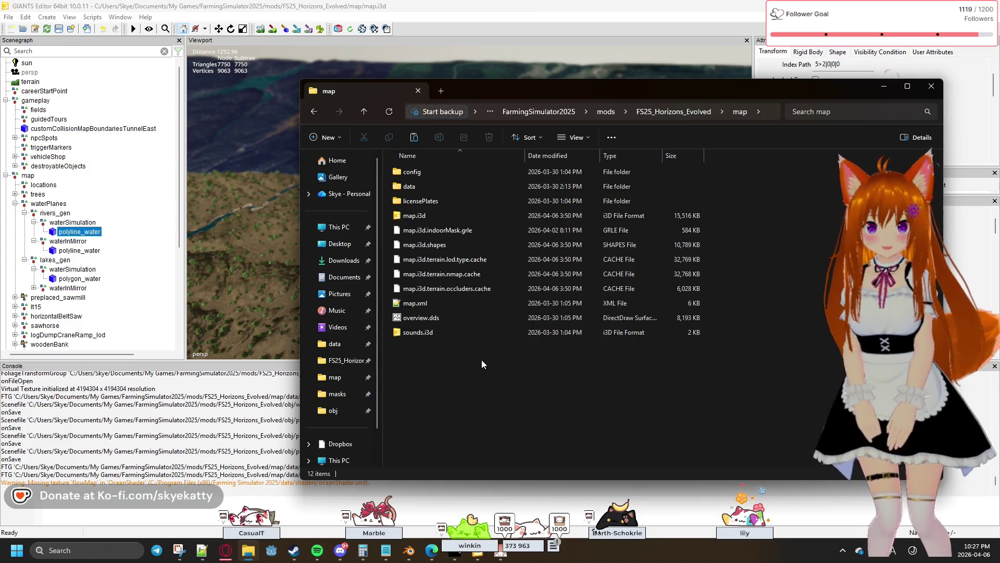
key("alt+Left")
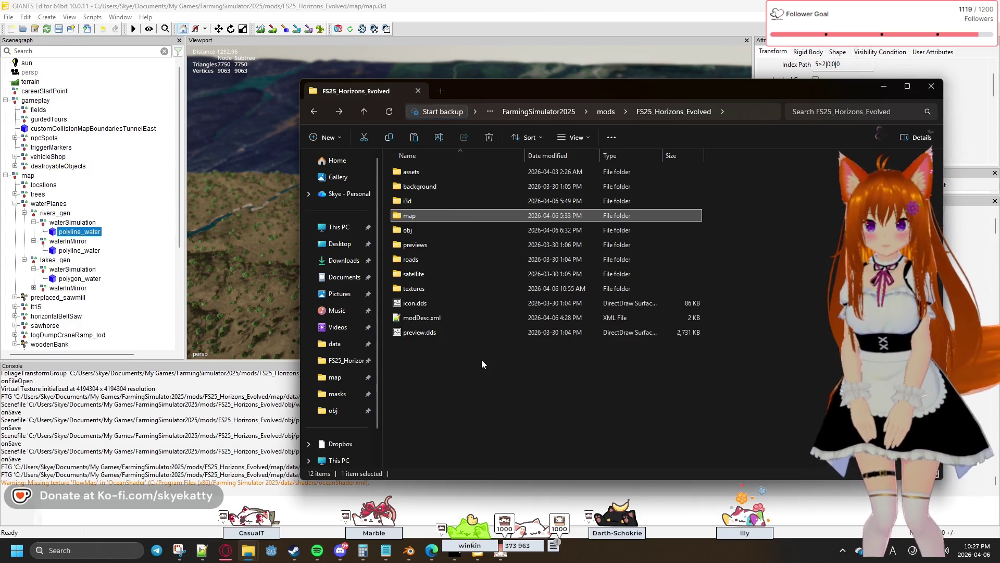
left_click(421, 198)
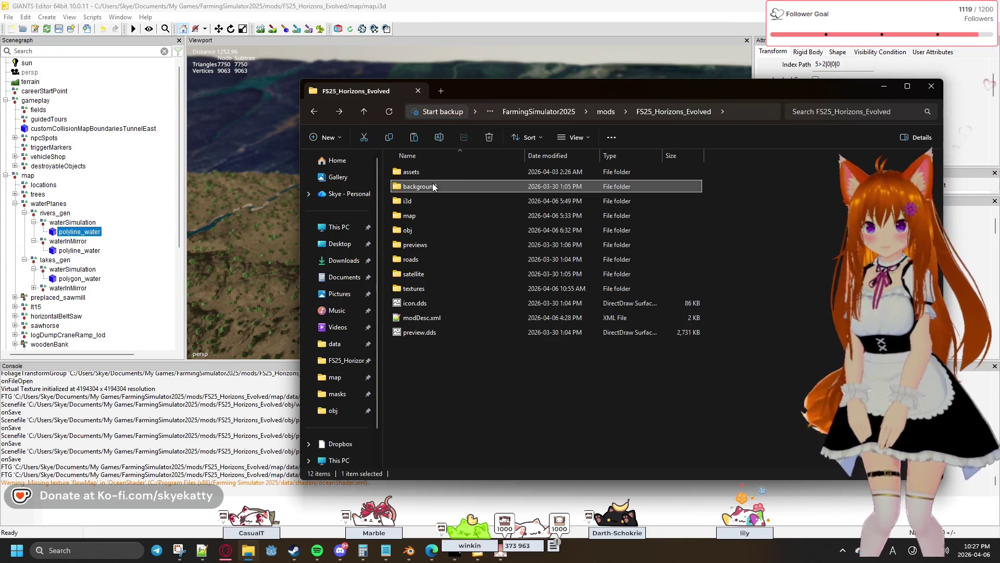
double_click(438, 187)
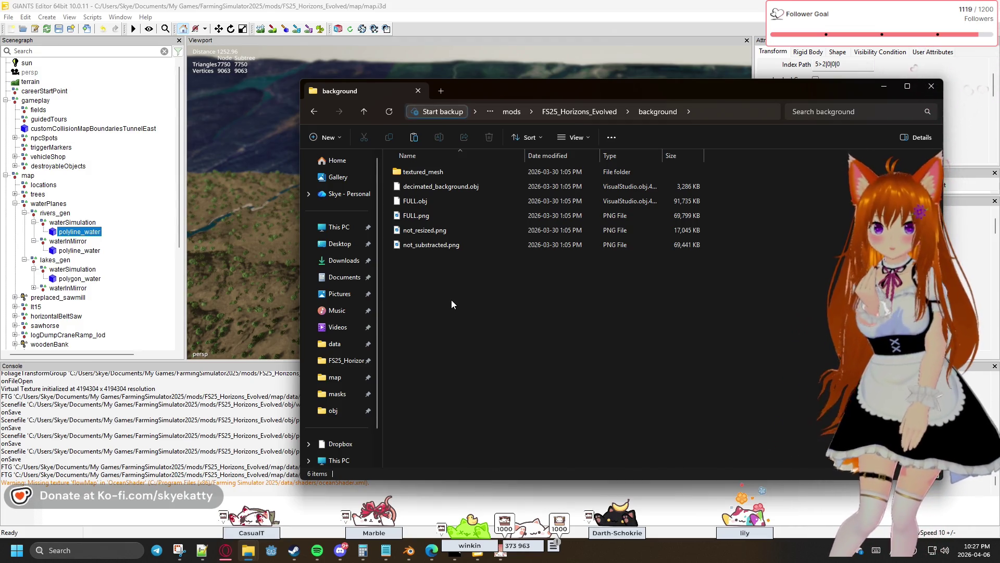
key("alt+Left")
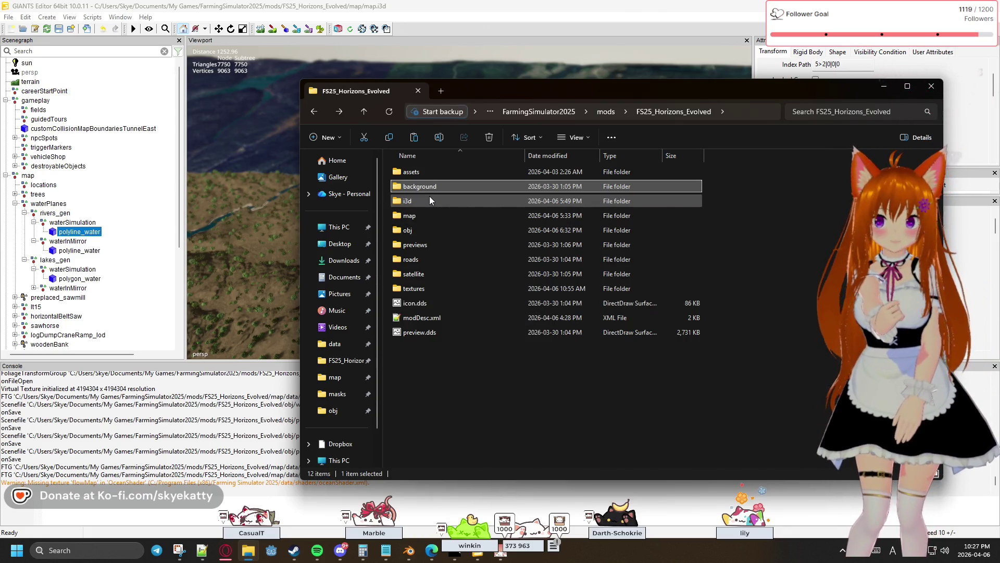
mouse_move(430, 198)
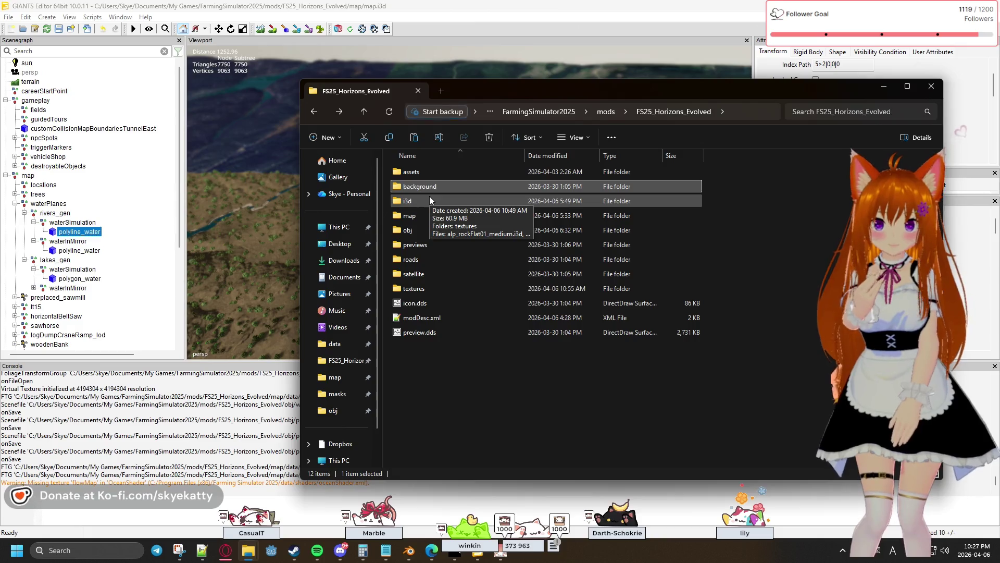
left_click(410, 551)
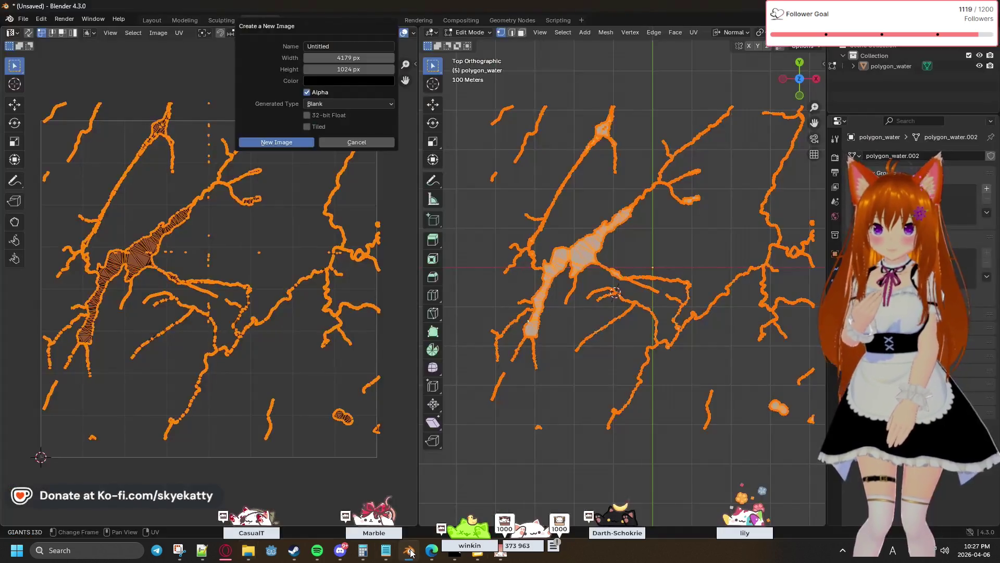
left_click(410, 551)
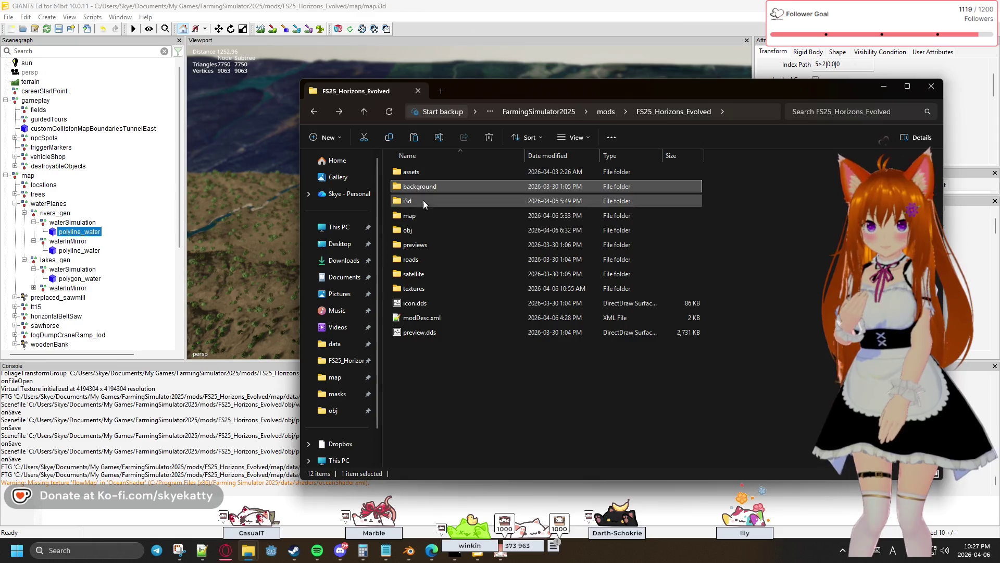
Peek into the i3d folder, then open map, data and the masks folder.
left_click(414, 175)
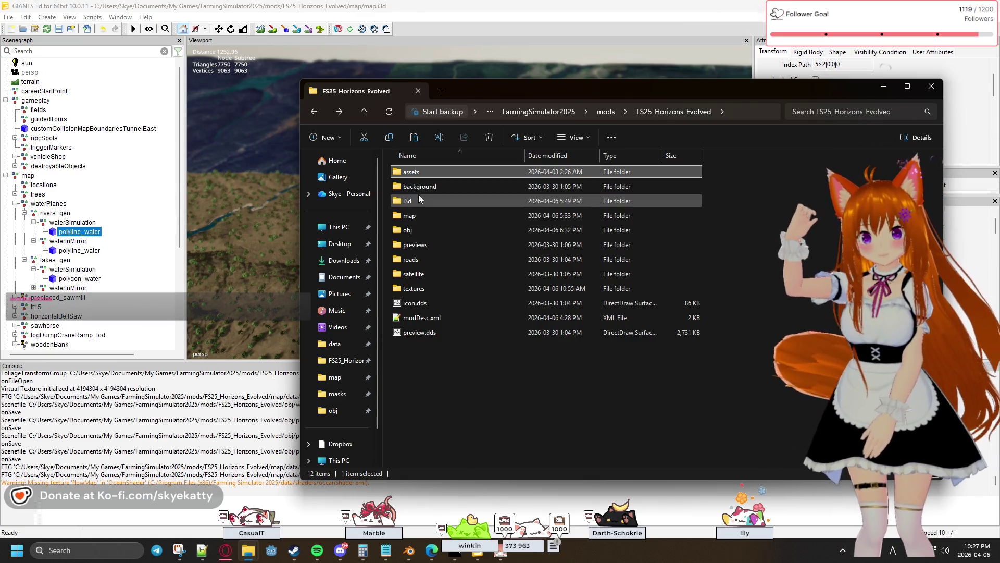
double_click(418, 197)
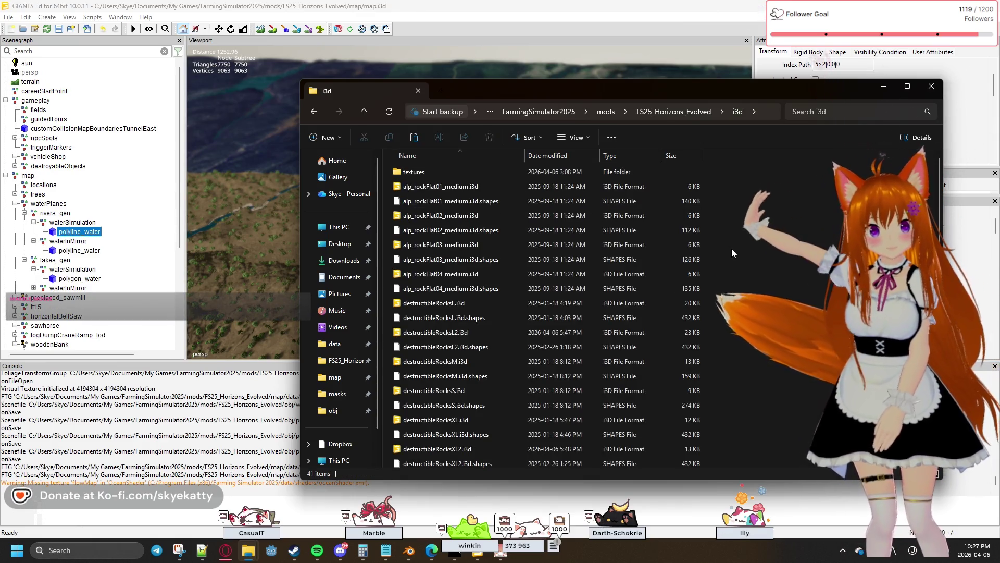
key("alt+Left")
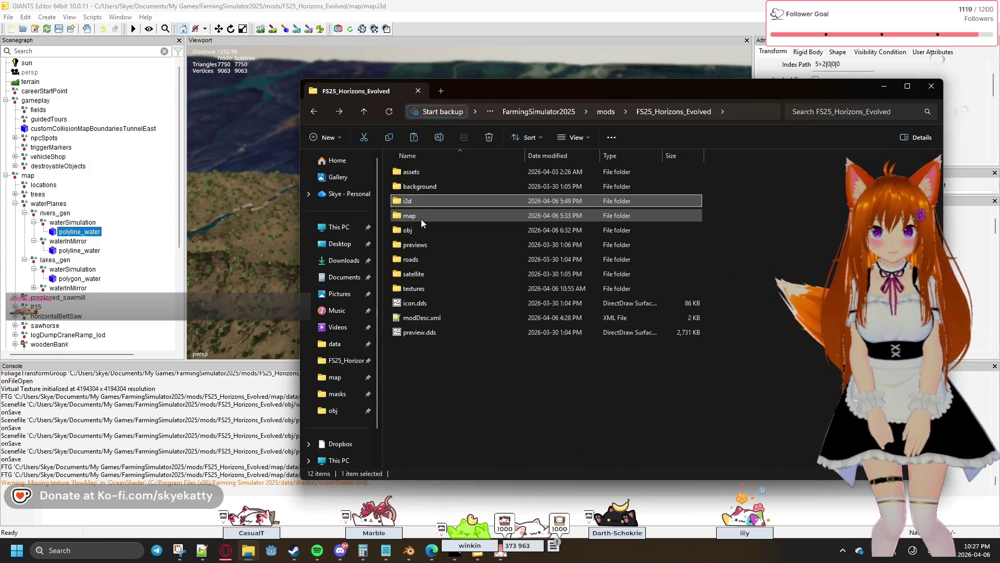
double_click(421, 218)
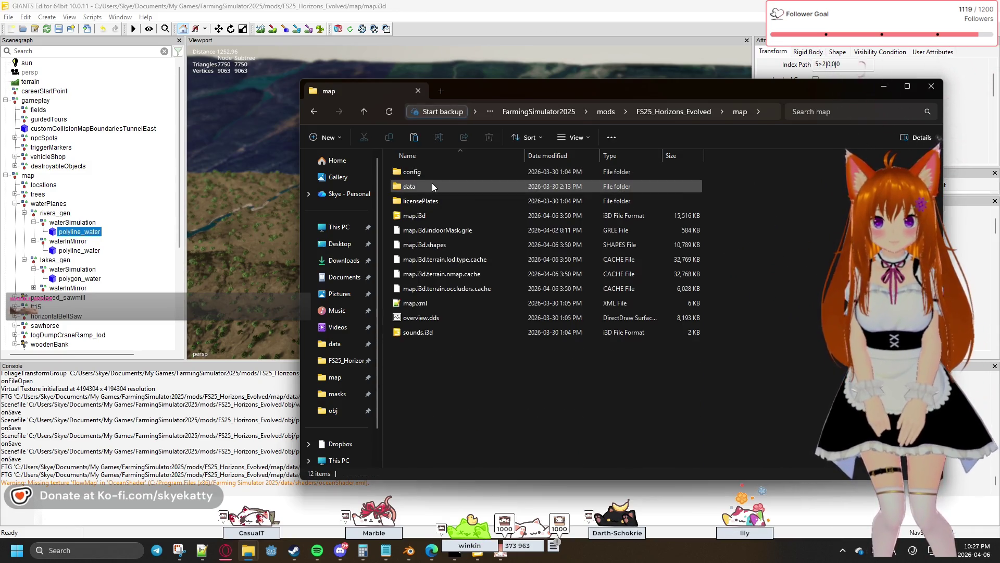
double_click(433, 185)
left_click(437, 193)
double_click(437, 192)
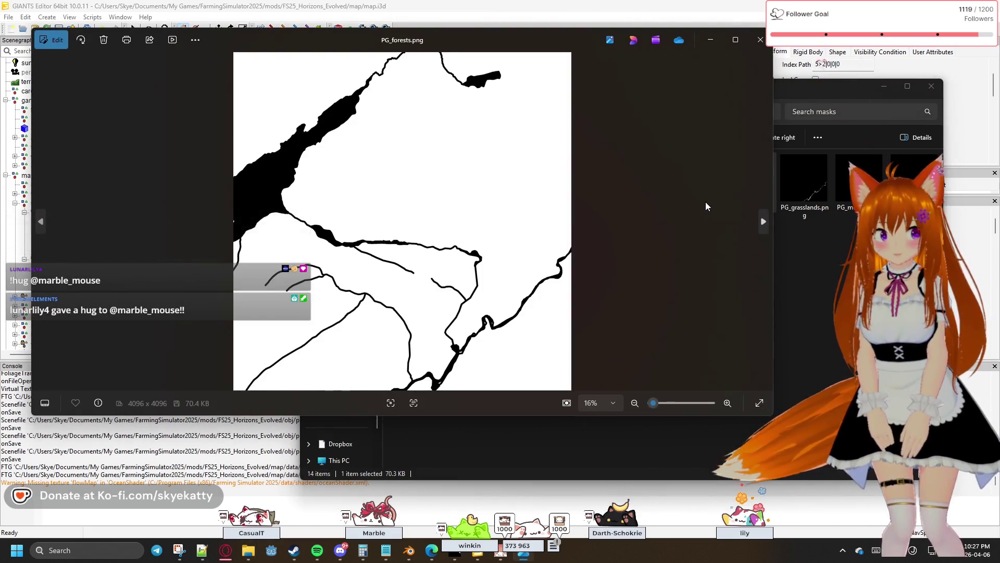
Return to the Blender window after checking PG_forests.png's 4096 × 4096 size.
left_click(416, 560)
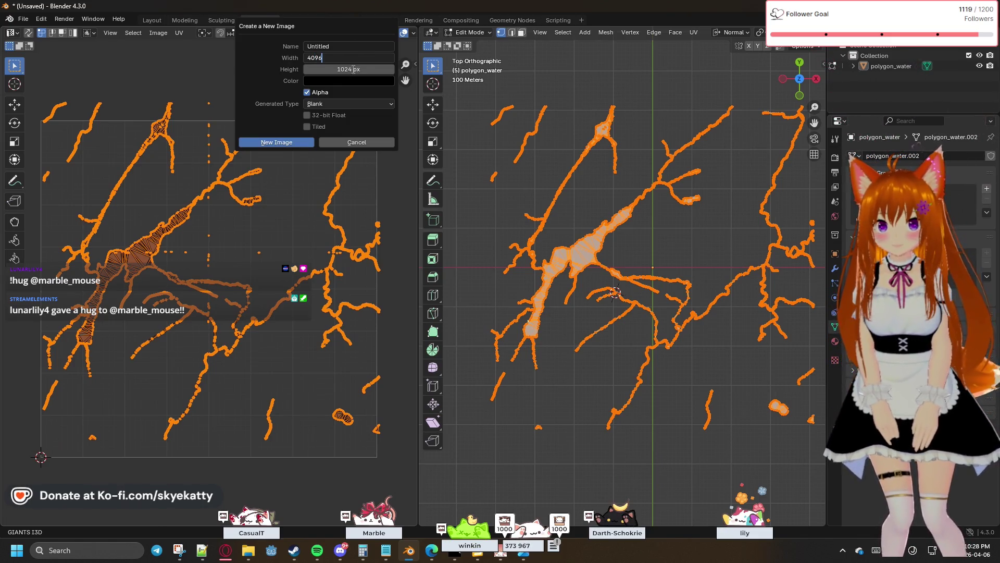
Give the new image a 4096 height, keep the Blank generated type, and name it Normal.
left_click(352, 69)
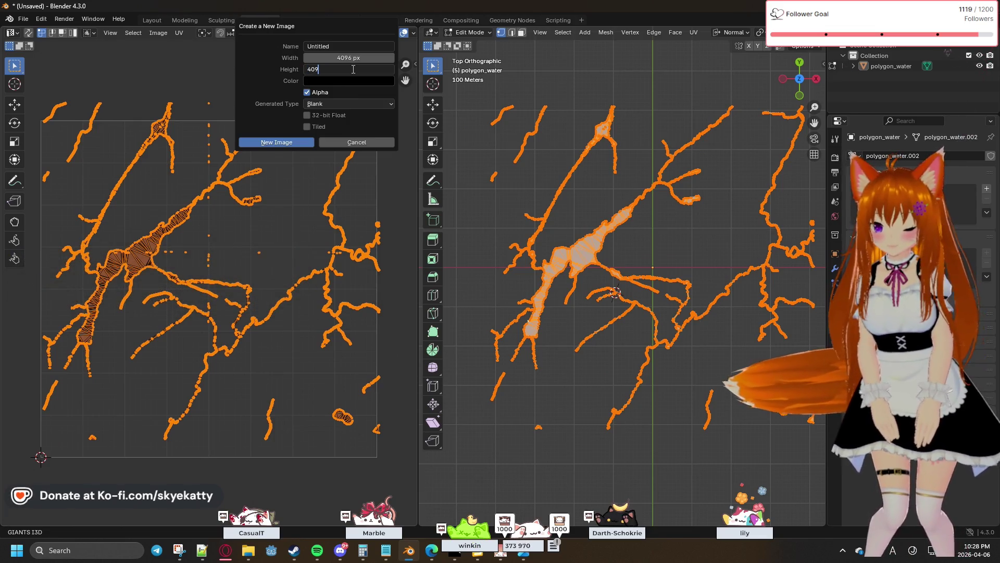
type("6")
key("Return")
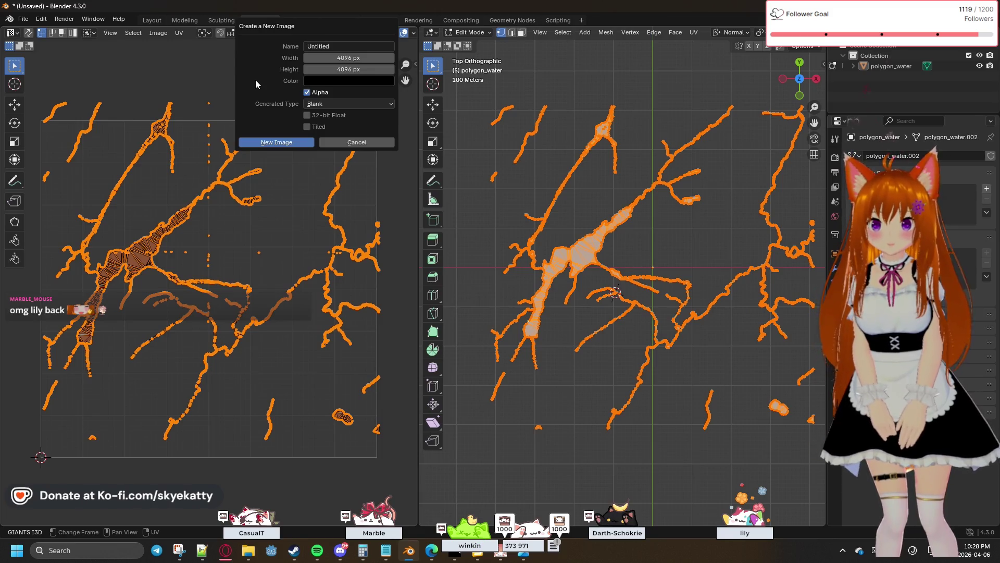
left_click(310, 106)
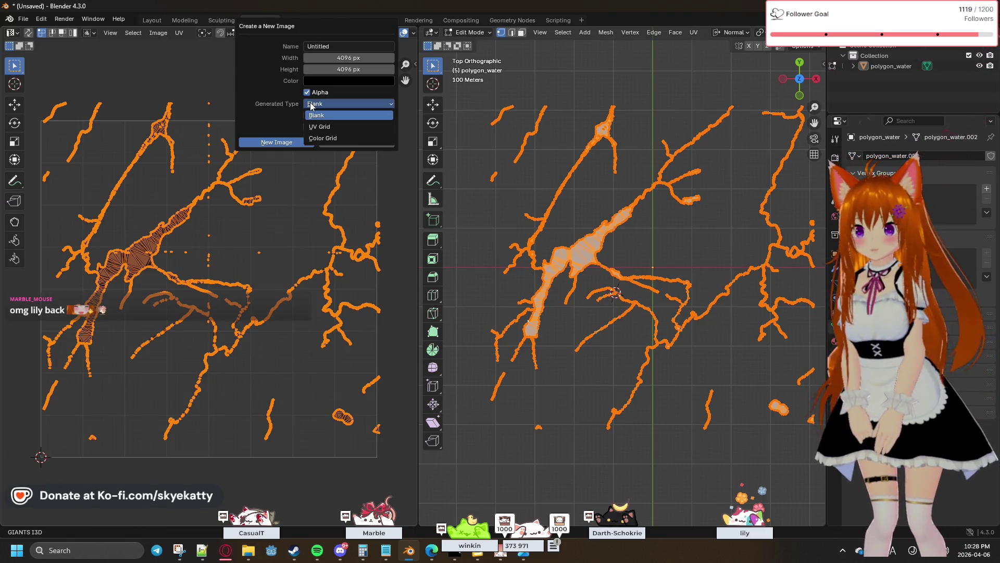
left_click(317, 119)
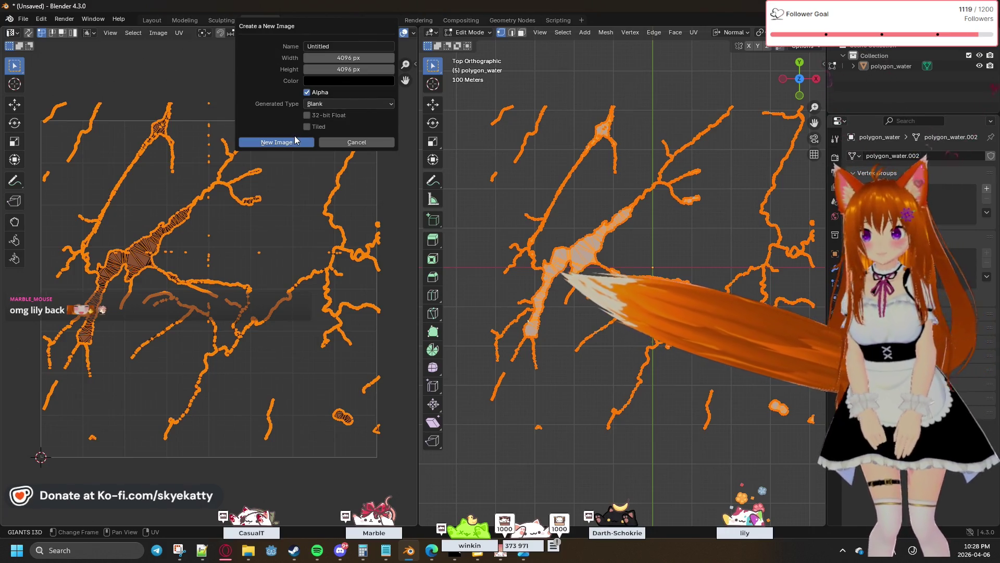
left_click(323, 47)
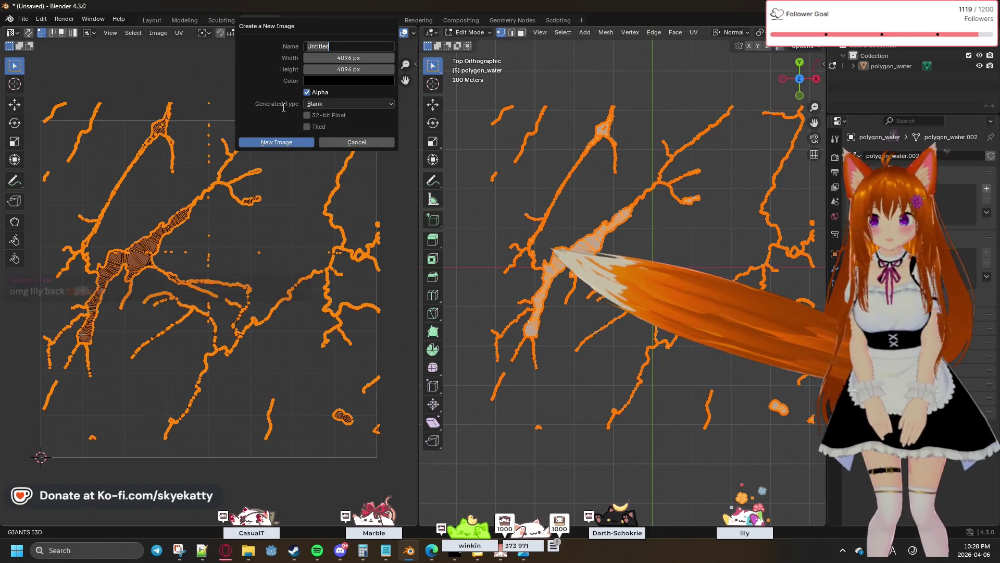
type("Normal")
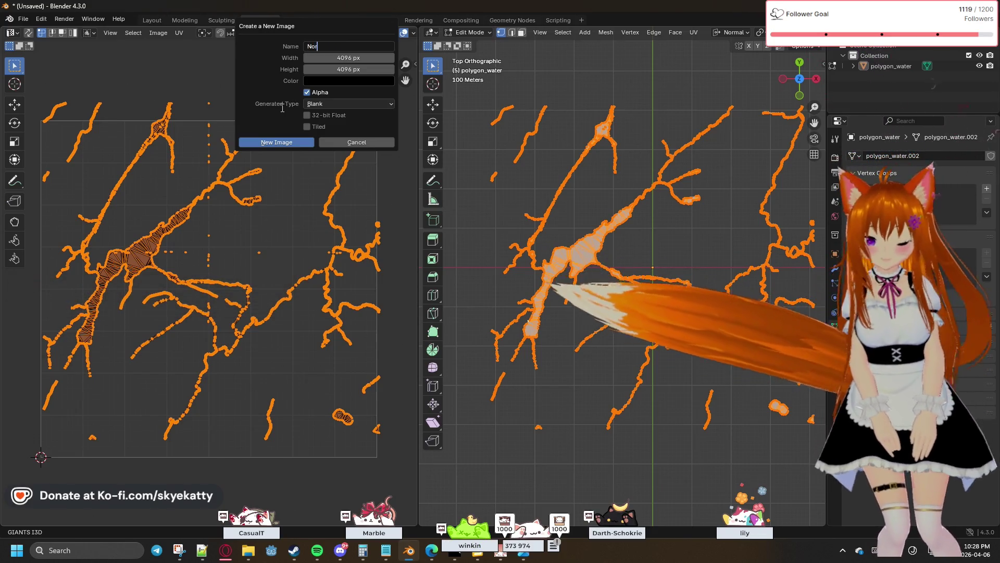
key("Return")
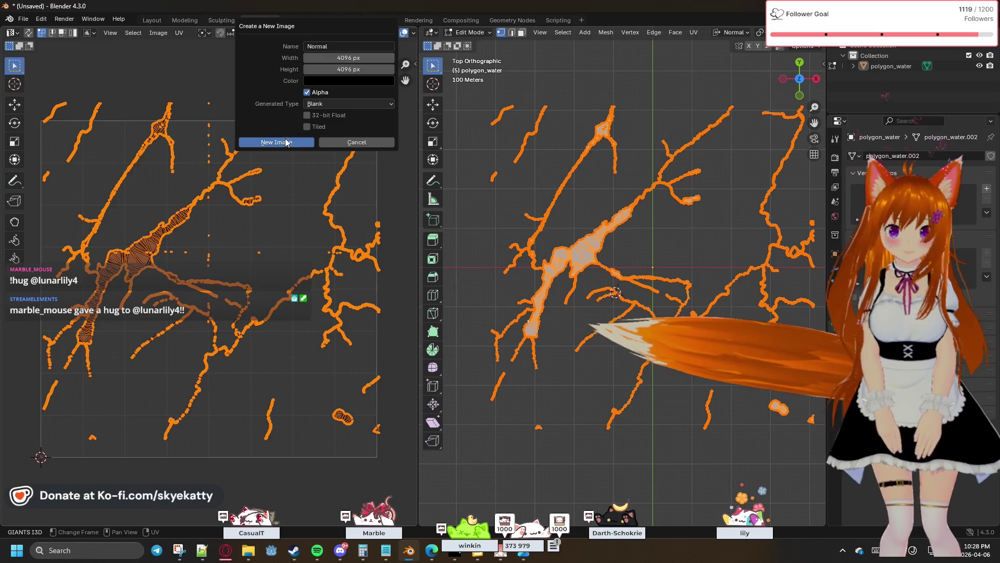
Create the blank Normal image and zoom the UV editor to fit it and the river UVs.
left_click(288, 142)
scroll(288, 144, "down", 8)
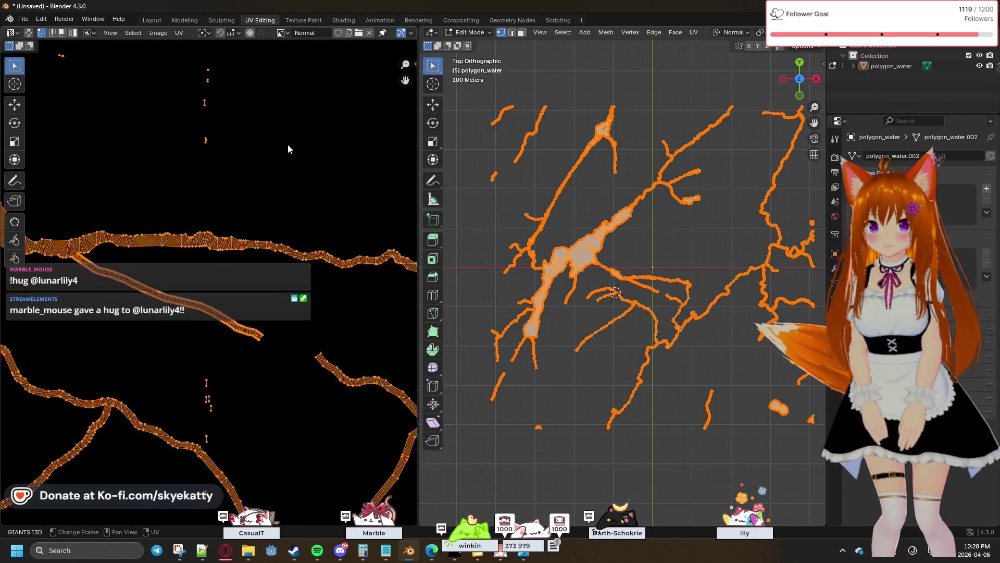
scroll(219, 222, "up", 3)
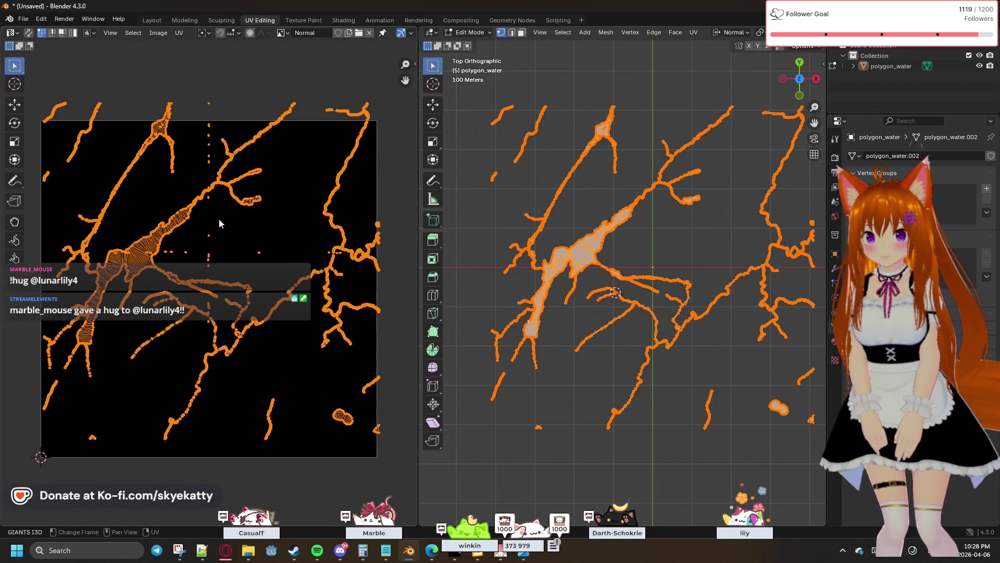
scroll(219, 220, "down", 4)
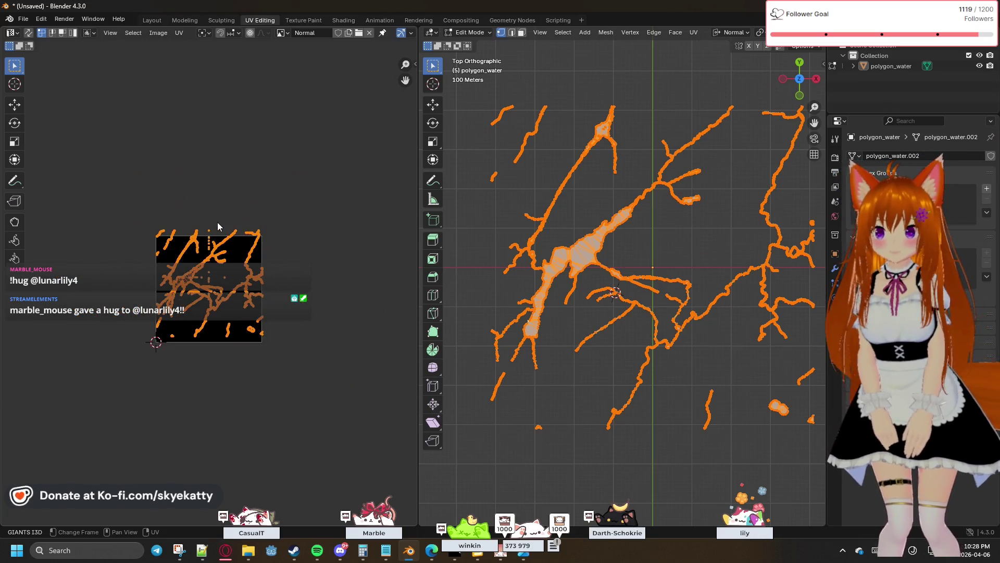
scroll(195, 258, "up", 3)
scroll(155, 271, "up", 2)
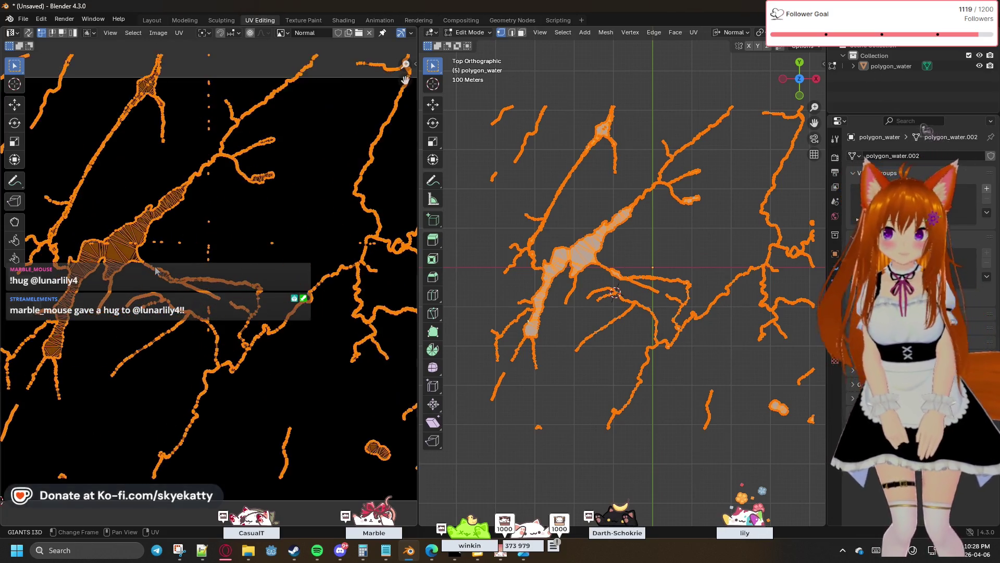
scroll(155, 271, "down", 3)
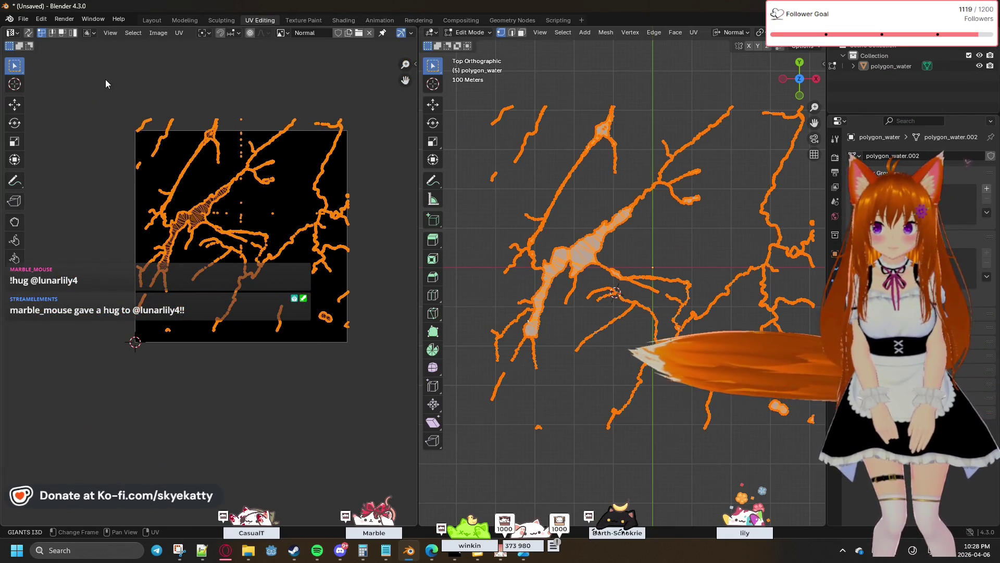
scroll(139, 154, "up", 2)
scroll(140, 151, "down", 2)
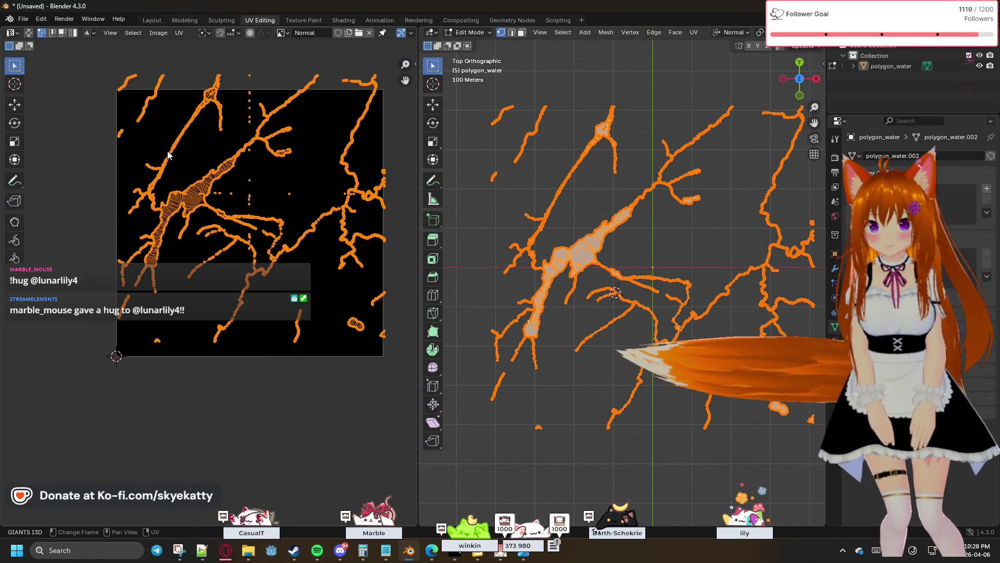
scroll(280, 174, "up", 1)
scroll(292, 174, "down", 1)
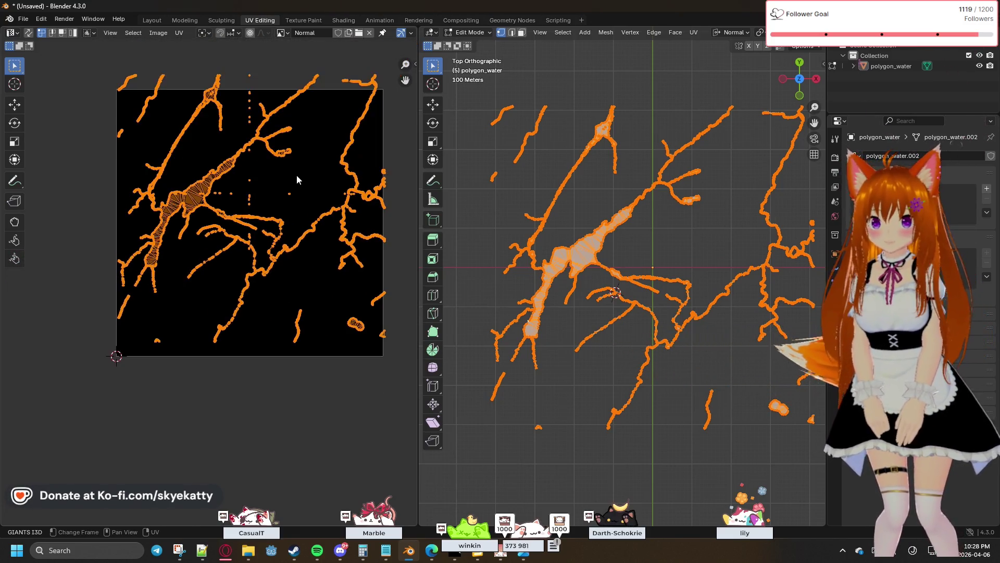
scroll(312, 174, "up", 1)
scroll(307, 190, "down", 1)
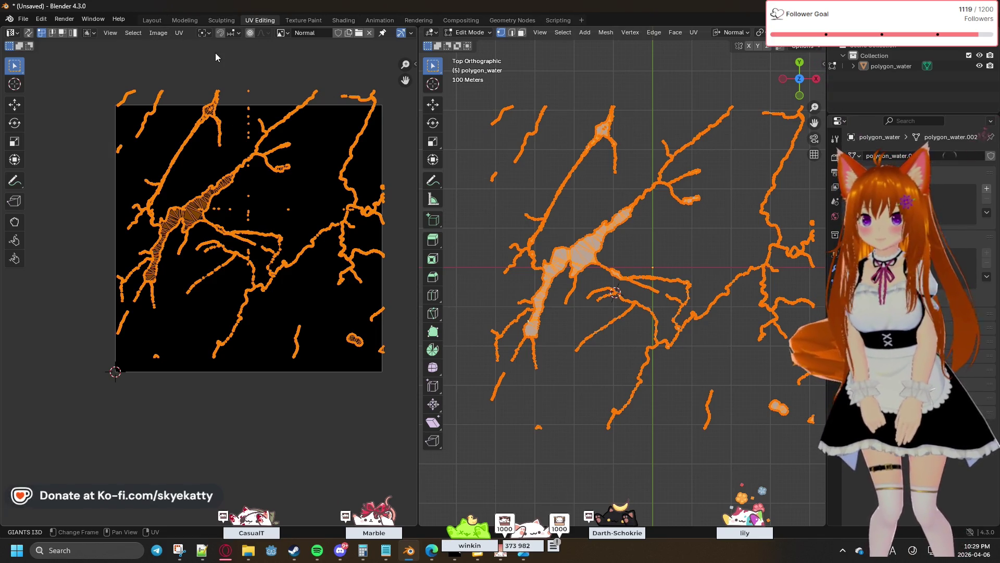
Move the river UV islands down slightly, then scale them a little smaller.
left_click(22, 103)
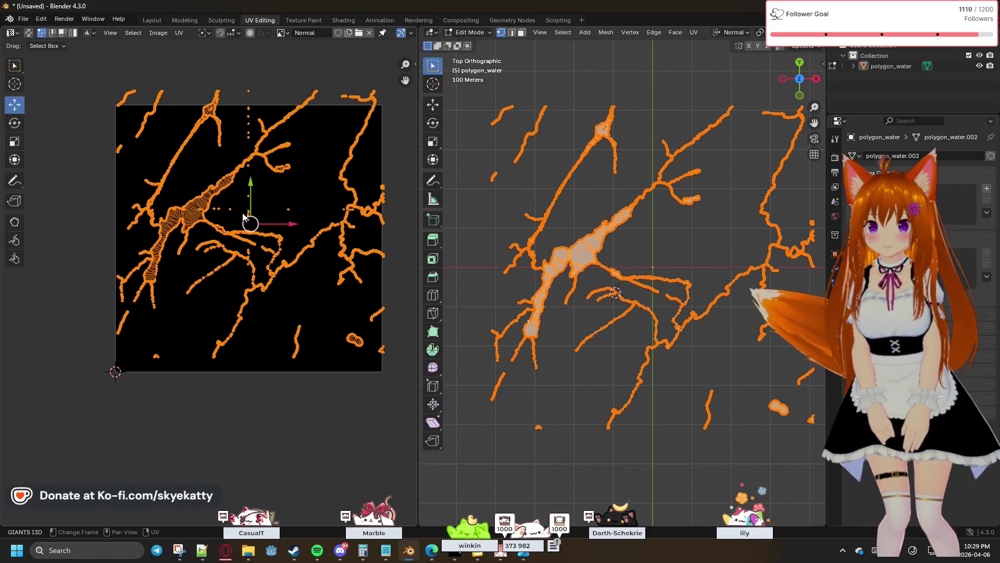
left_click_drag(249, 189, 251, 202)
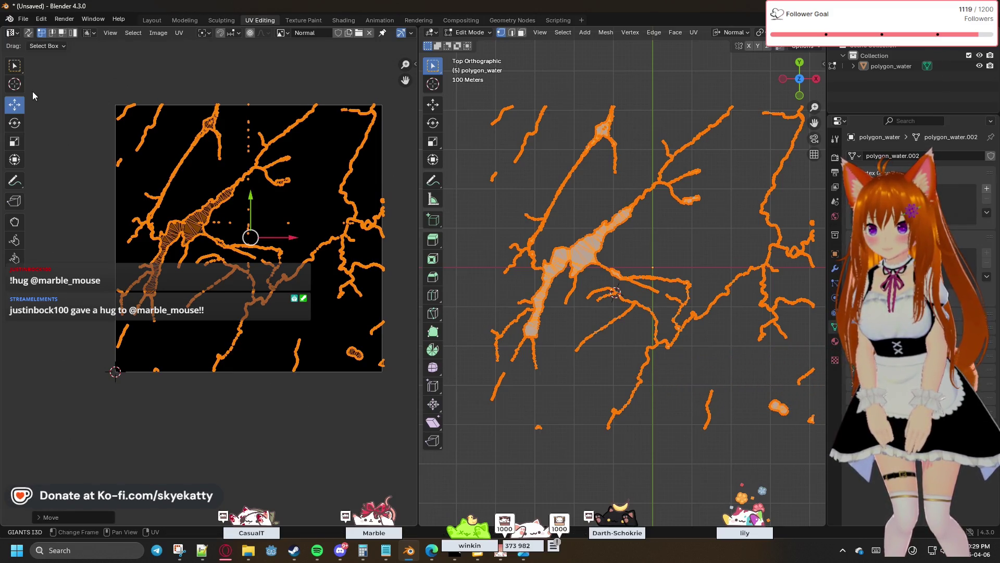
left_click(18, 140)
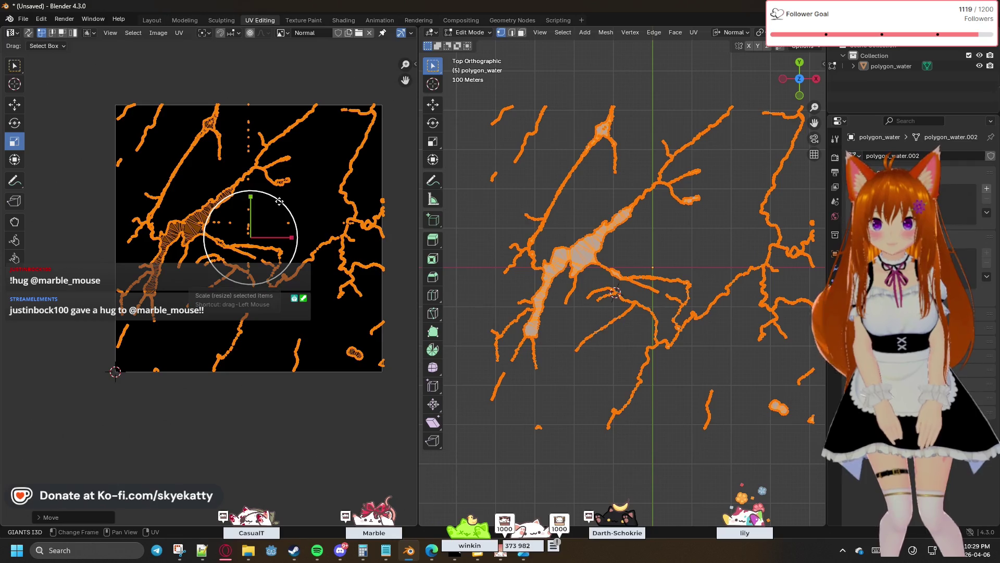
left_click_drag(278, 202, 279, 201)
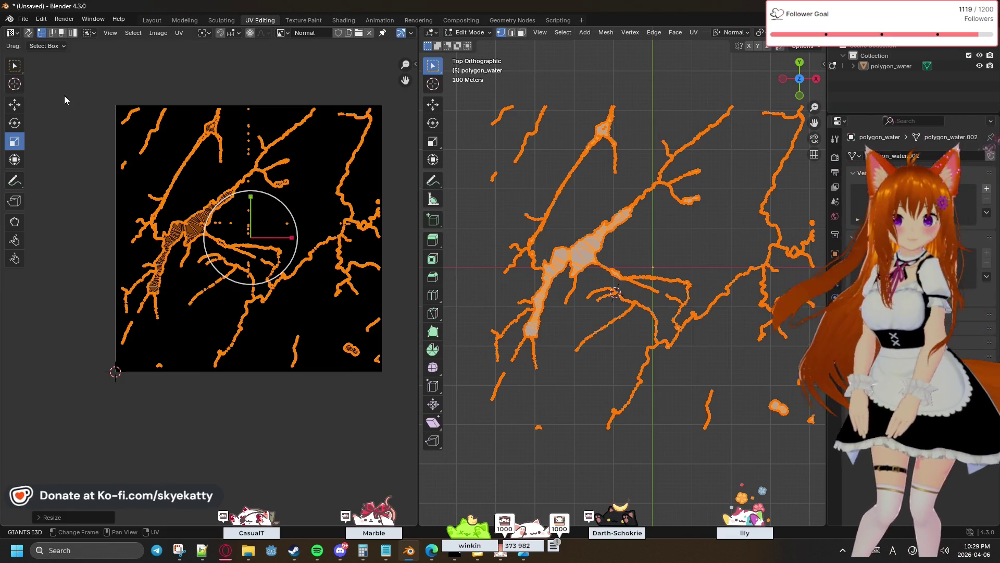
Toggle the UV island selection with A, ending with all islands selected.
left_click(48, 83)
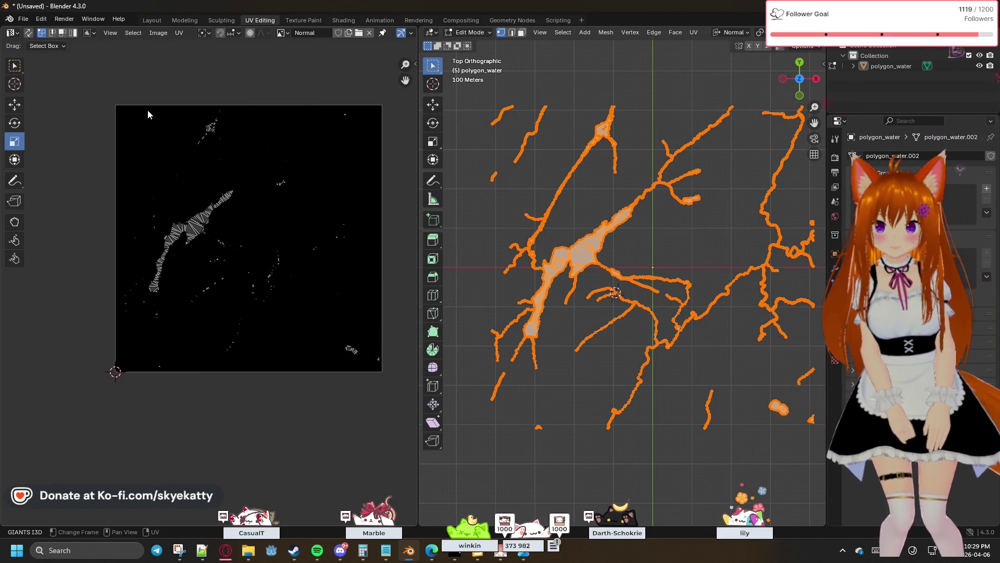
left_click(206, 218)
key("a")
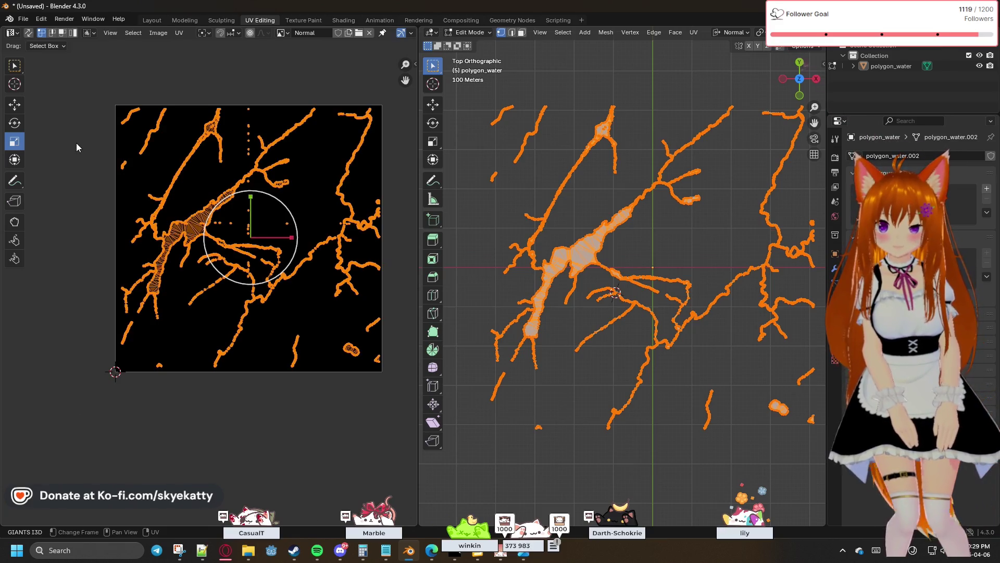
left_click(76, 140)
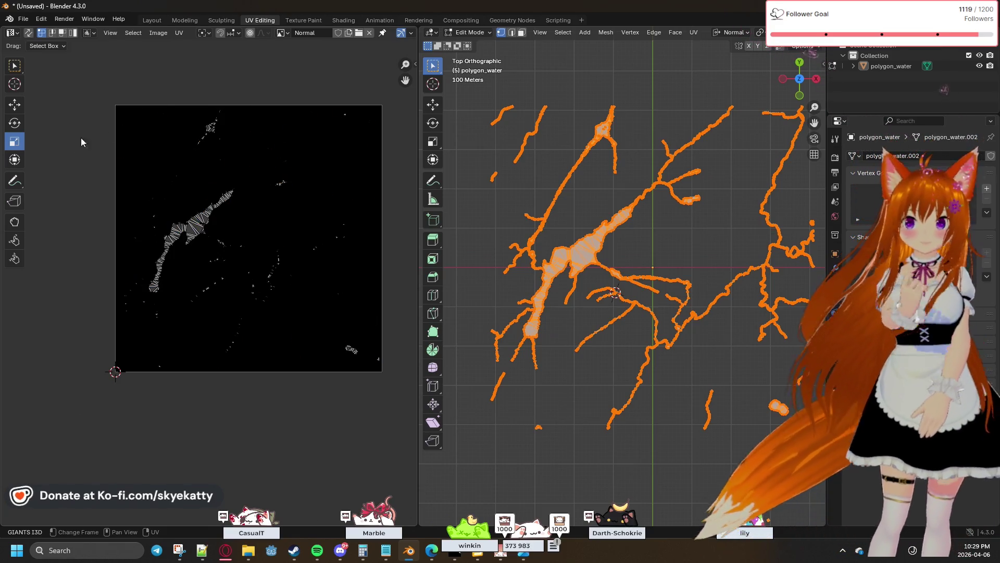
left_click(211, 208)
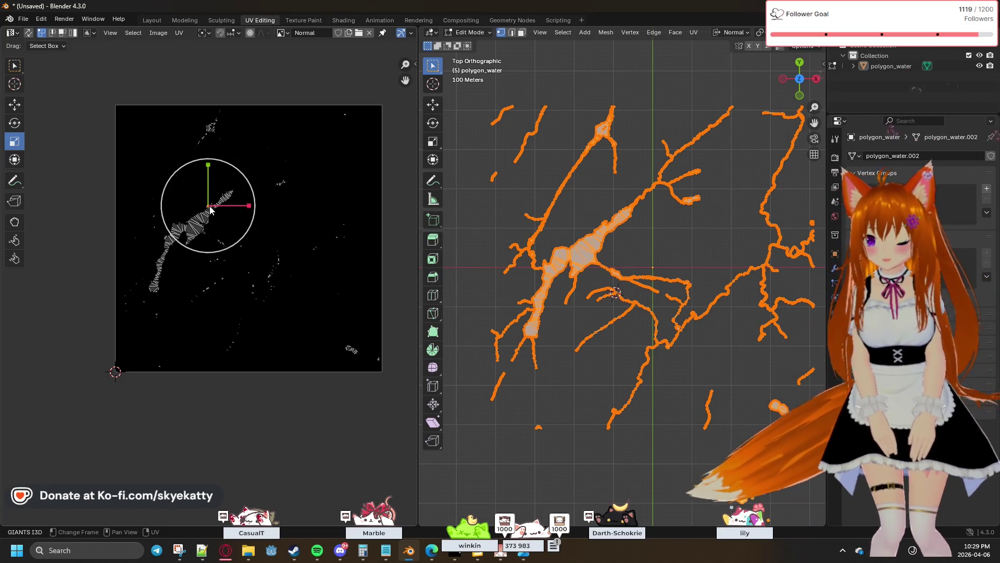
key("a")
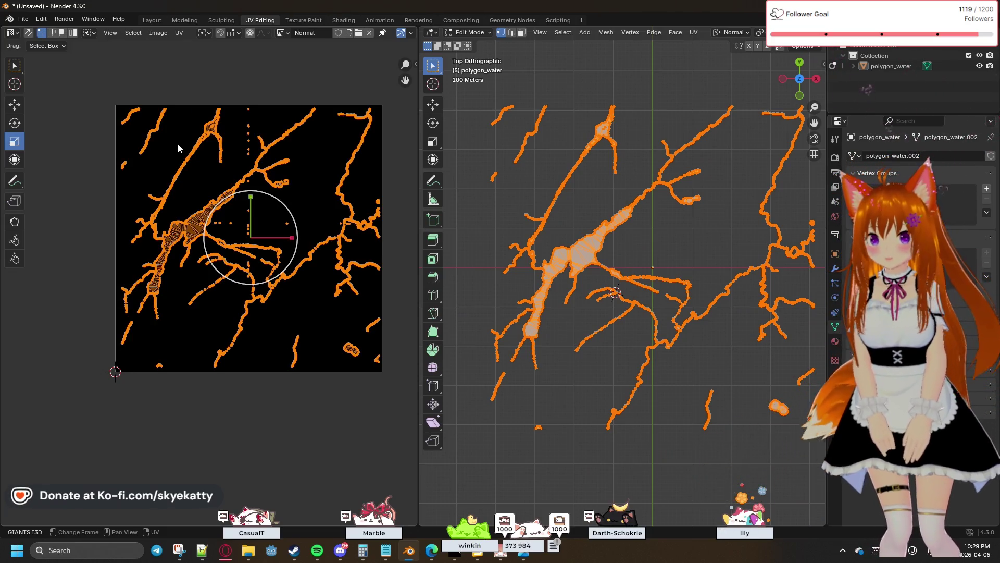
left_click(158, 33)
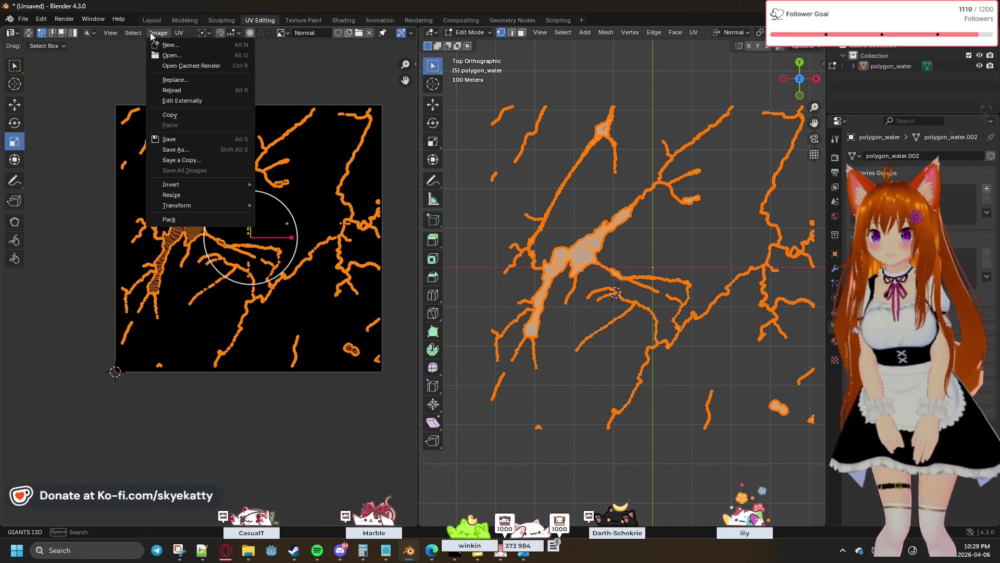
Check the Image menu, then show the Material and Texture properties with the empty Brush slot.
mouse_move(110, 33)
left_click(163, 36)
left_click(163, 37)
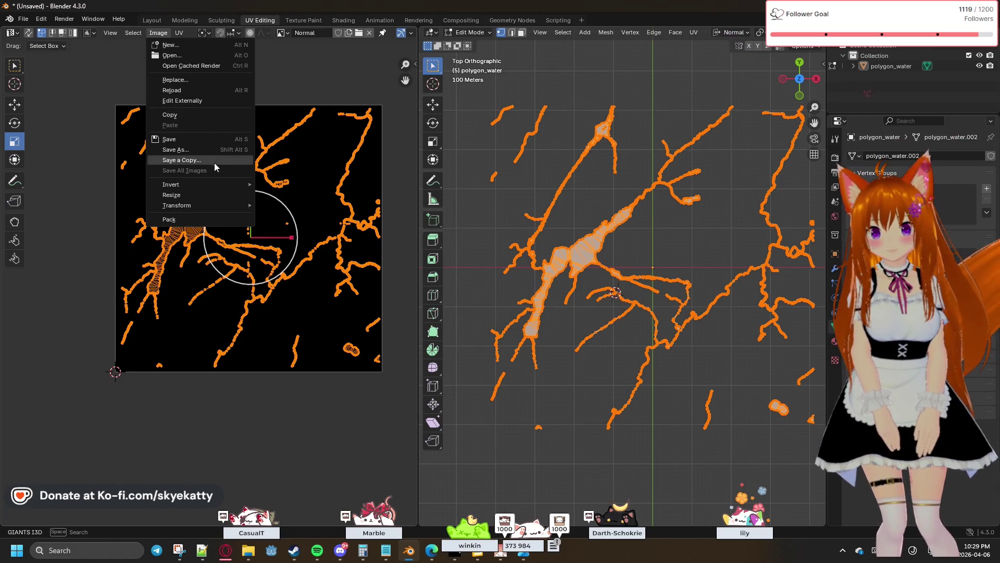
mouse_move(189, 202)
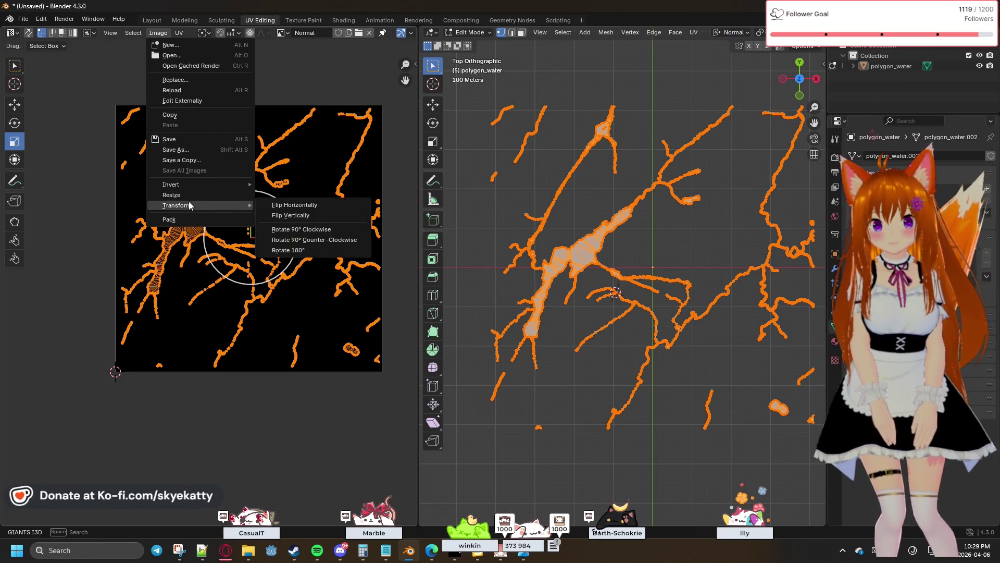
mouse_move(134, 34)
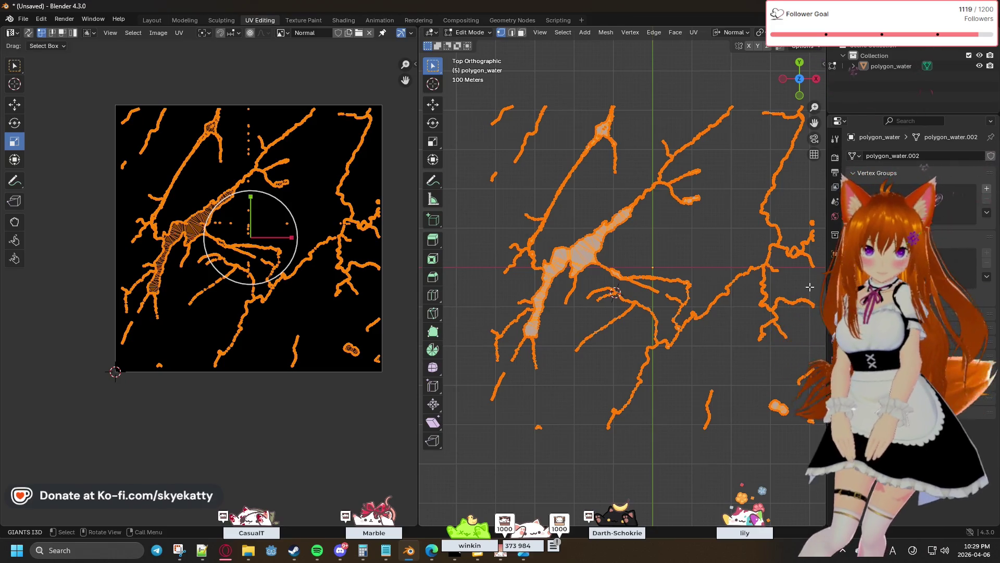
left_click(835, 337)
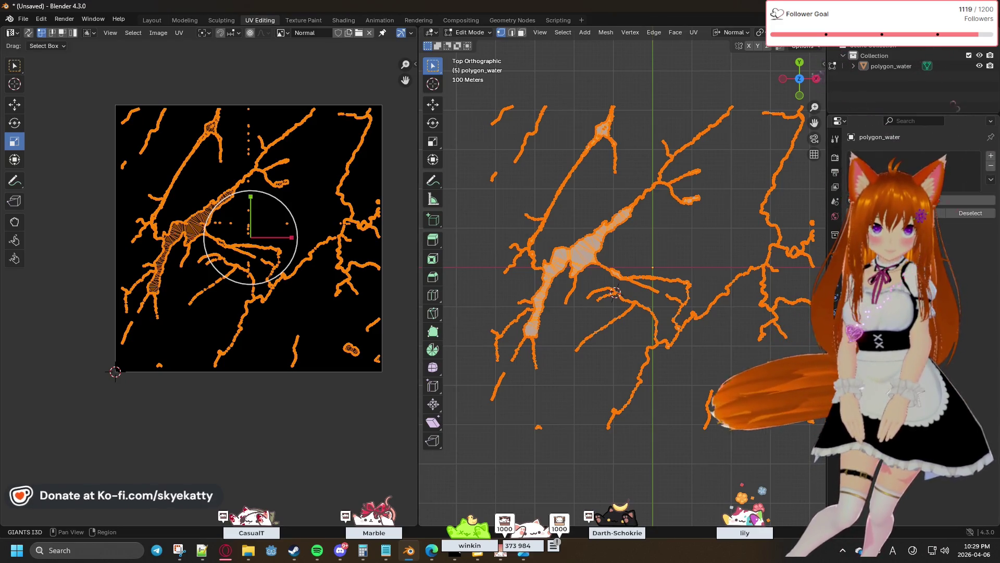
left_click(835, 351)
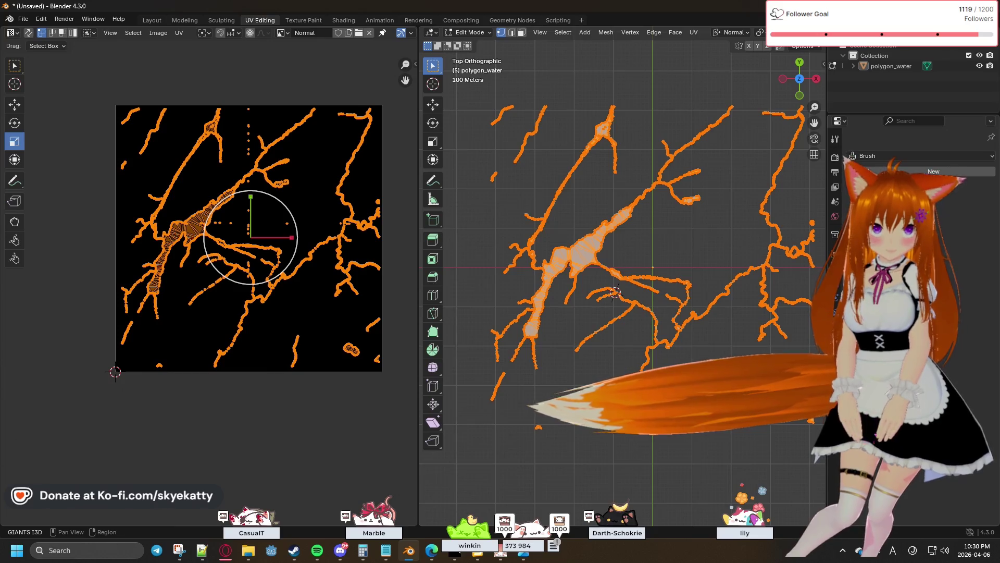
Switch the Properties editor back to polygon_water.002's Object Data tab.
left_click(835, 322)
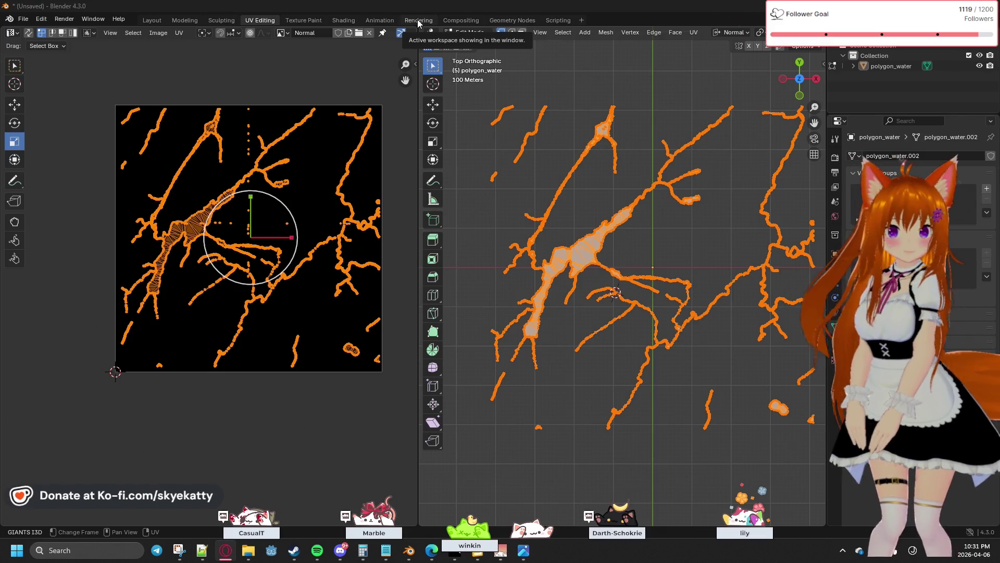
Browse the Select and Render menus, visit Rendering and return to UV Editing, then widen the UV editor.
left_click(133, 33)
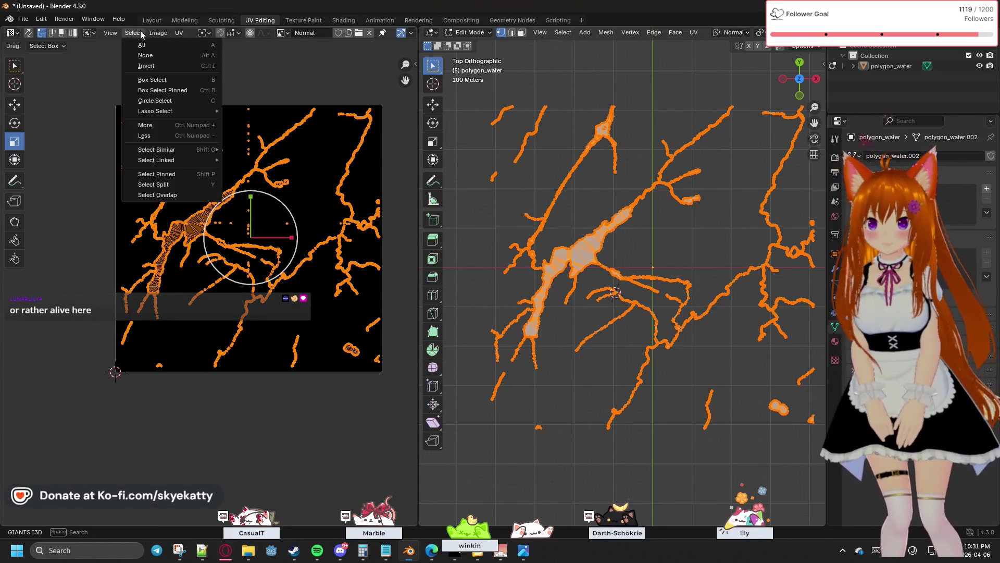
mouse_move(107, 37)
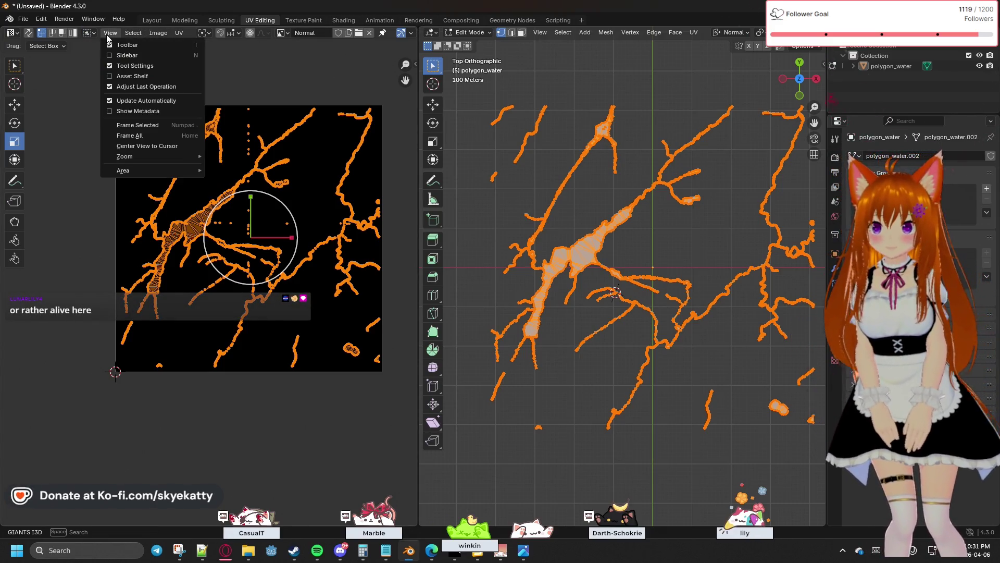
left_click(64, 19)
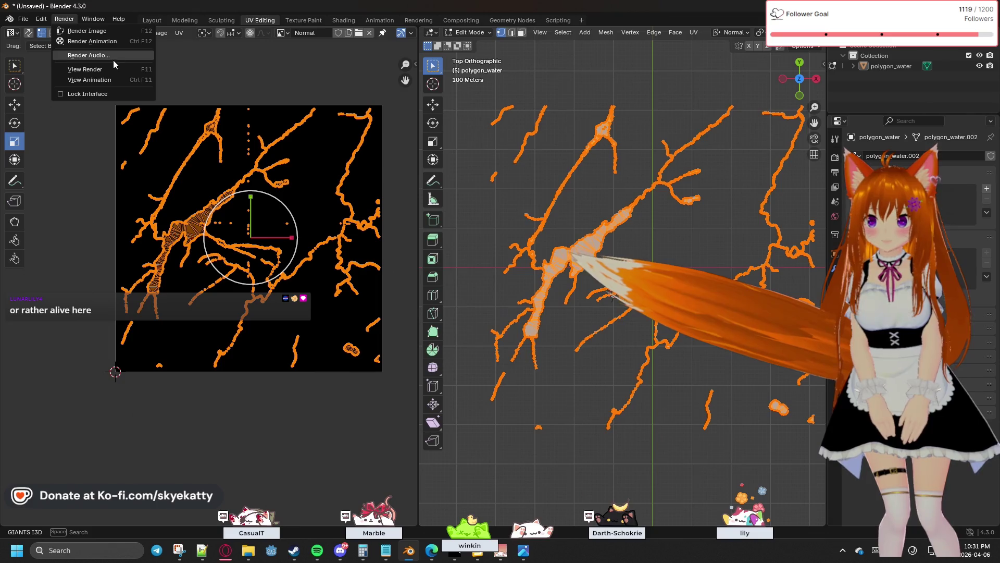
left_click(418, 21)
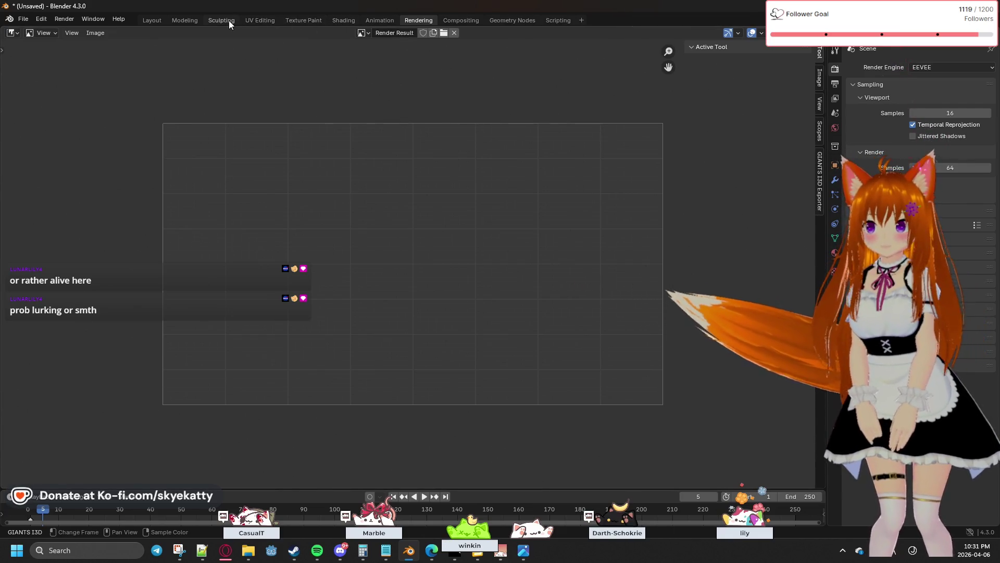
left_click(263, 21)
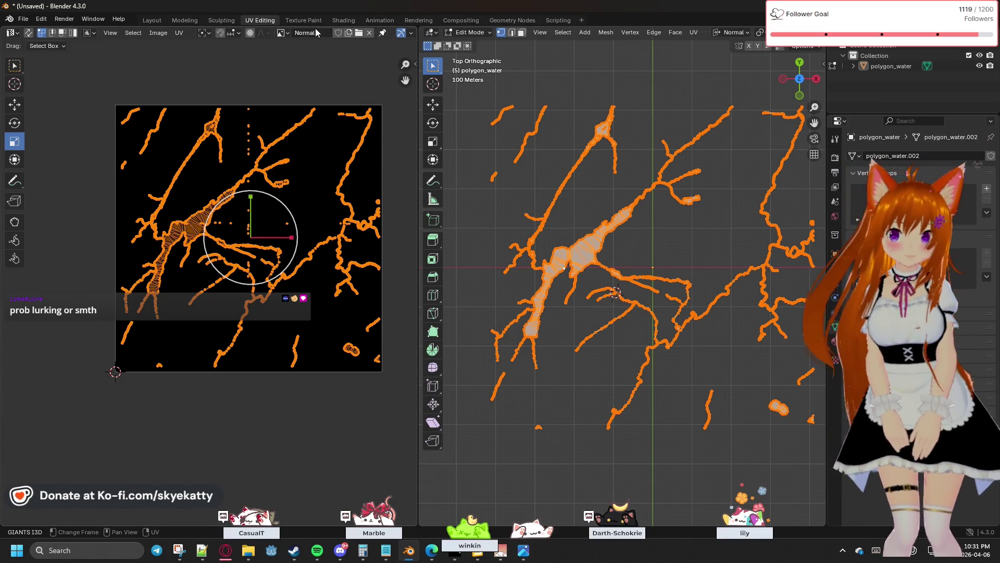
left_click(288, 33)
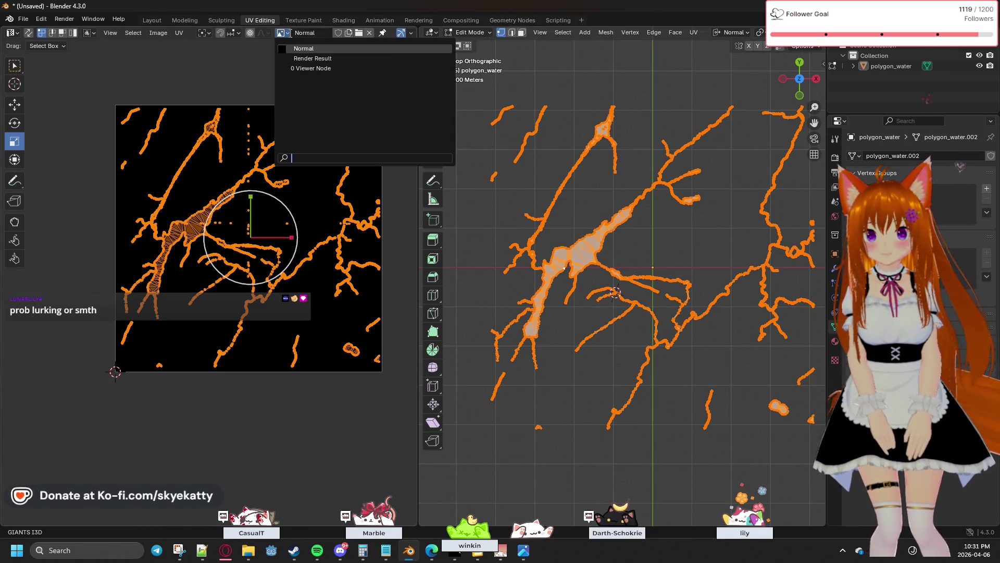
left_click(245, 61)
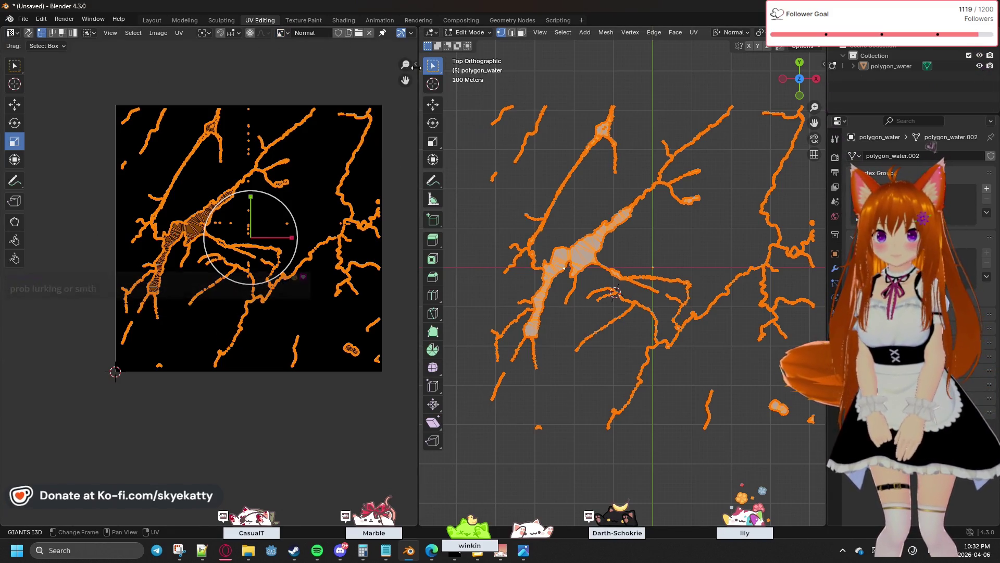
left_click_drag(417, 65, 468, 66)
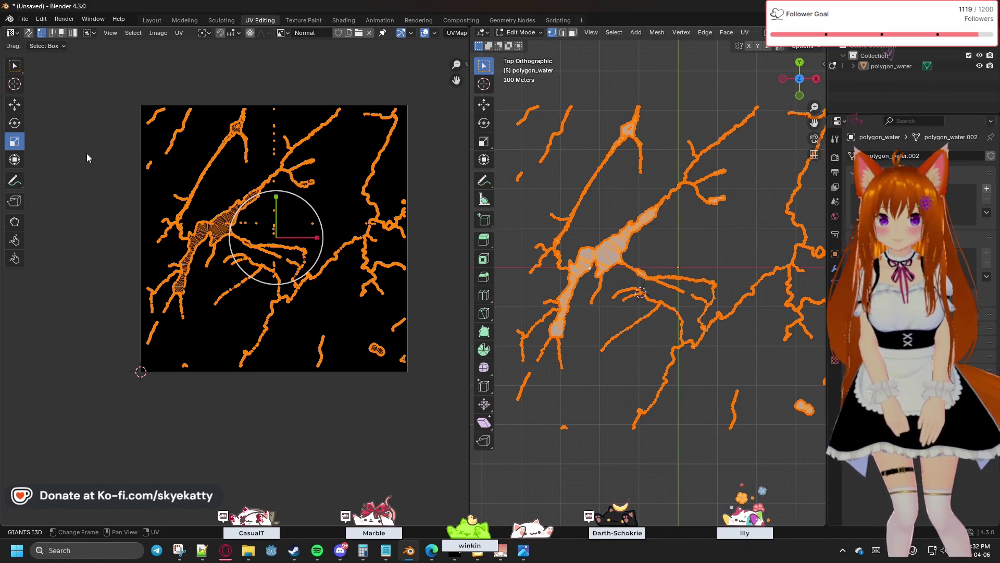
Unwrap the water mesh's UVs and check the 4096 × 4096 image size in the N panel.
key("u")
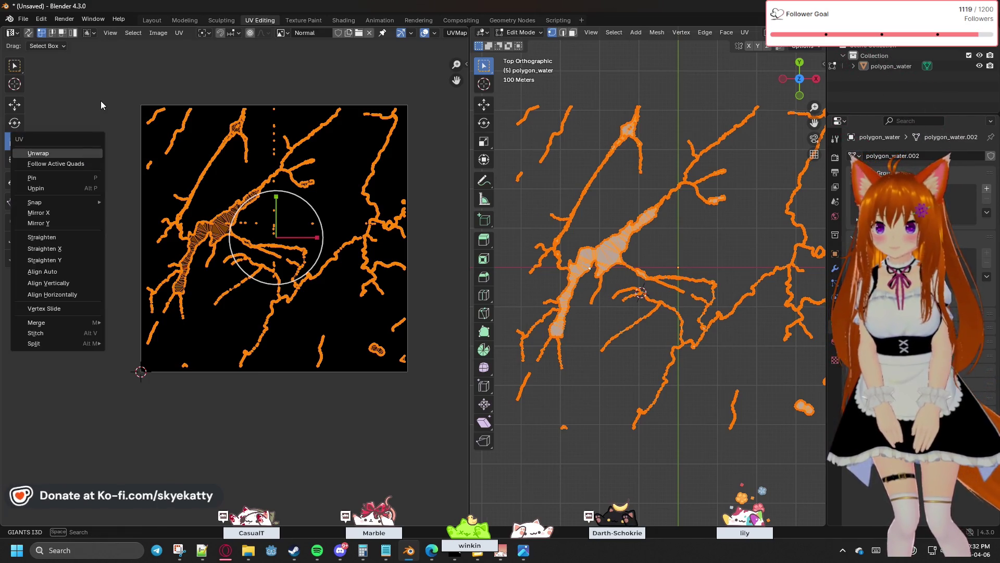
key("Escape")
key("u")
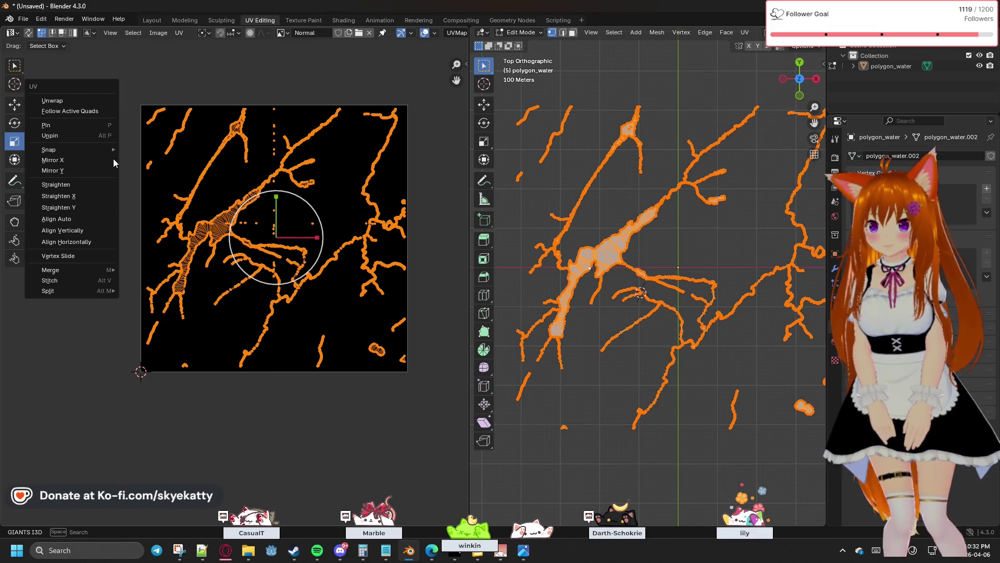
left_click(104, 184)
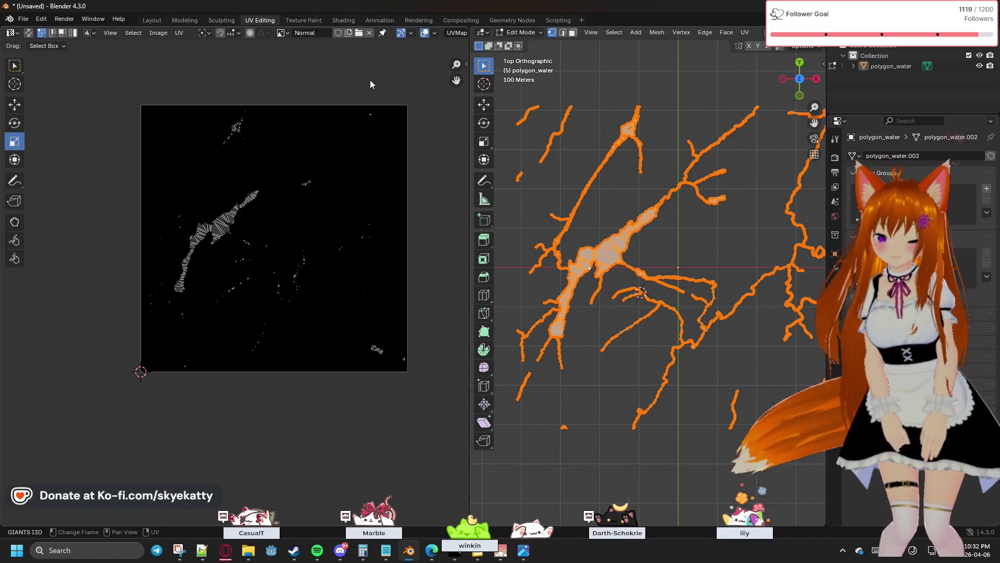
key("n")
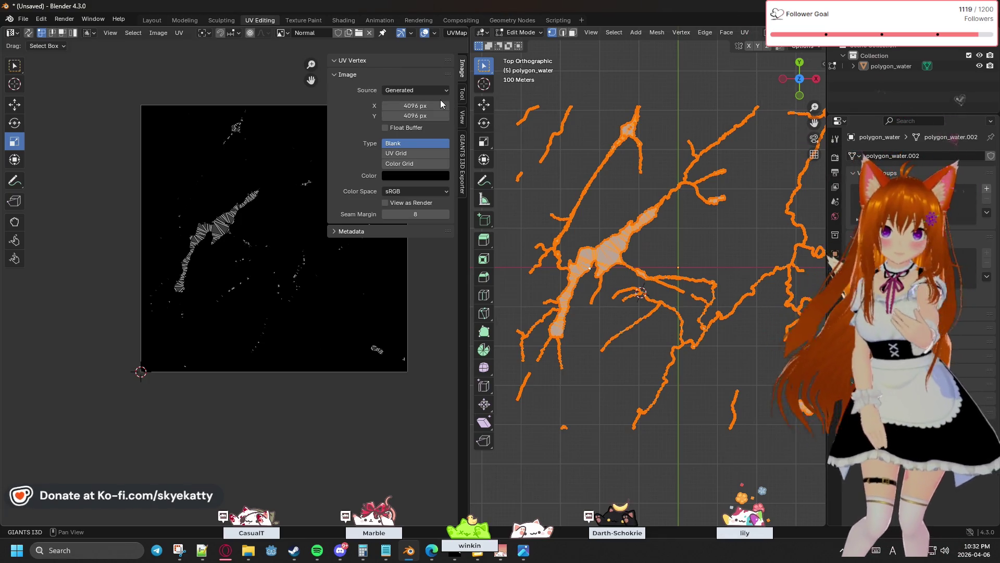
key("n")
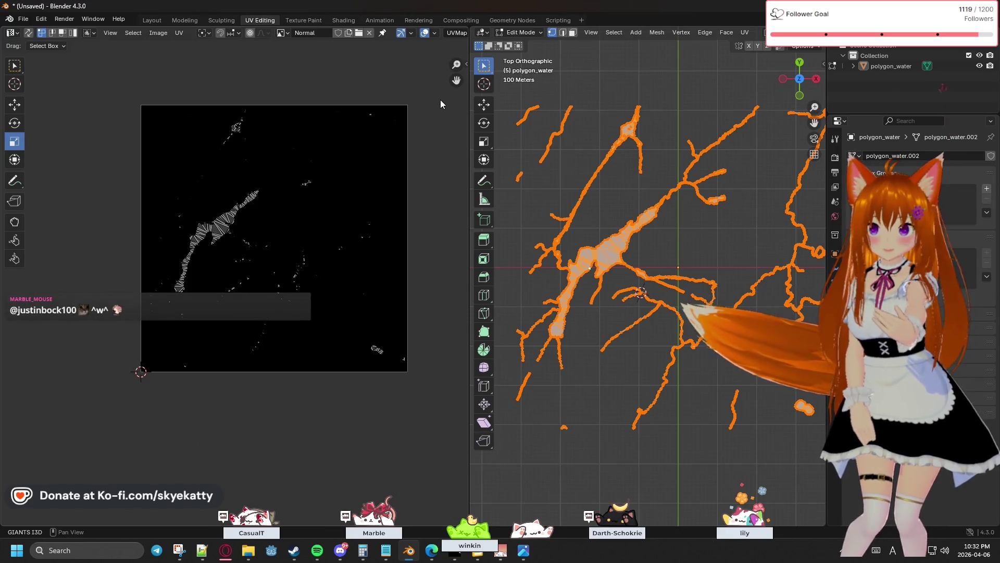
Toggle the UV wireframe overlay on and off in the overlay settings.
left_click(433, 33)
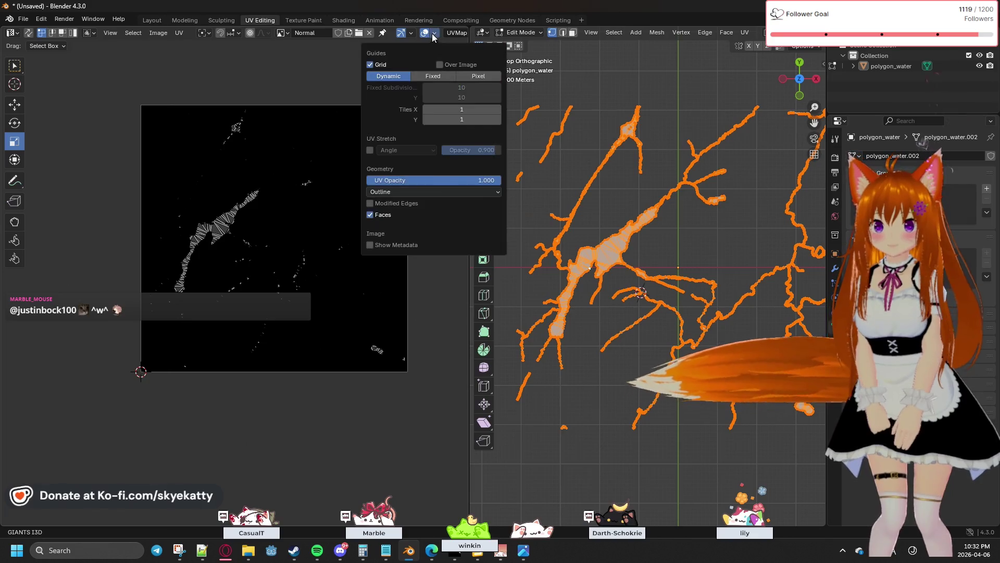
left_click(426, 34)
left_click(426, 33)
left_click(426, 34)
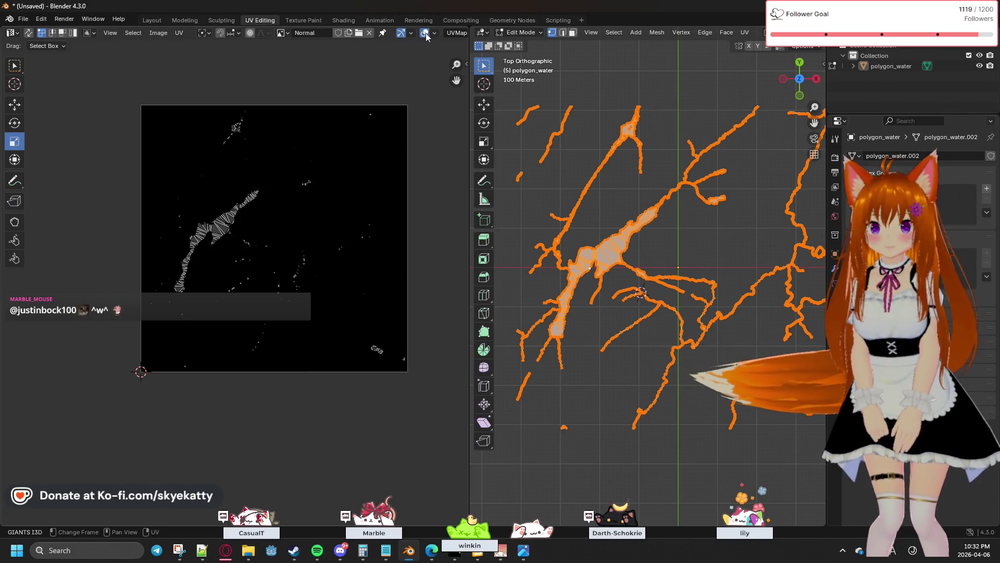
left_click(435, 34)
left_click(436, 33)
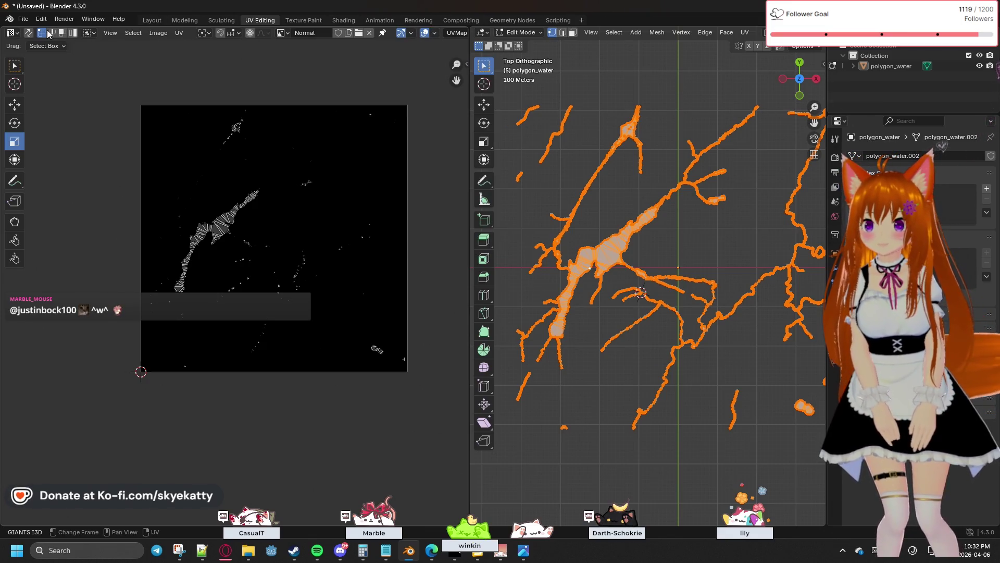
Glance at the editor-type and add-workspace lists, then start scaling the UV islands with S.
left_click(13, 34)
left_click(13, 37)
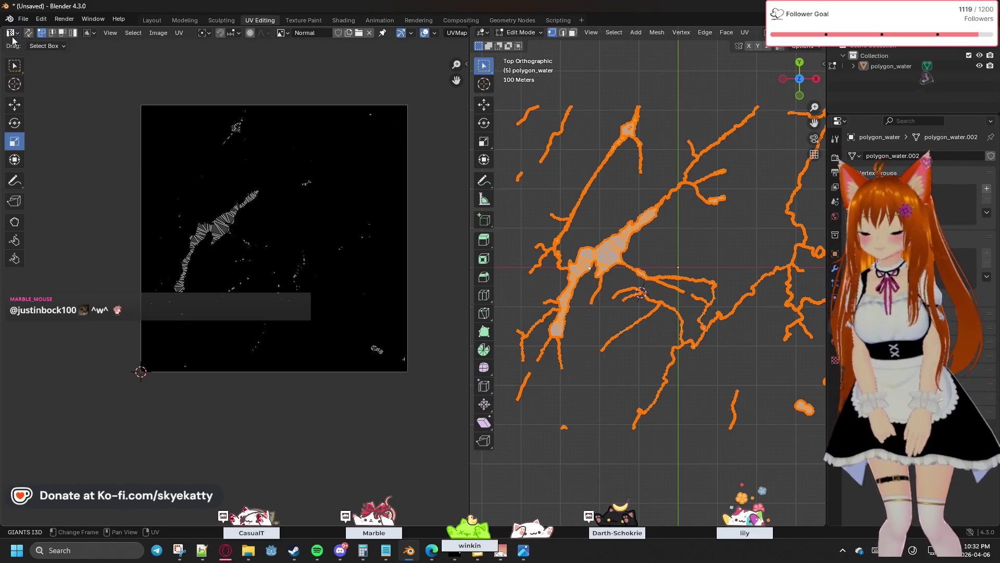
left_click(582, 21)
mouse_move(577, 51)
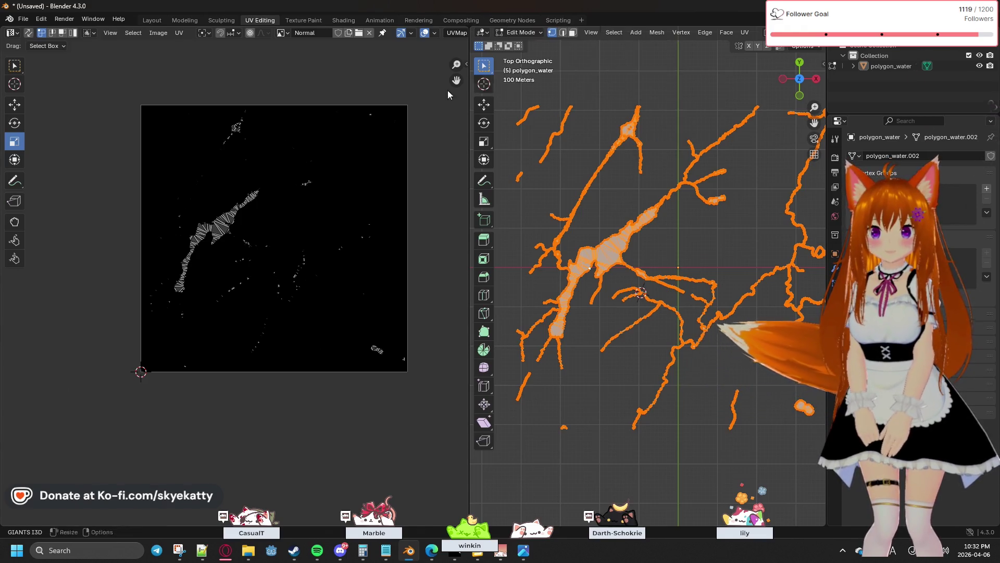
key("s")
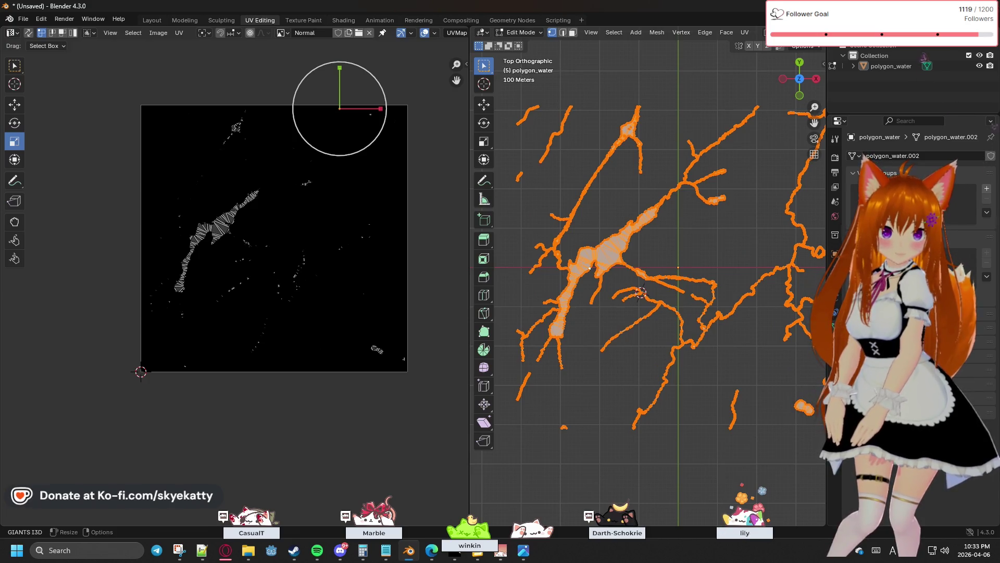
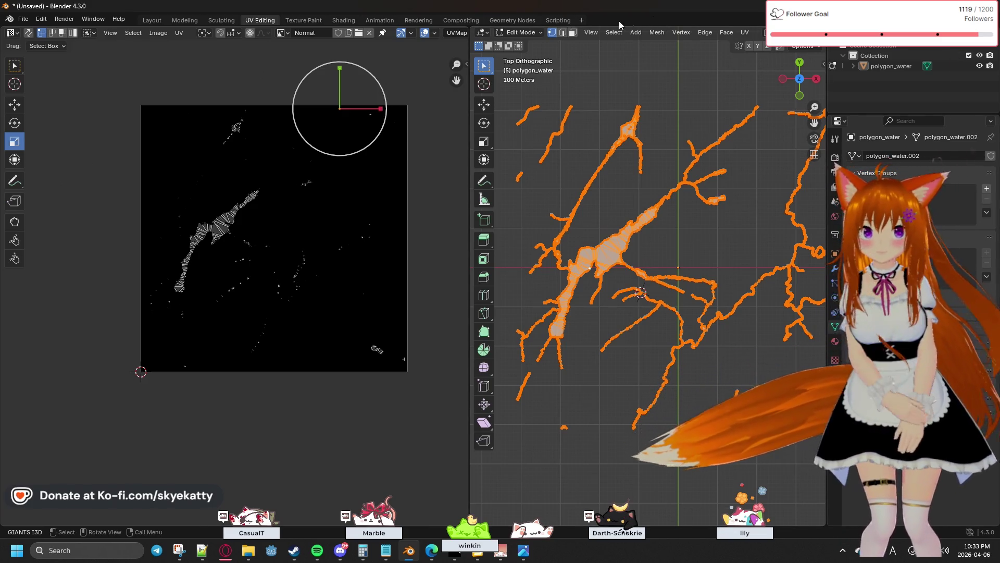
Browse the list of workspaces available to add.
left_click(582, 19)
mouse_move(581, 40)
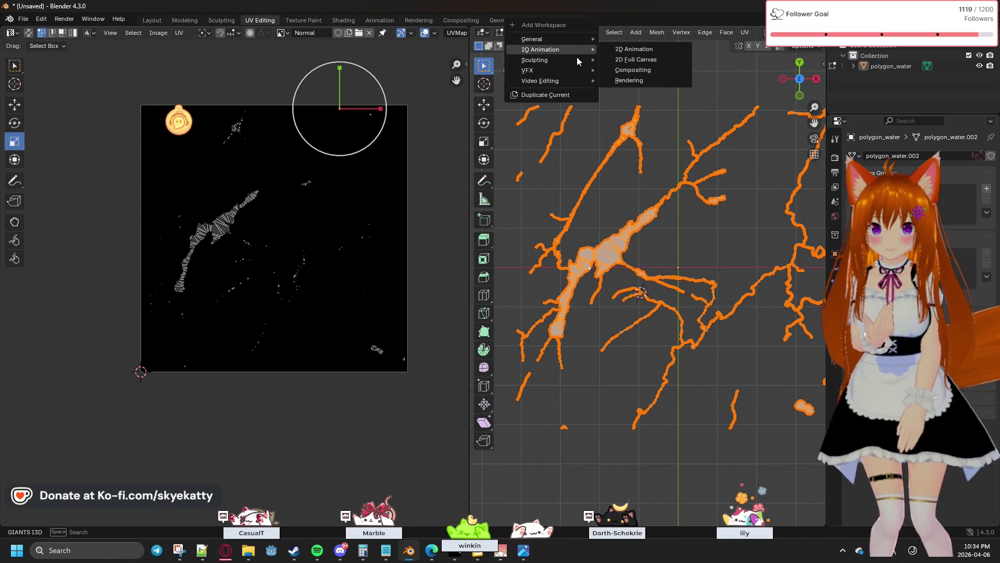
mouse_move(573, 69)
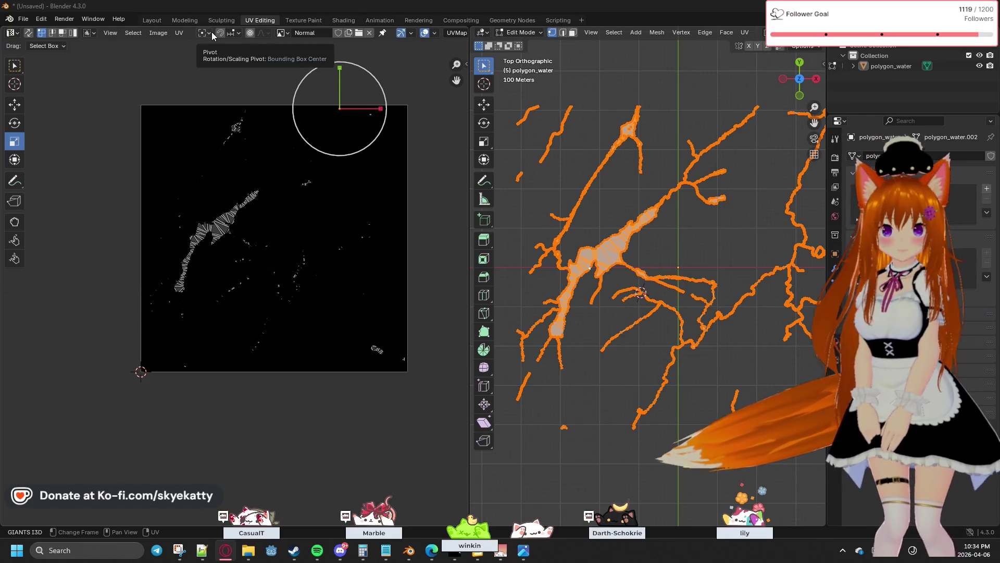
Switch the properties area from Render and Brush to the active Tool settings, then open the Editor Type menu.
left_click(836, 158)
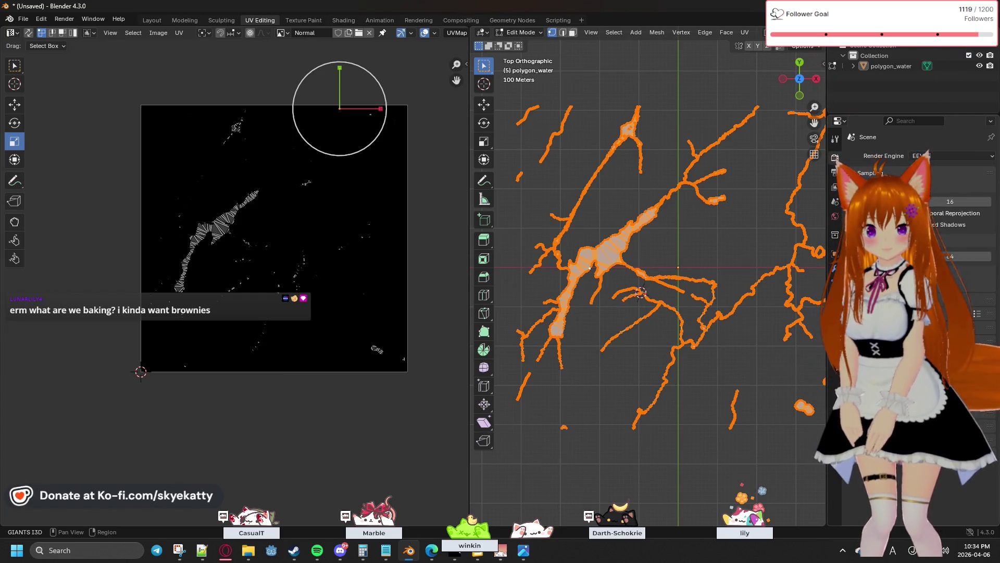
left_click(835, 355)
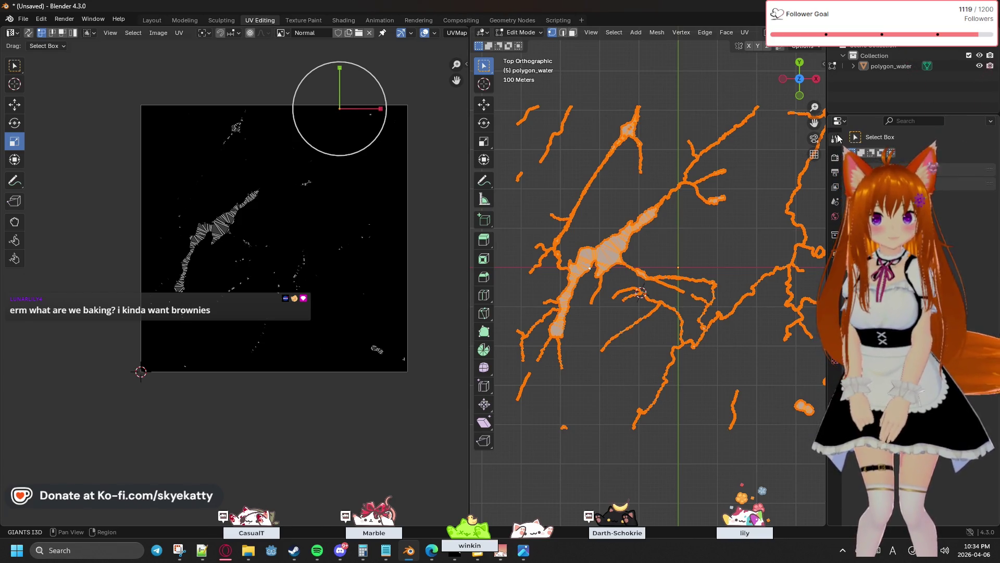
left_click(835, 139)
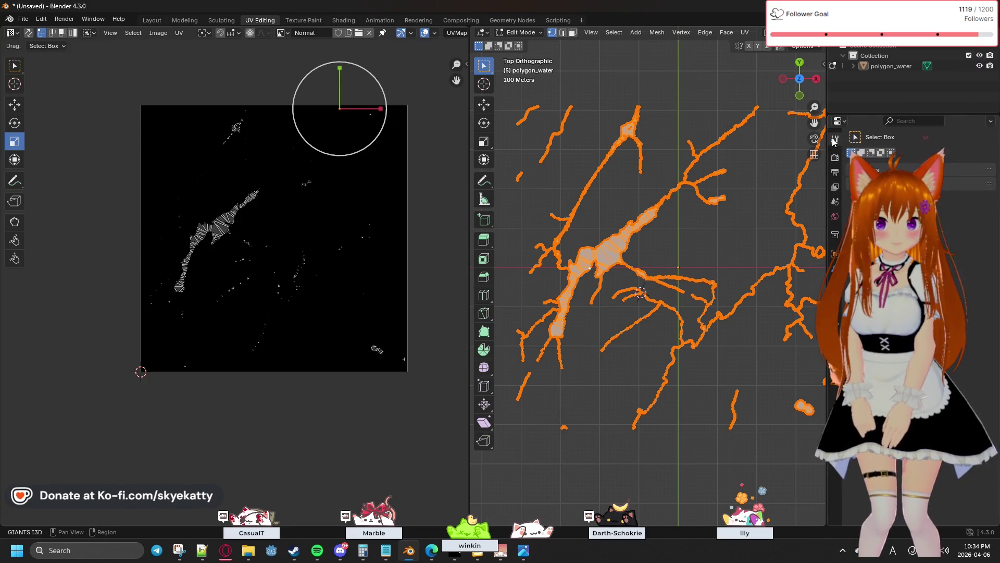
left_click(838, 123)
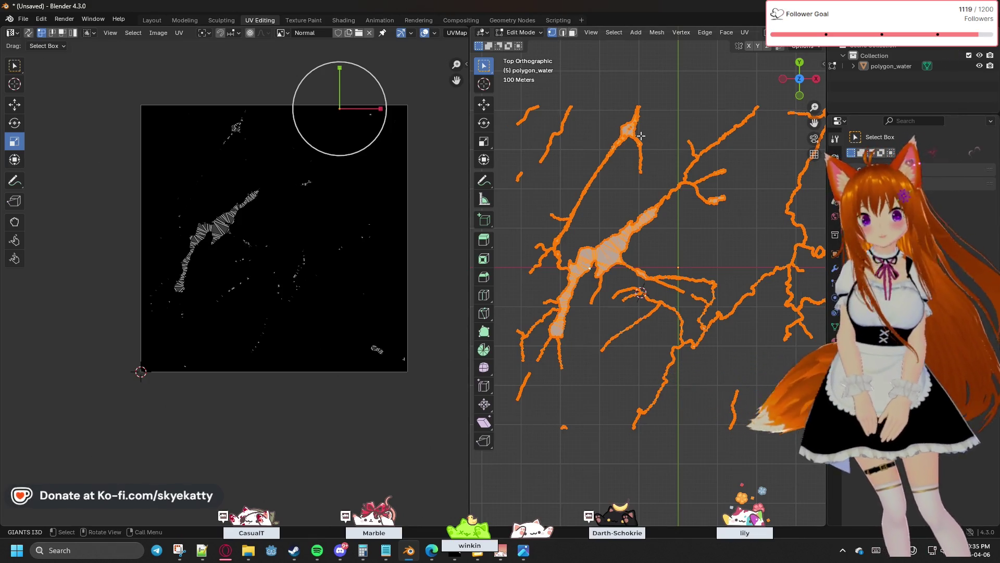
Look through the UV unwrapping, Face and Mesh menu options.
left_click(741, 34)
mouse_move(731, 34)
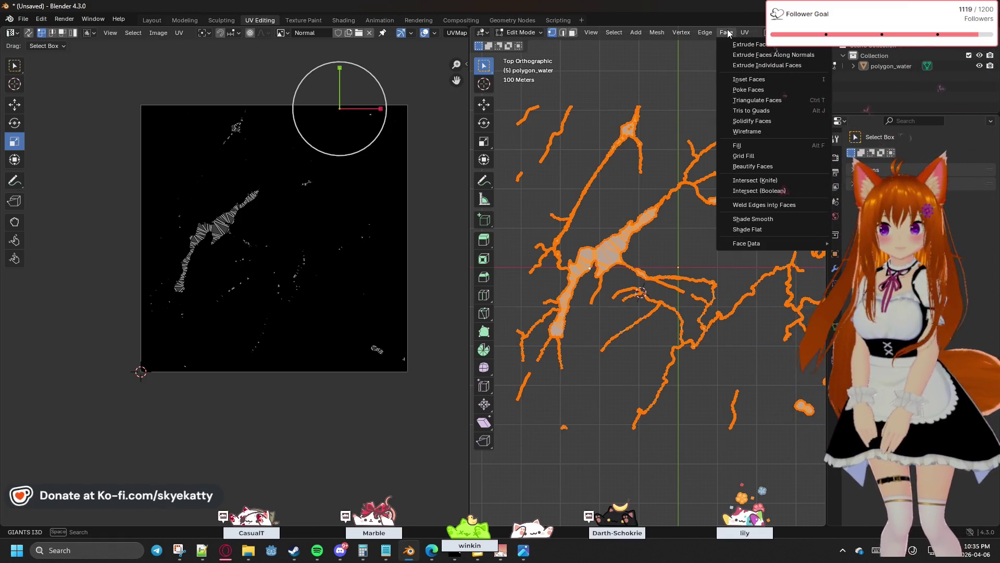
mouse_move(627, 32)
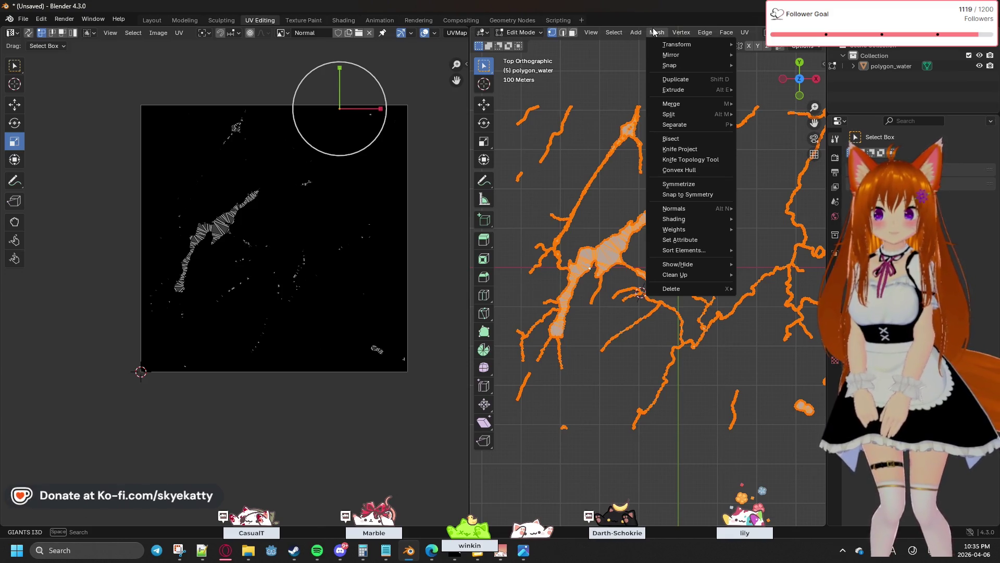
mouse_move(693, 212)
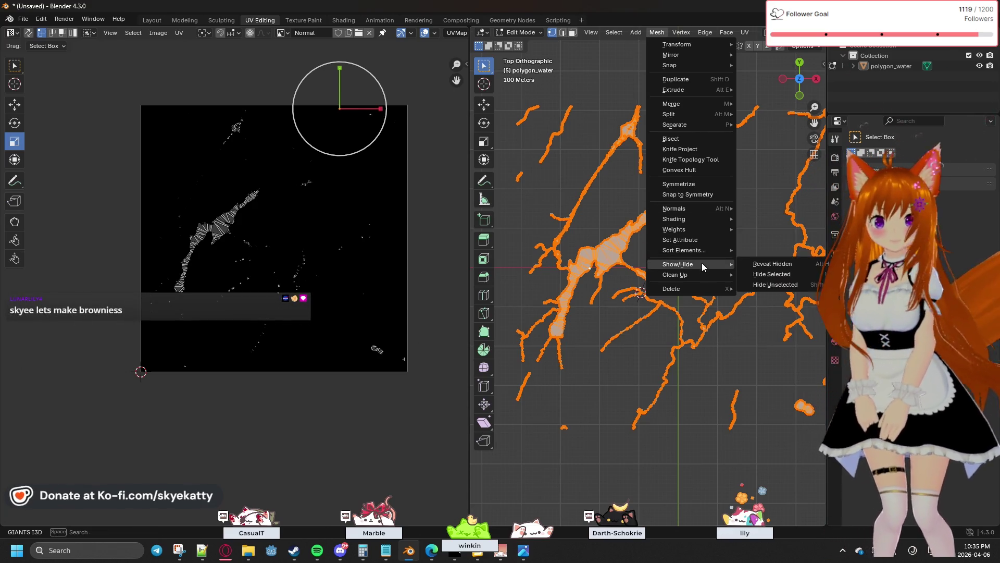
mouse_move(698, 250)
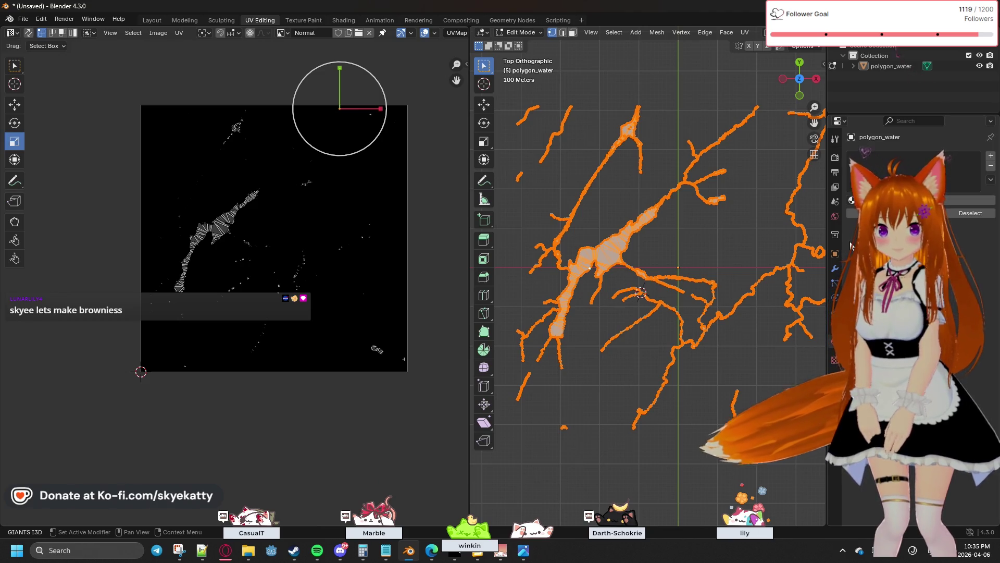
Show polygon_water's material slots in the properties area and deselect the whole mesh with Alt+A.
left_click(836, 172)
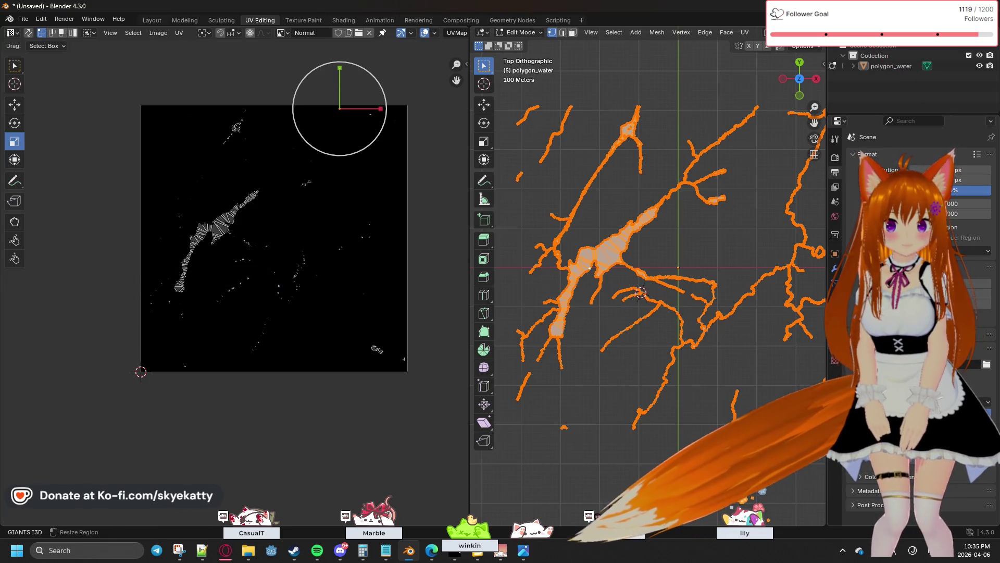
left_click(835, 359)
left_click(835, 341)
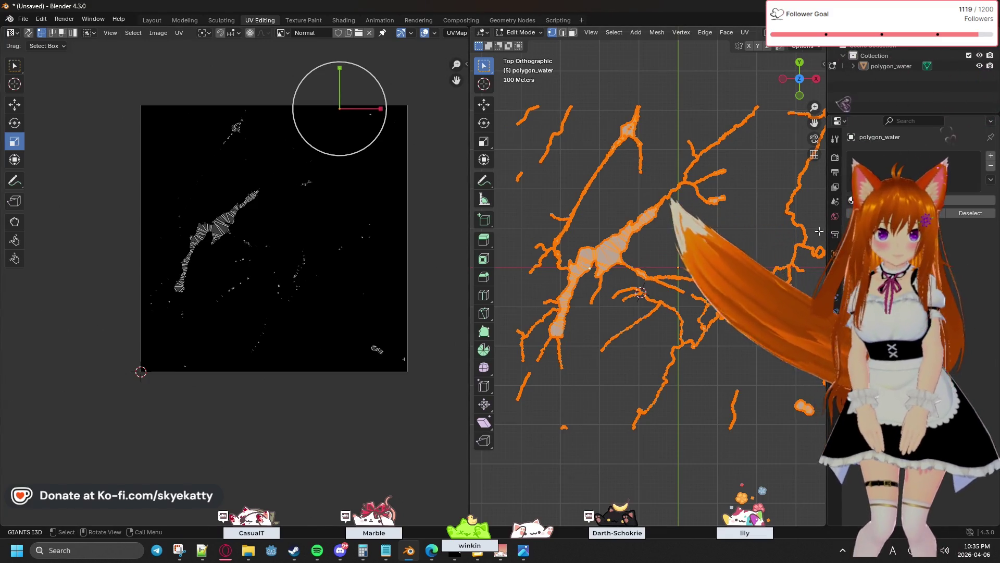
key("alt+a")
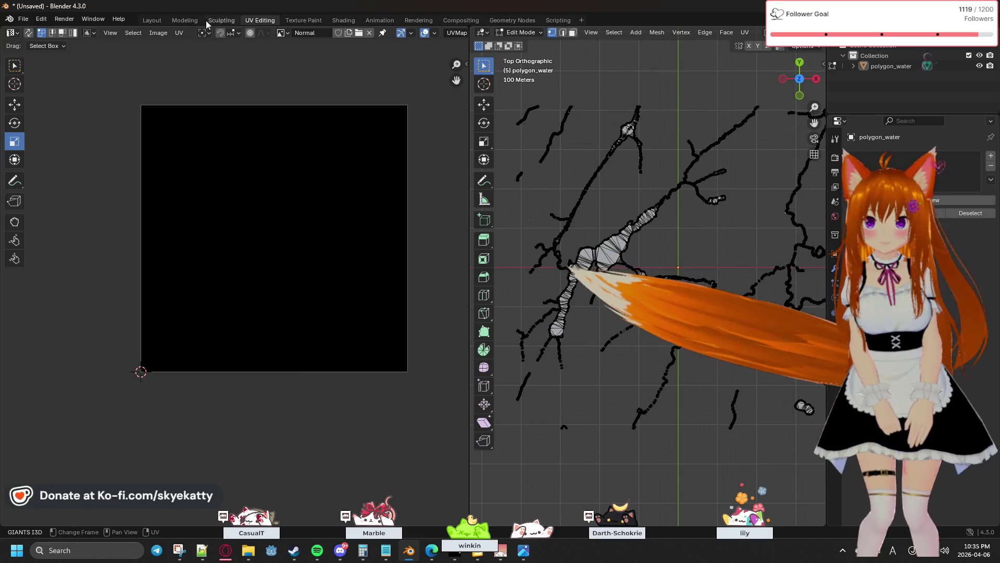
In the Layout workspace, review polygon_water's oceanShader.xml simple-variation exporter material and the templates library.
left_click(157, 20)
scroll(301, 127, "right", 5)
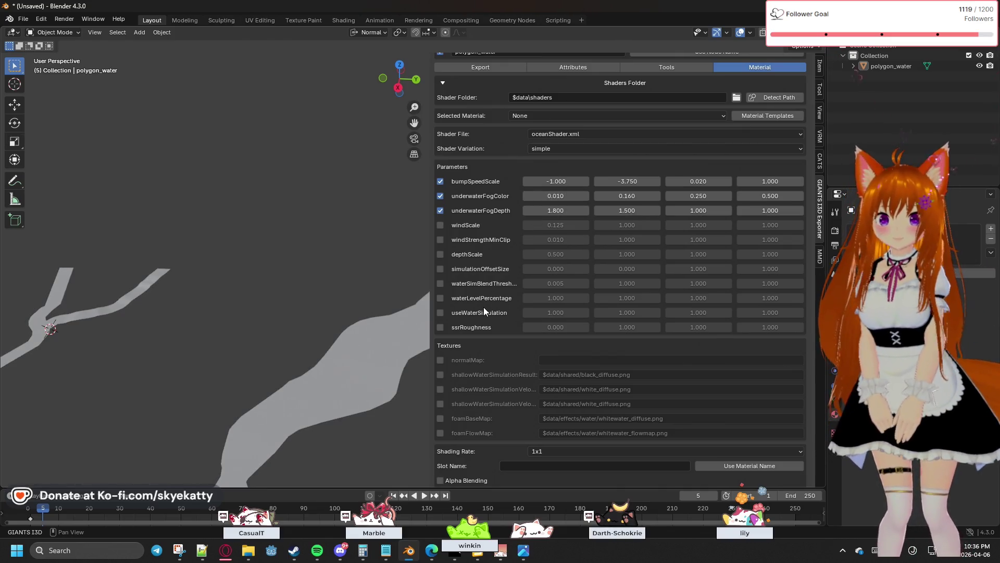
scroll(483, 307, "down", 3)
scroll(470, 295, "down", 1)
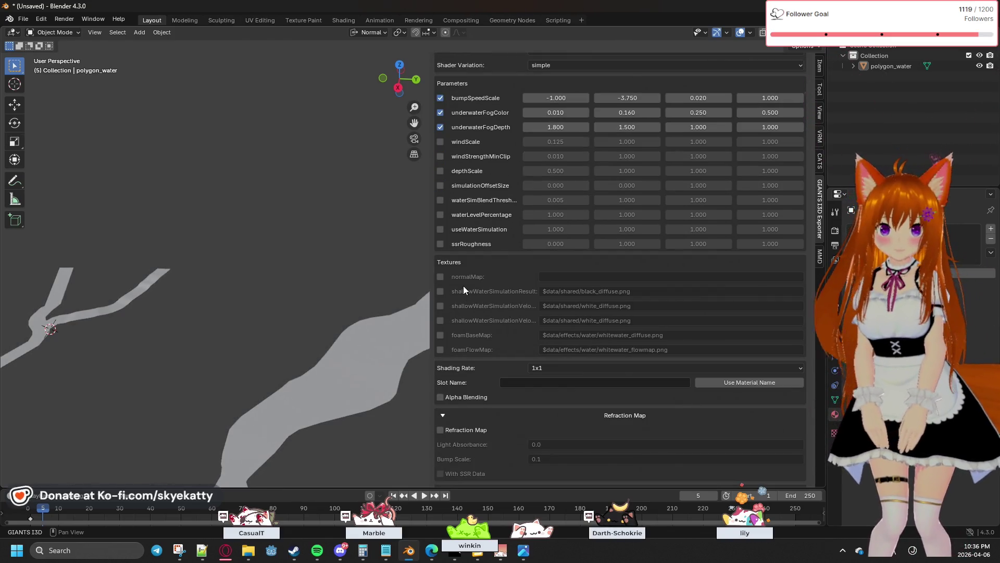
scroll(463, 290, "down", 2)
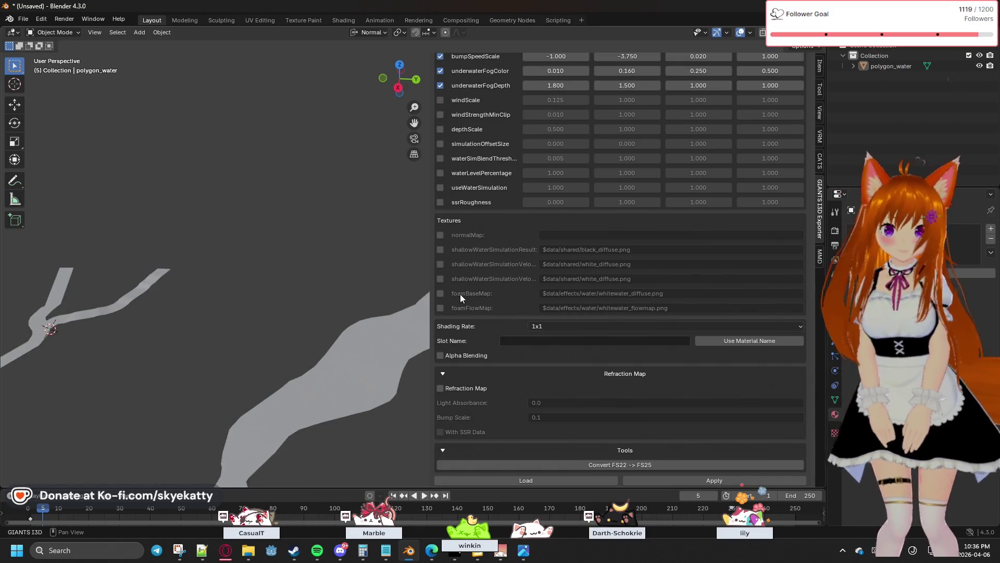
scroll(461, 293, "down", 2)
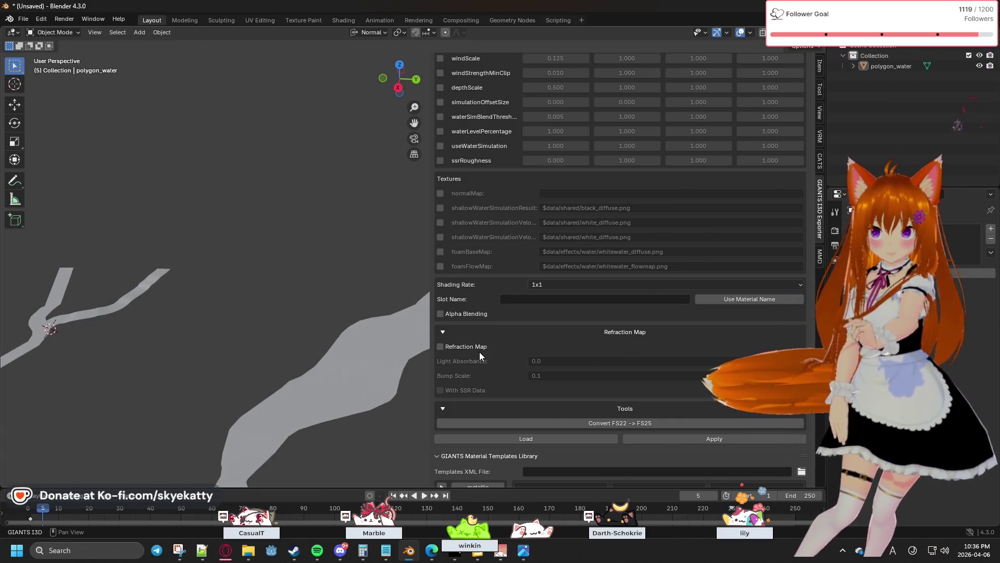
scroll(479, 349, "down", 3)
scroll(481, 339, "down", 1)
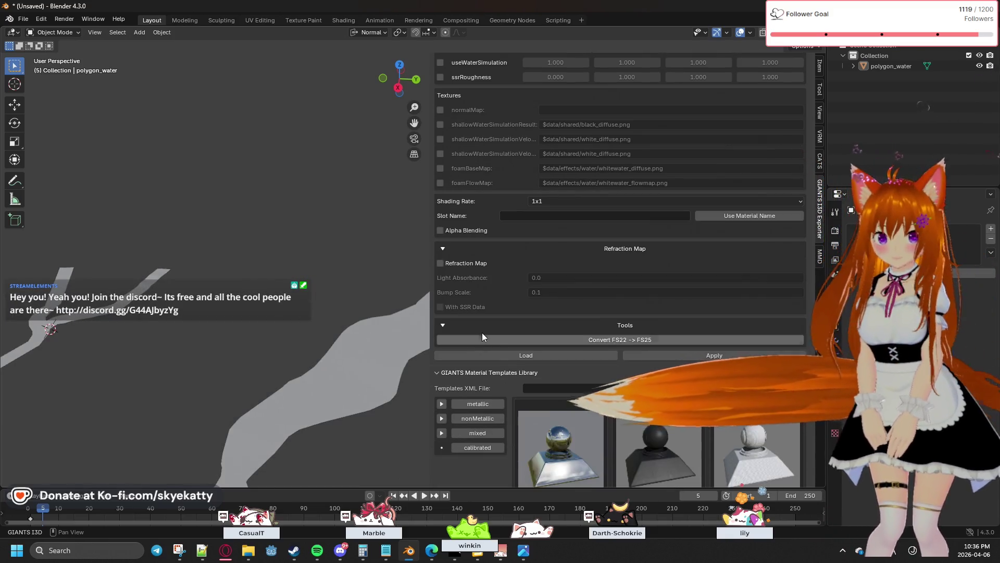
scroll(483, 337, "down", 5)
scroll(484, 335, "down", 4)
scroll(484, 329, "down", 2)
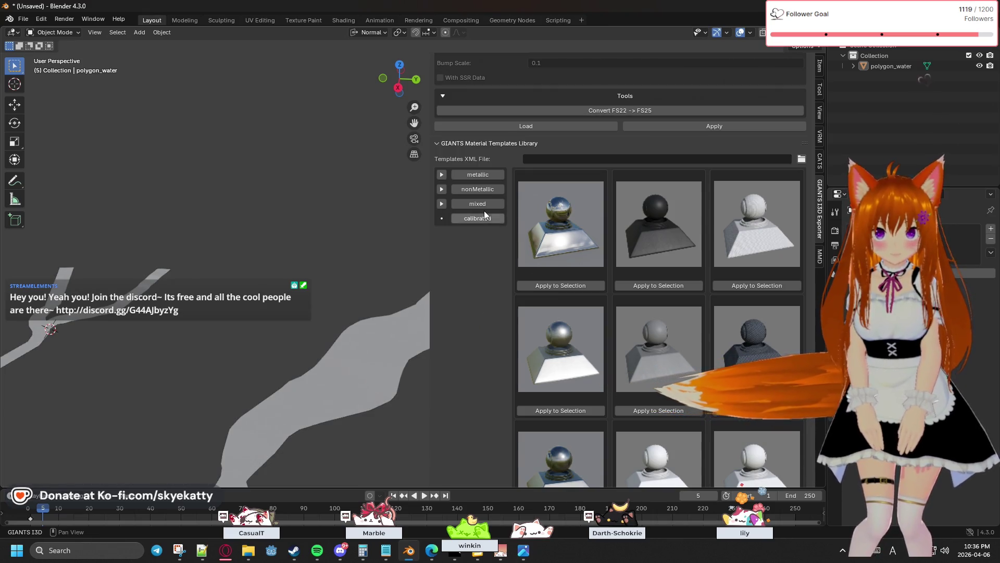
scroll(502, 270, "down", 3)
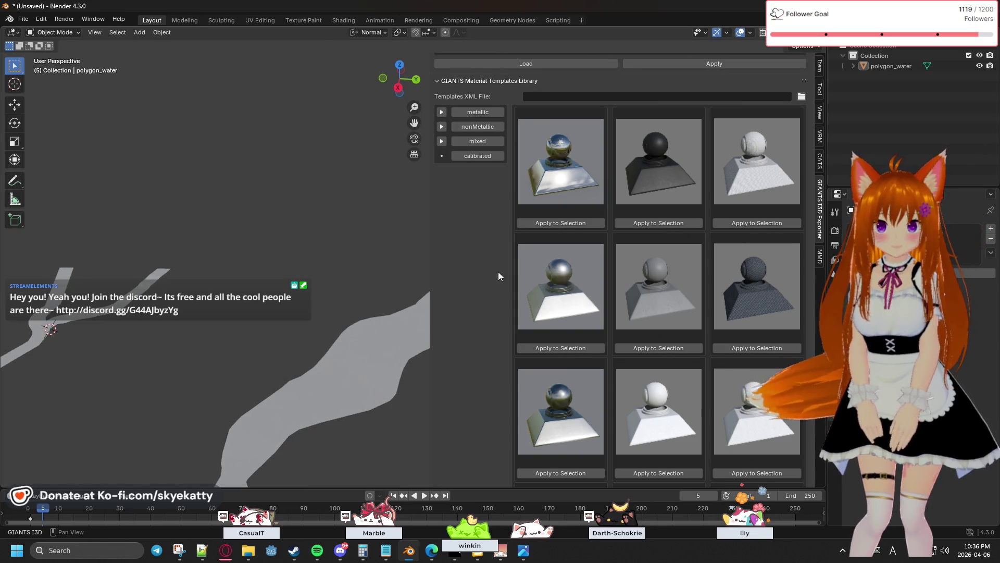
scroll(500, 276, "down", 6)
scroll(502, 279, "down", 10)
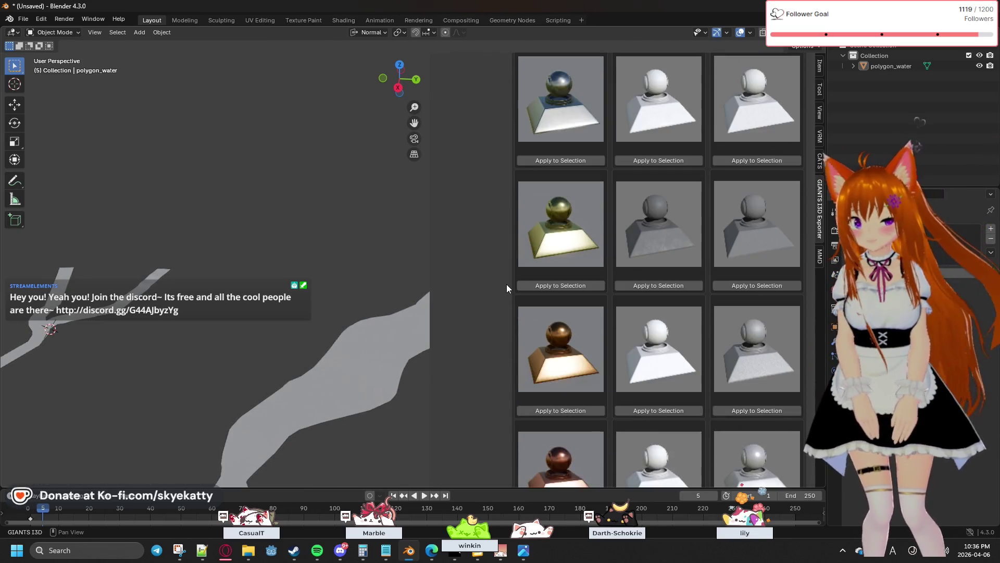
scroll(510, 280, "down", 10)
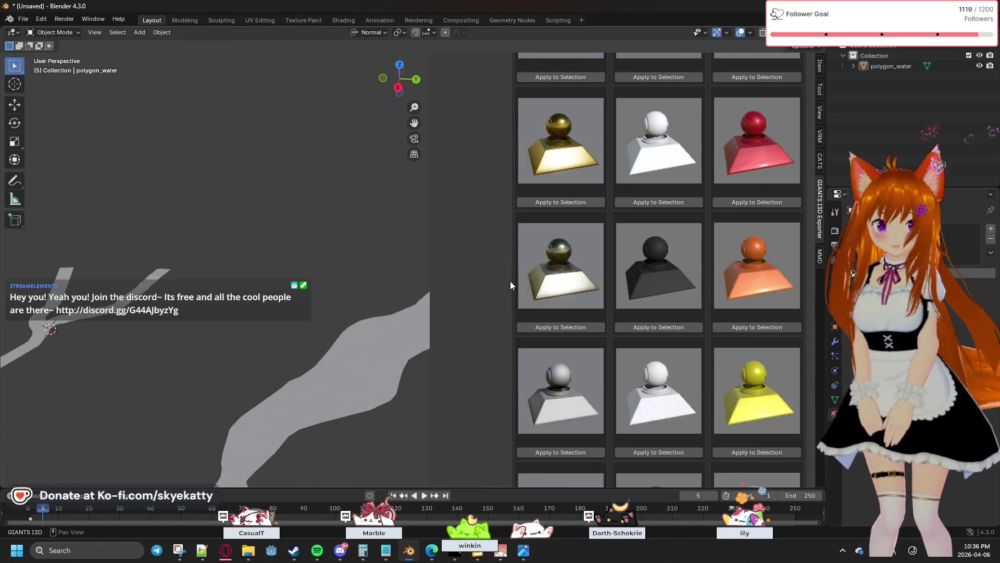
scroll(656, 252, "up", 12)
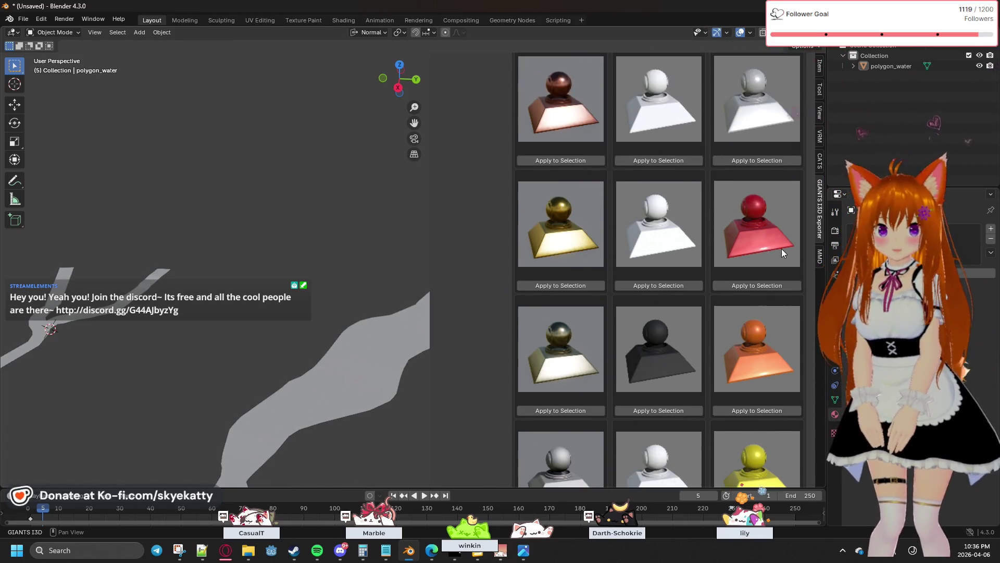
scroll(782, 250, "up", 20)
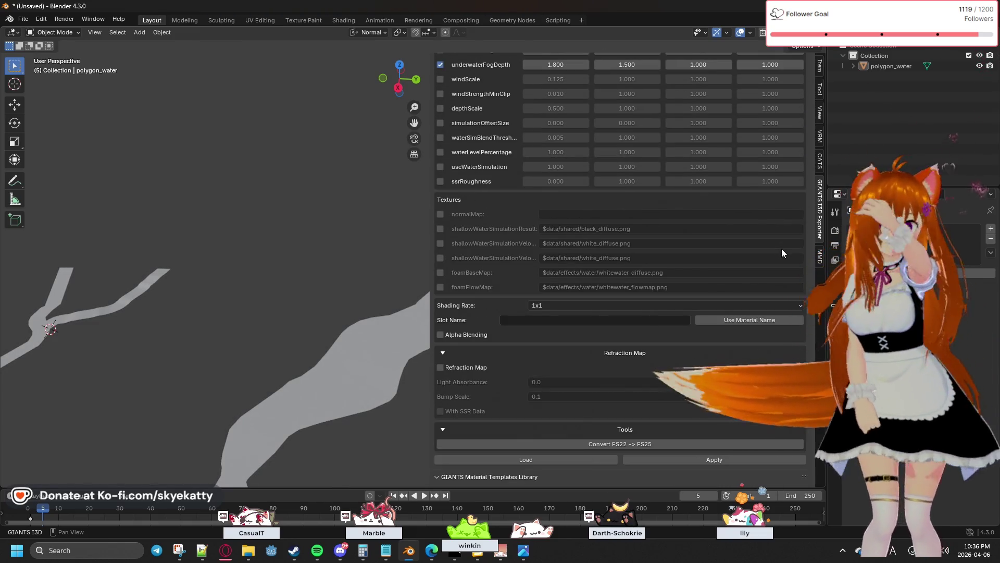
scroll(781, 249, "up", 8)
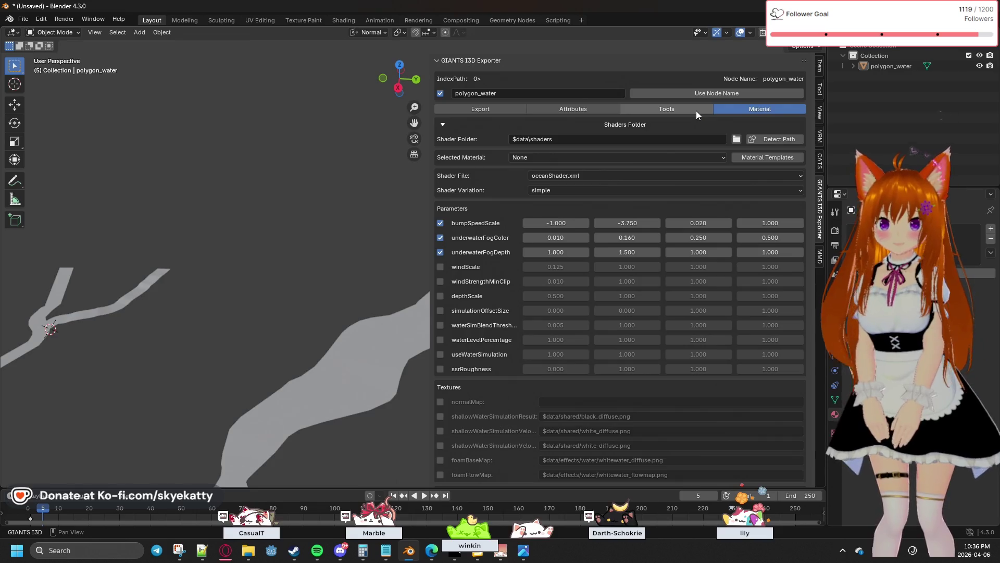
Leave the material list on None and try applying the ocean shader and a material template.
left_click(711, 156)
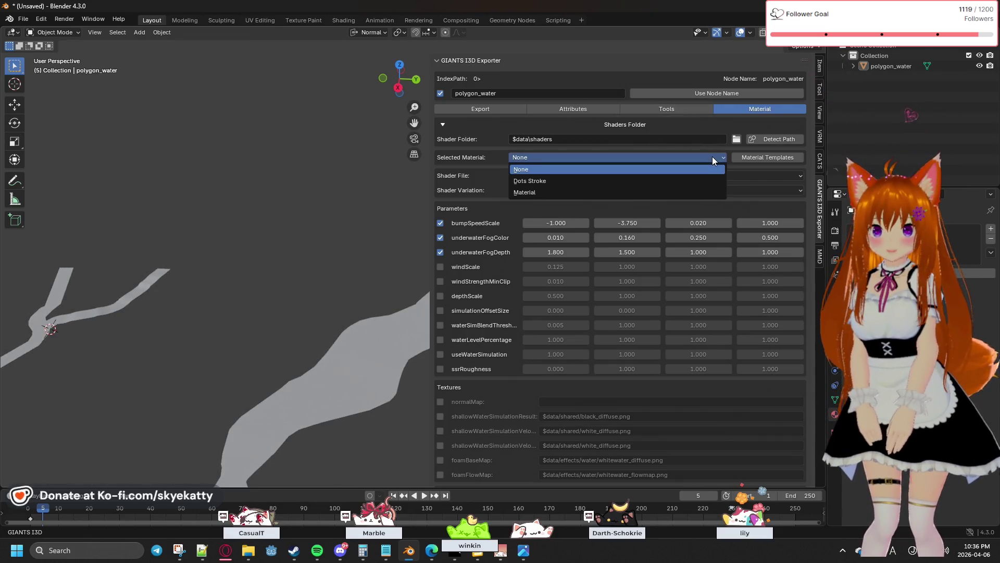
left_click(676, 193)
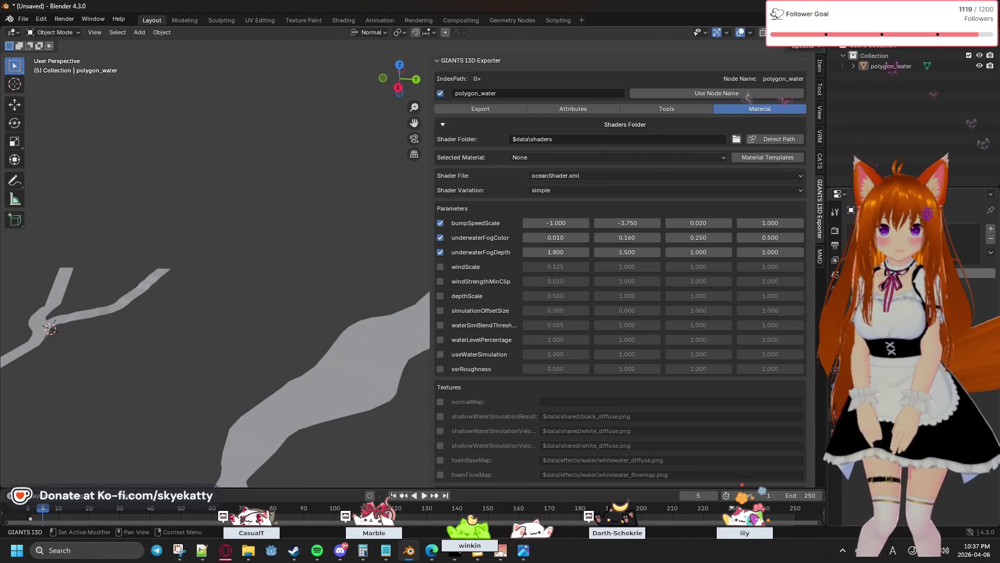
scroll(736, 375, "down", 4)
scroll(736, 375, "down", 14)
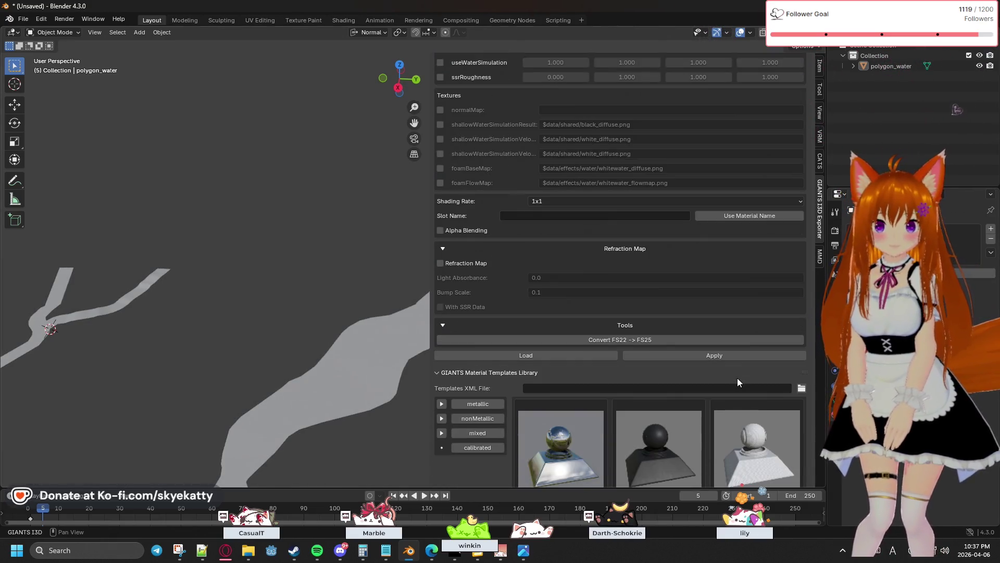
scroll(730, 373, "up", 3)
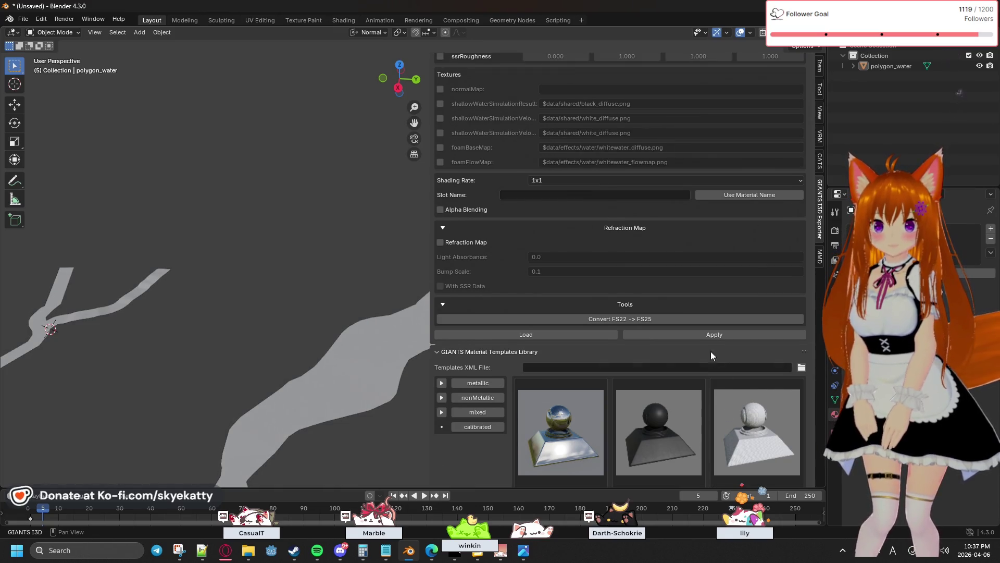
left_click(717, 336)
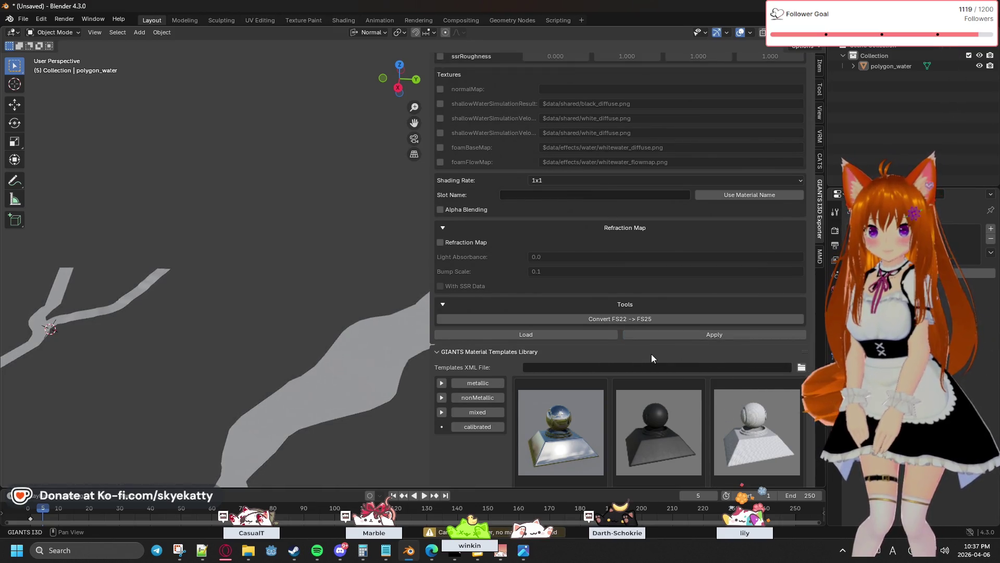
scroll(655, 348, "up", 4)
scroll(655, 348, "up", 4)
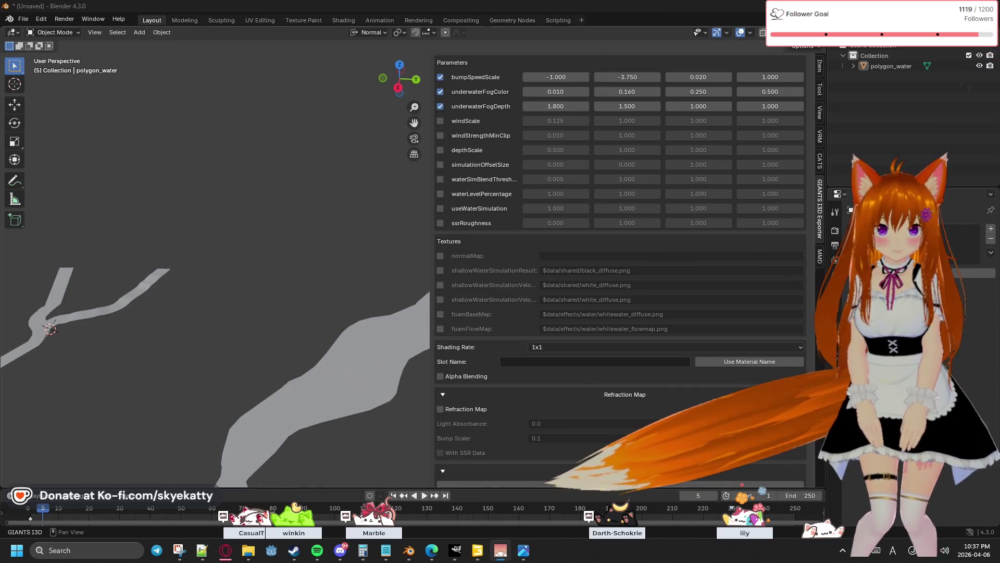
scroll(620, 260, "down", 4)
left_click(659, 466)
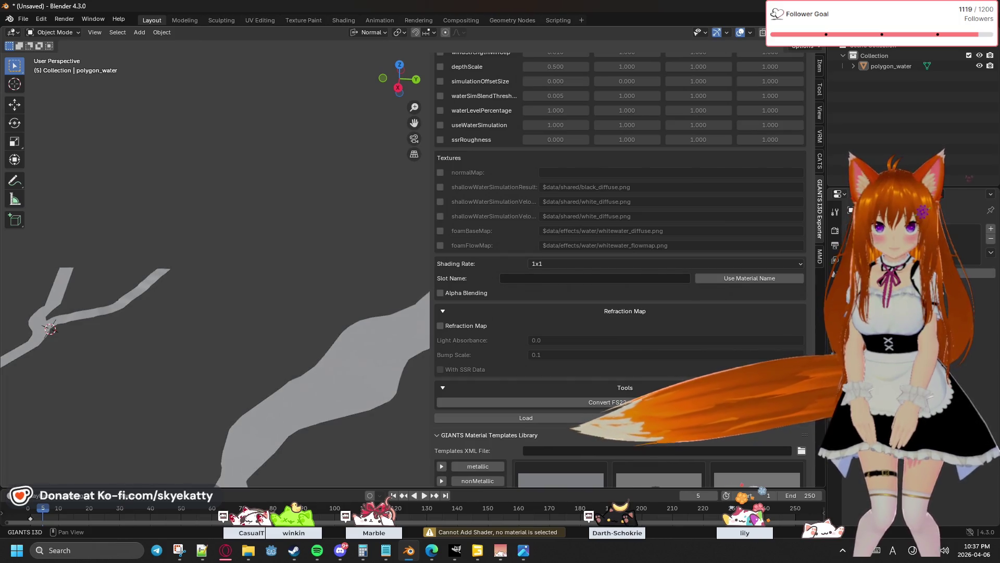
scroll(768, 327, "up", 10)
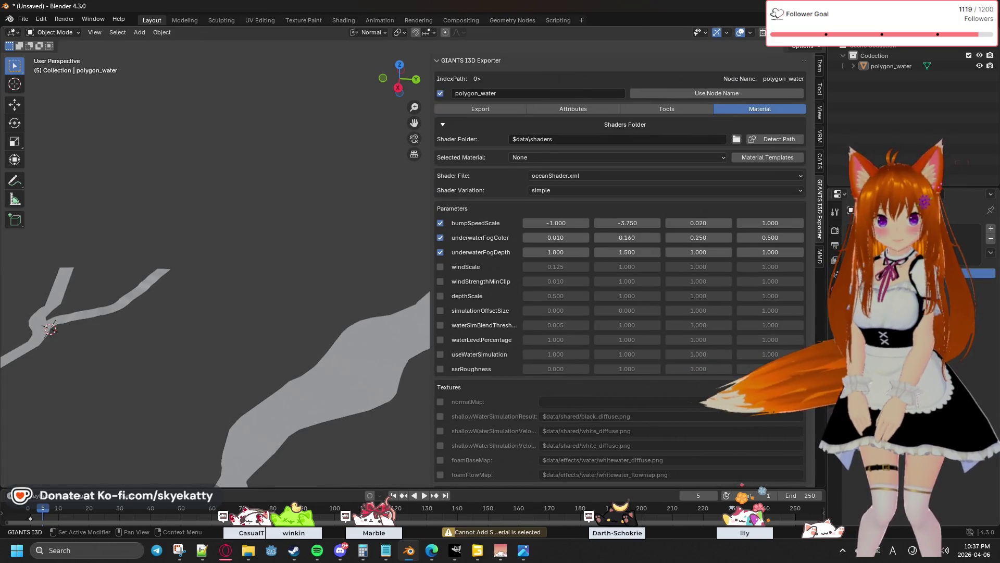
Create a new material, Material.001, and apply the ocean shader to it.
left_click(927, 272)
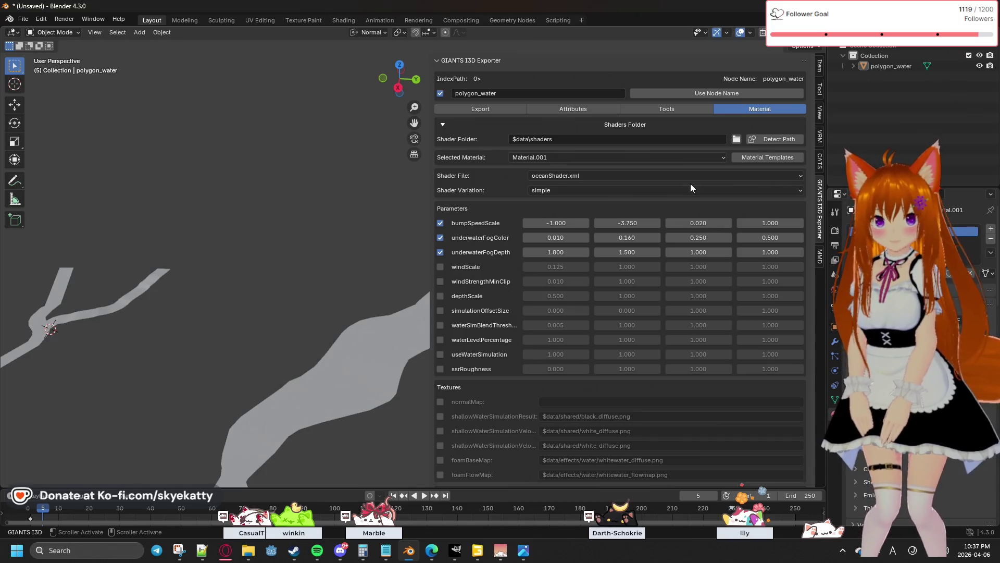
scroll(718, 395, "down", 8)
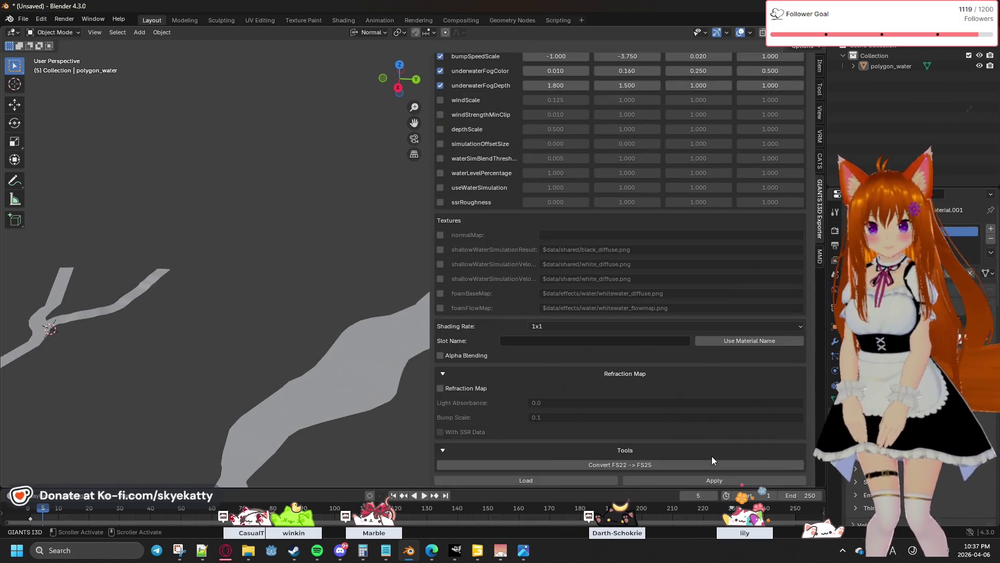
scroll(711, 455, "down", 4)
left_click(739, 399)
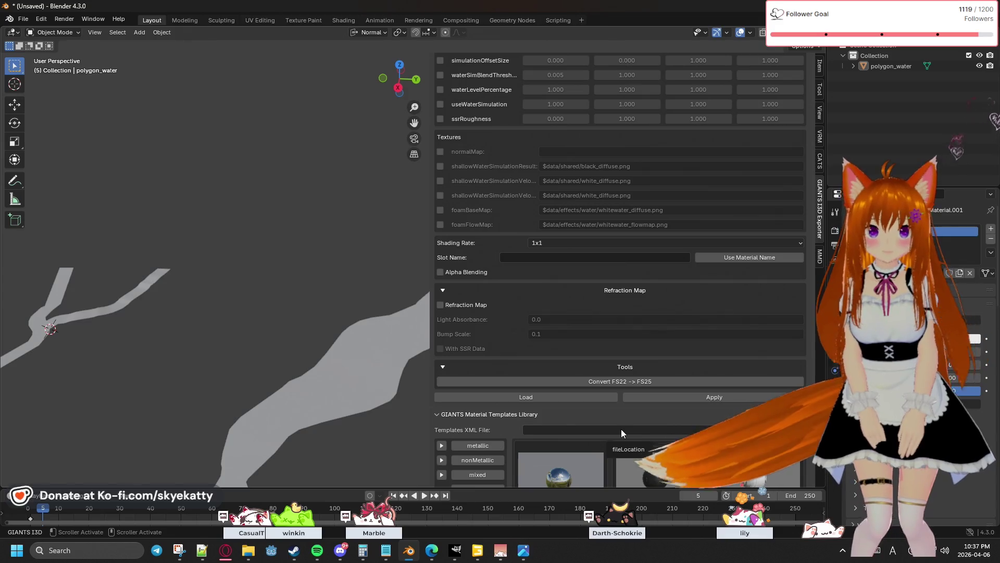
scroll(906, 313, "down", 8)
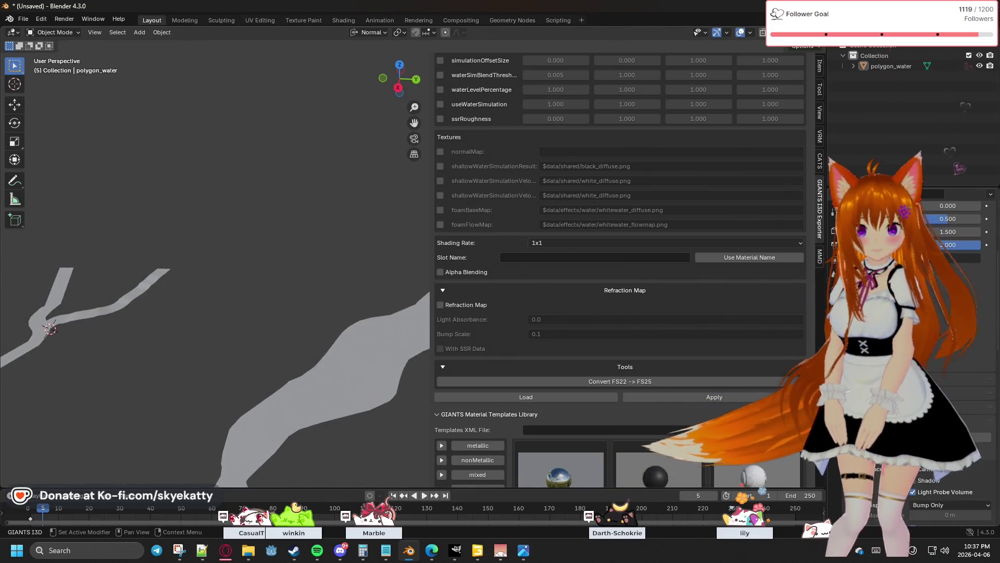
scroll(906, 339, "down", 6)
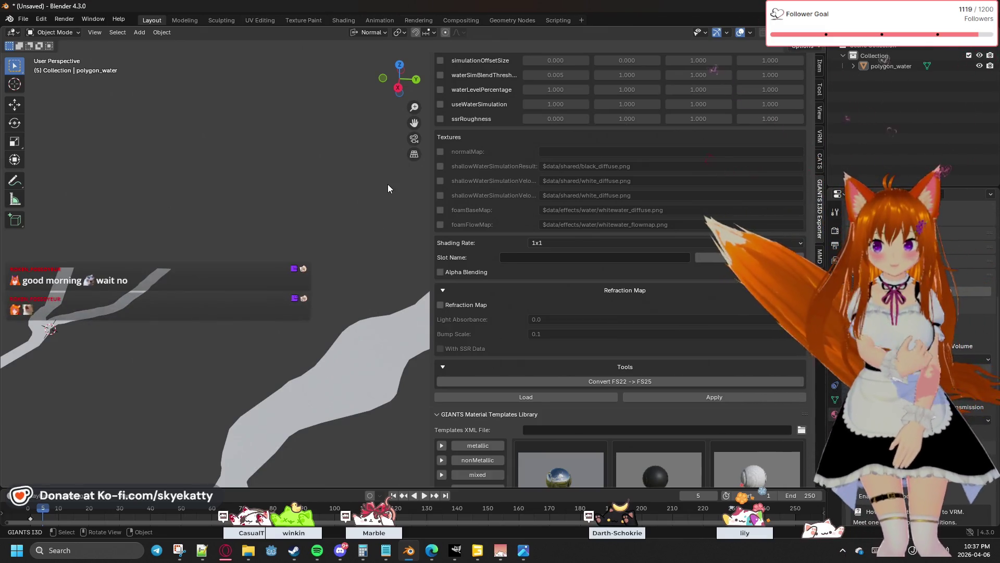
Fill the water material's Slot Name from its material name, Material.001.
right_click(388, 183)
mouse_move(355, 233)
middle_mouse_down()
mouse_move(235, 265)
mouse_move(289, 245)
mouse_move(376, 242)
mouse_move(408, 210)
mouse_move(380, 220)
middle_mouse_up()
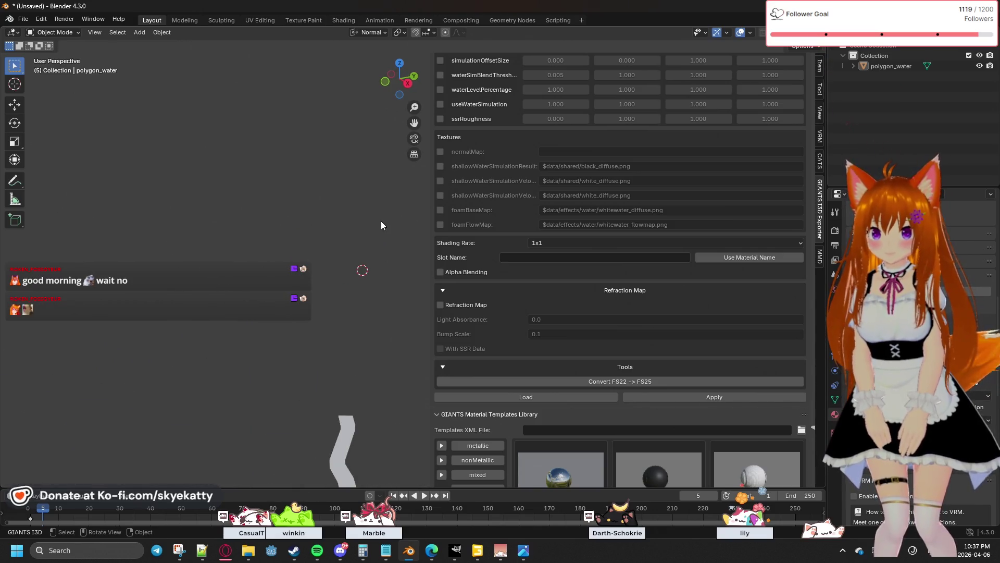
mouse_move(404, 270)
middle_mouse_down()
mouse_move(337, 201)
mouse_move(257, 238)
mouse_move(260, 199)
mouse_move(278, 238)
mouse_move(264, 274)
mouse_move(289, 236)
mouse_move(252, 241)
middle_mouse_up()
right_click(291, 230)
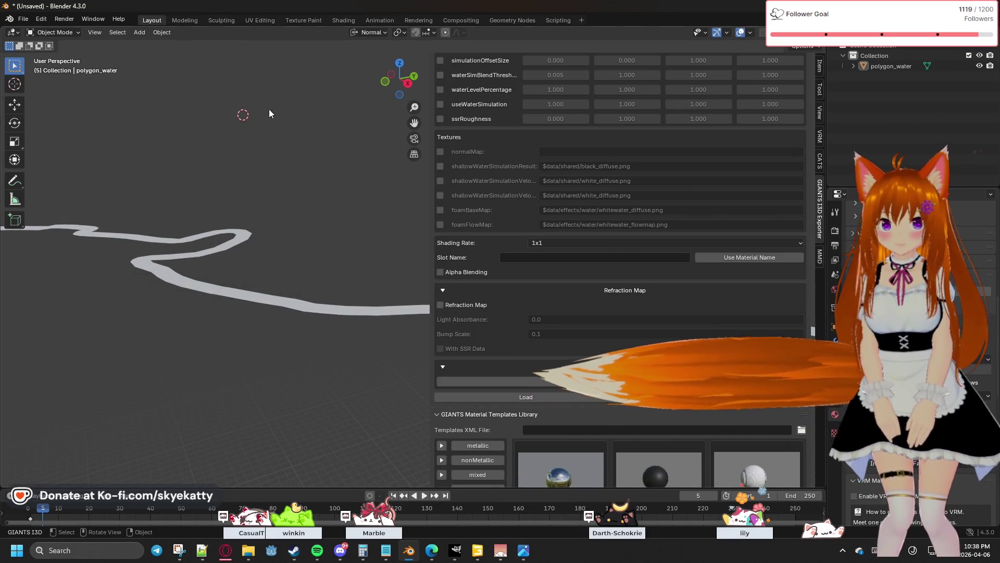
middle_click_drag(352, 156, 343, 164)
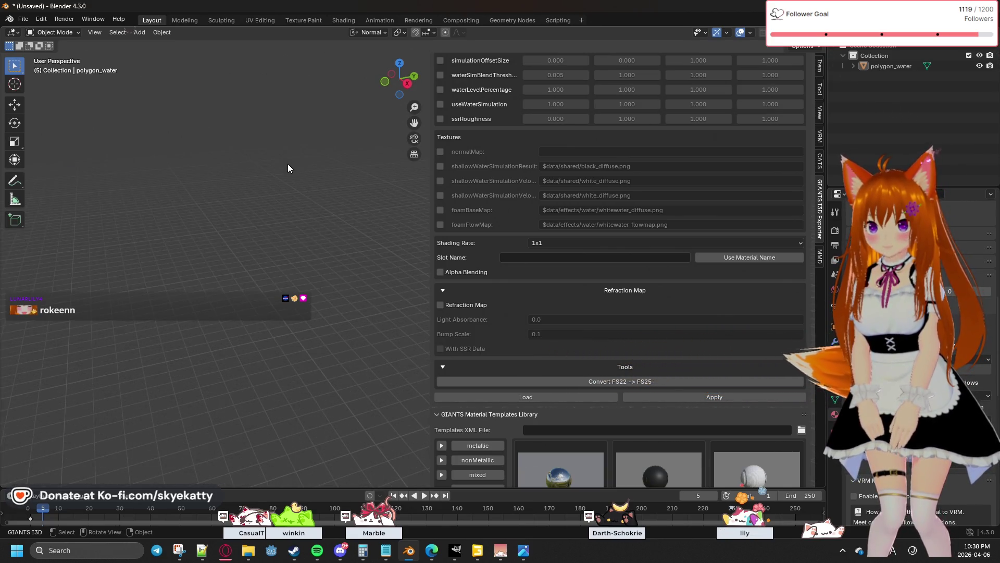
mouse_move(231, 161)
middle_mouse_down("shift")
mouse_move(292, 202)
mouse_move(296, 166)
middle_mouse_up("shift")
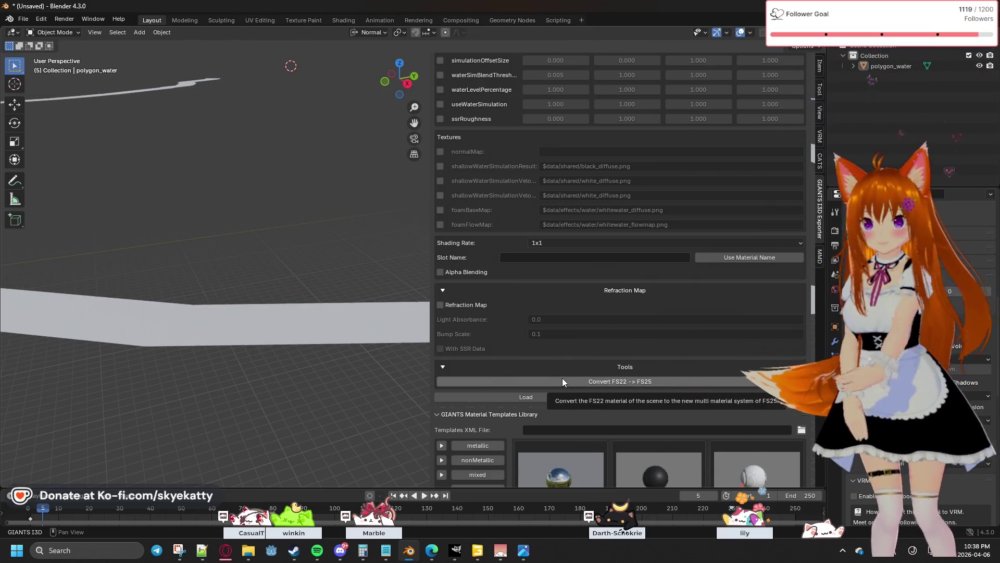
left_click(739, 262)
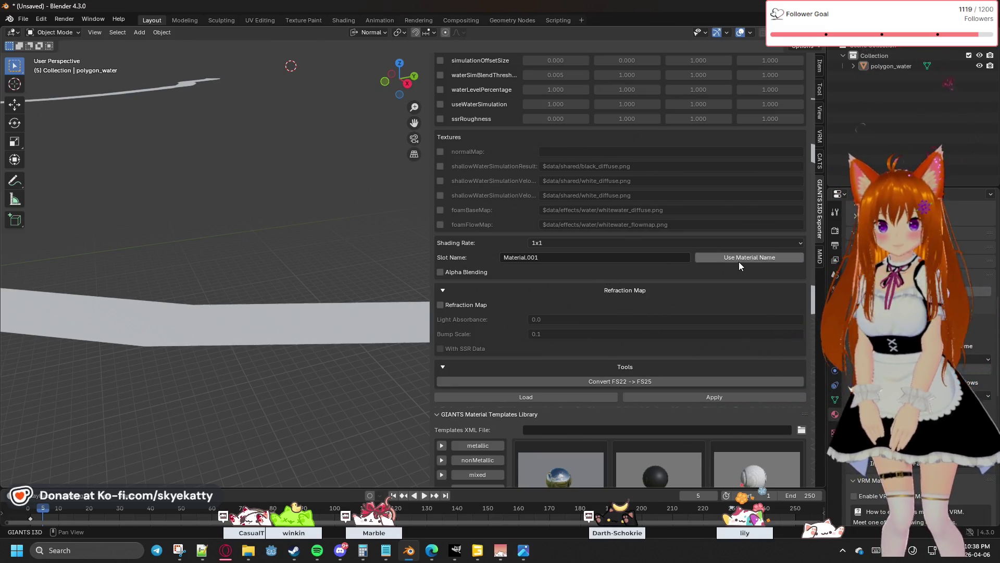
left_click(532, 273)
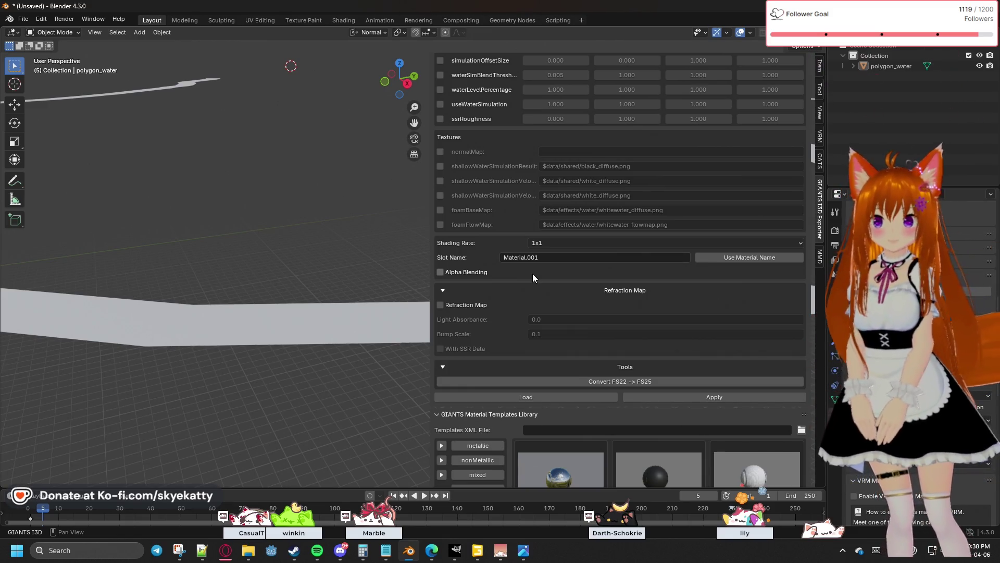
Enable windScale, windStrengthMinClip and depthScale parameters, leaving useWaterSimulation off.
scroll(532, 274, "up", 5)
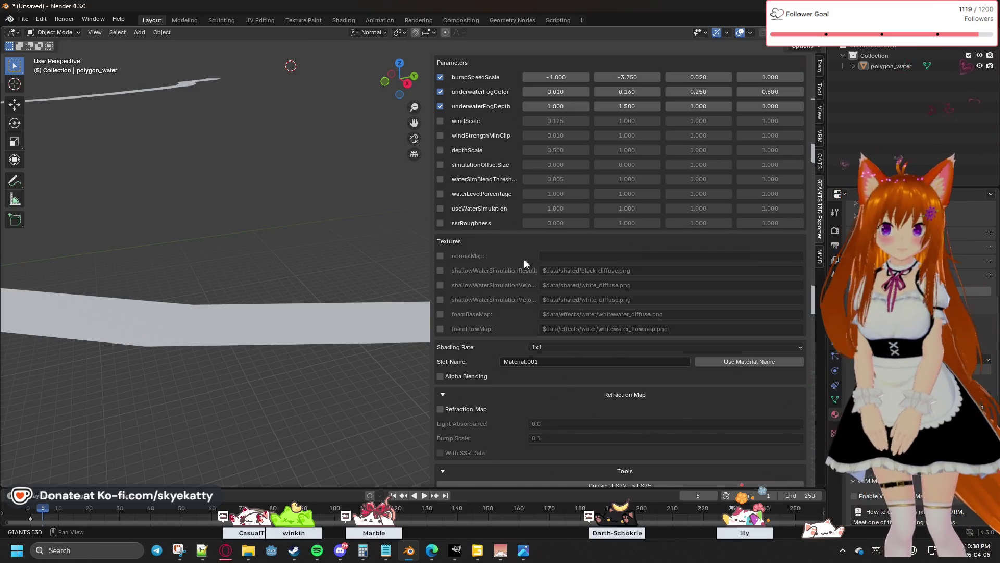
left_click(441, 121)
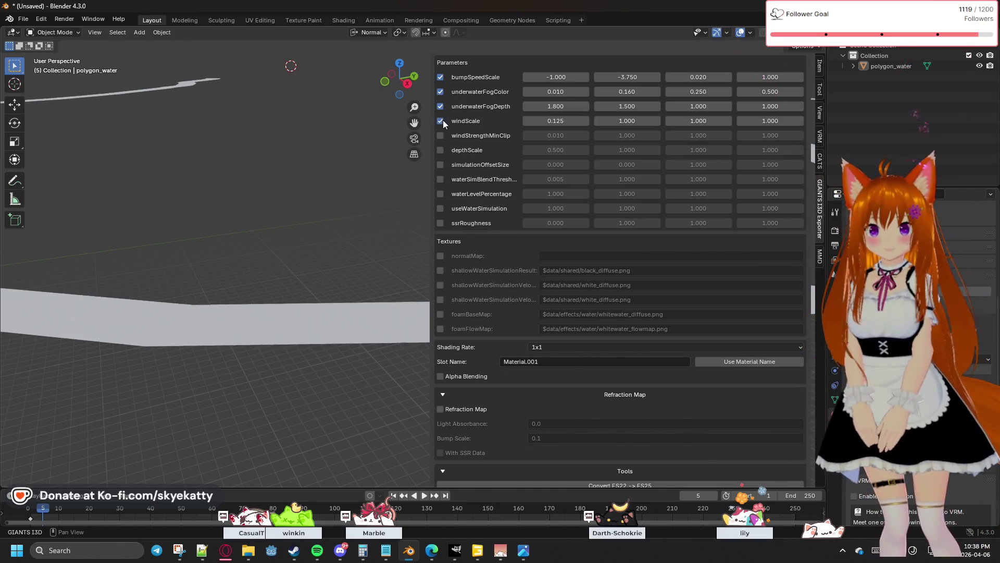
left_click(441, 135)
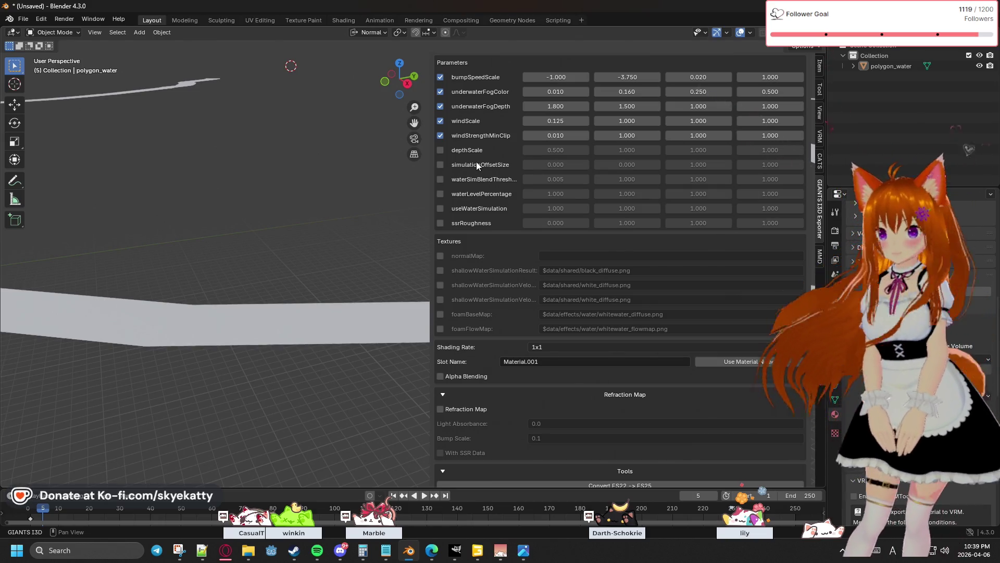
left_click(446, 149)
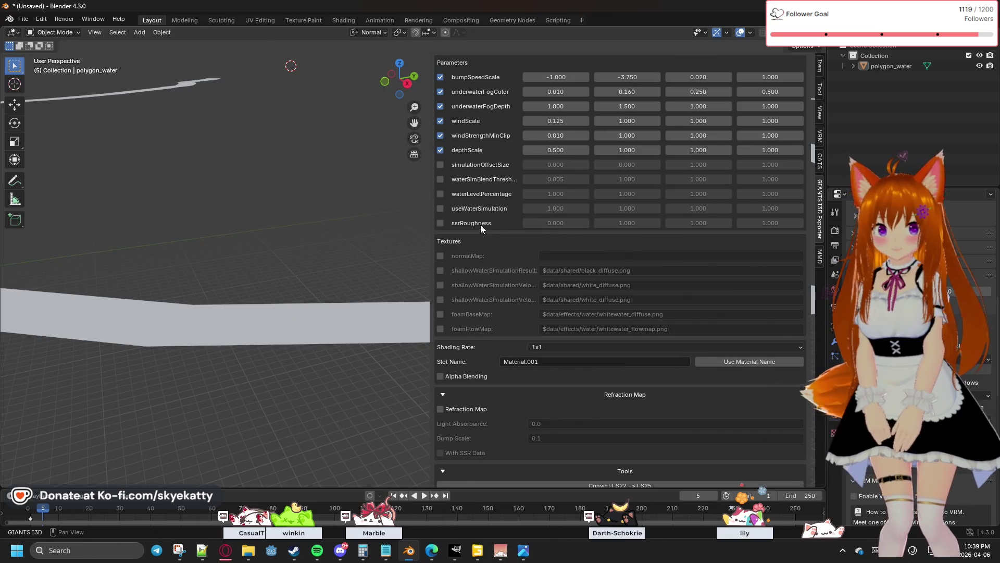
left_click(441, 208)
left_click(442, 210)
left_click(441, 208)
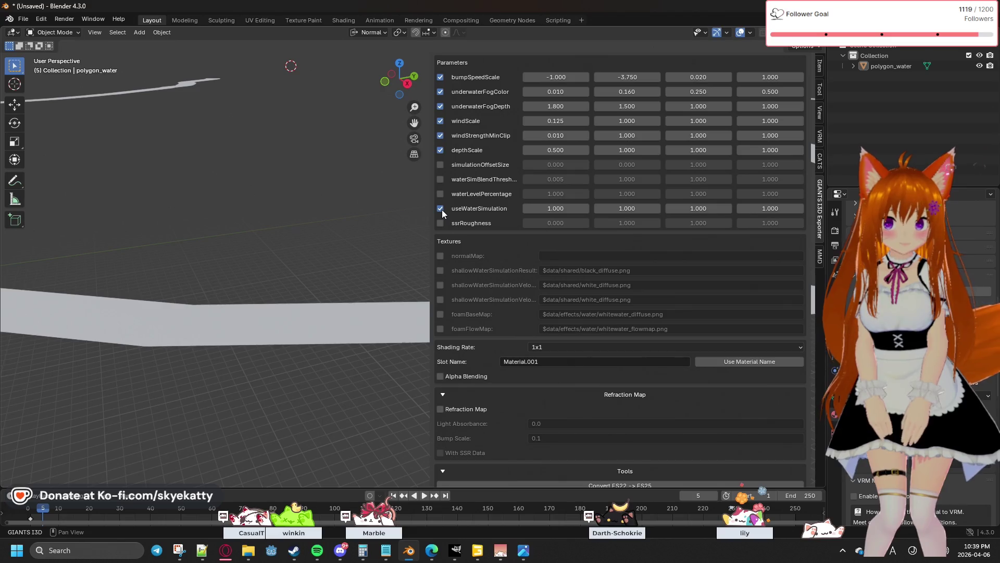
left_click(441, 209)
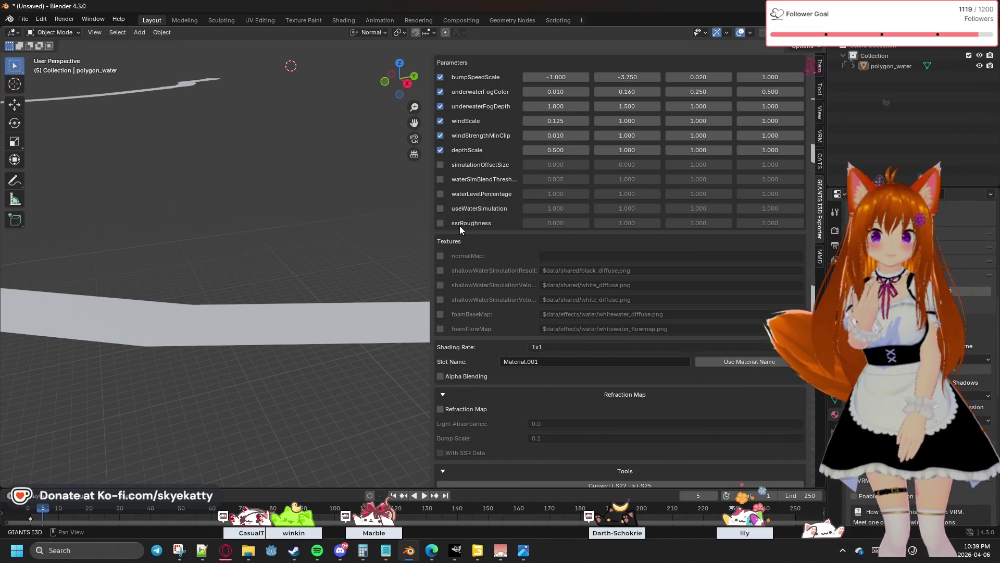
scroll(459, 227, "up", 4)
scroll(459, 226, "up", 2)
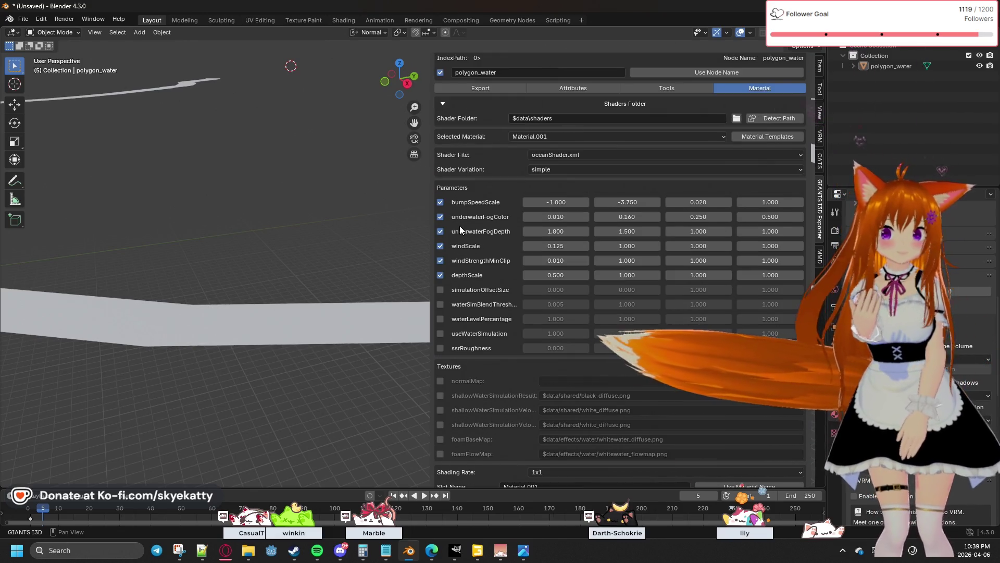
Move through the exporter's Tools and Export tabs to polygon_water's Attributes settings.
scroll(502, 203, "up", 1)
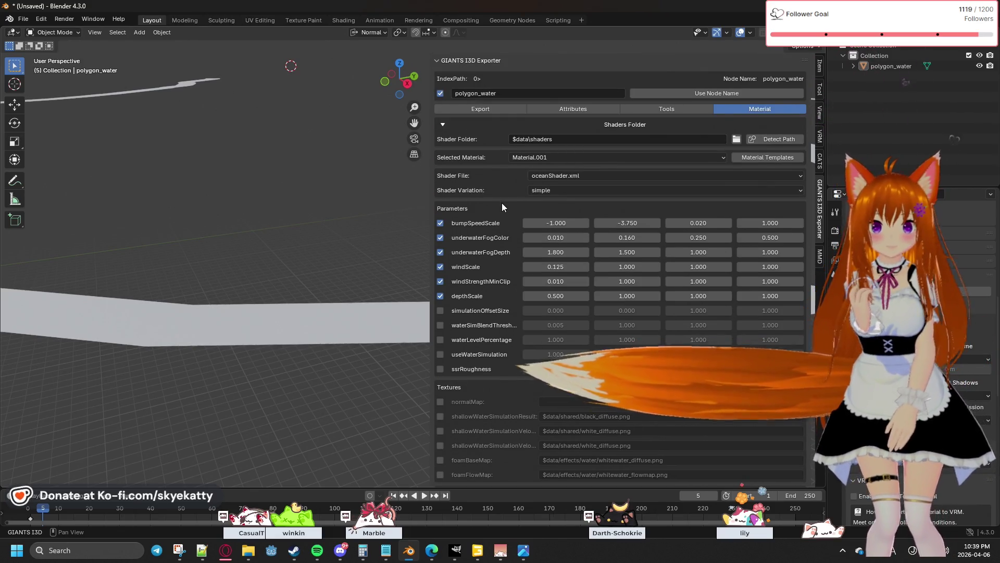
left_click(656, 108)
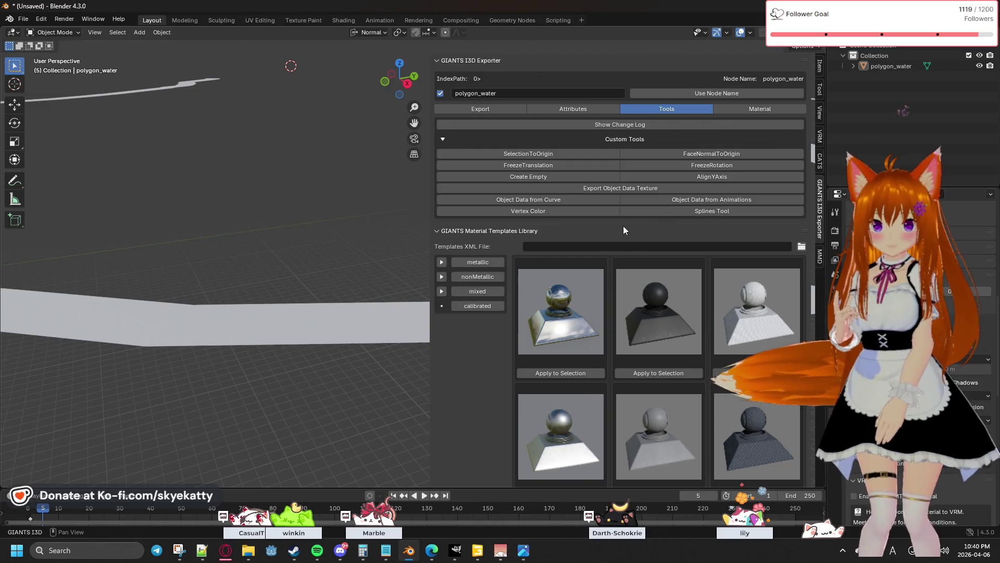
scroll(561, 207, "down", 3)
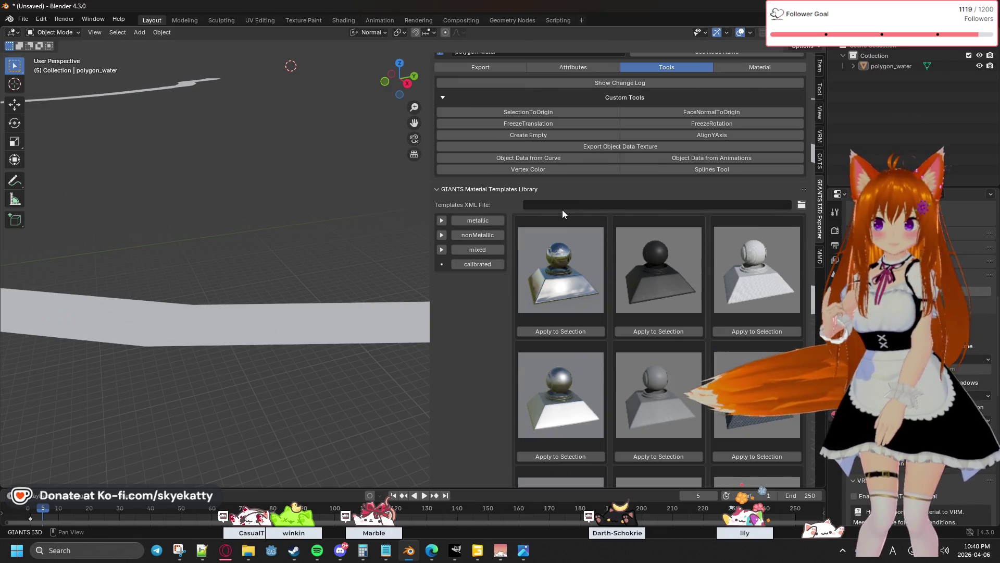
scroll(562, 210, "up", 3)
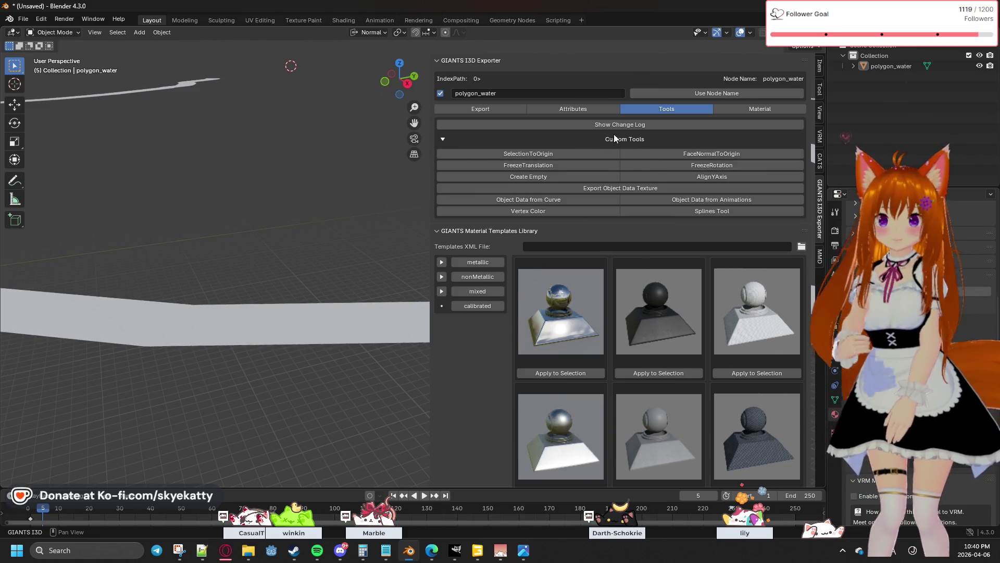
left_click(495, 111)
left_click(539, 109)
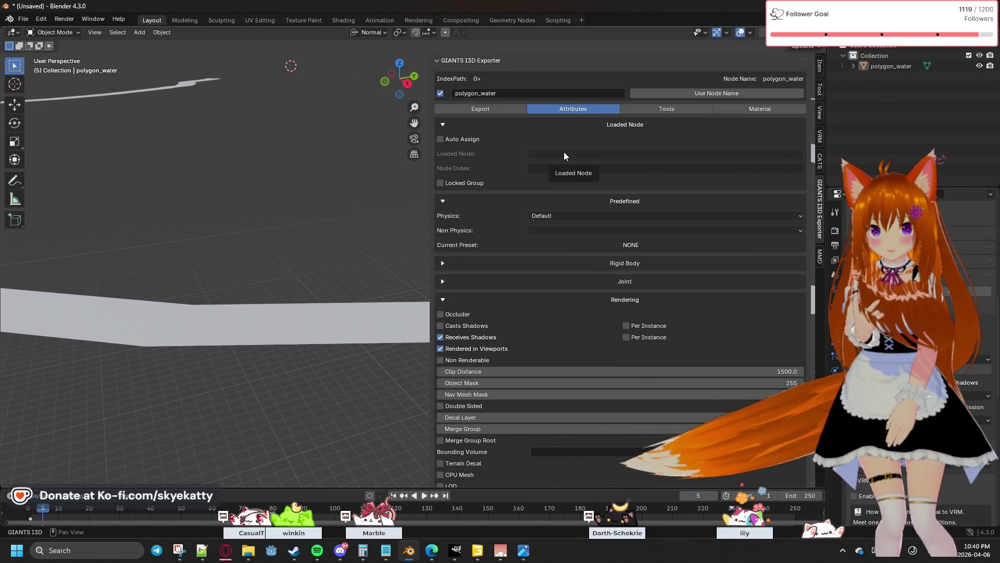
Turn on Auto Assign for the loaded node and expand the Visibility Conditions section.
left_click(473, 143)
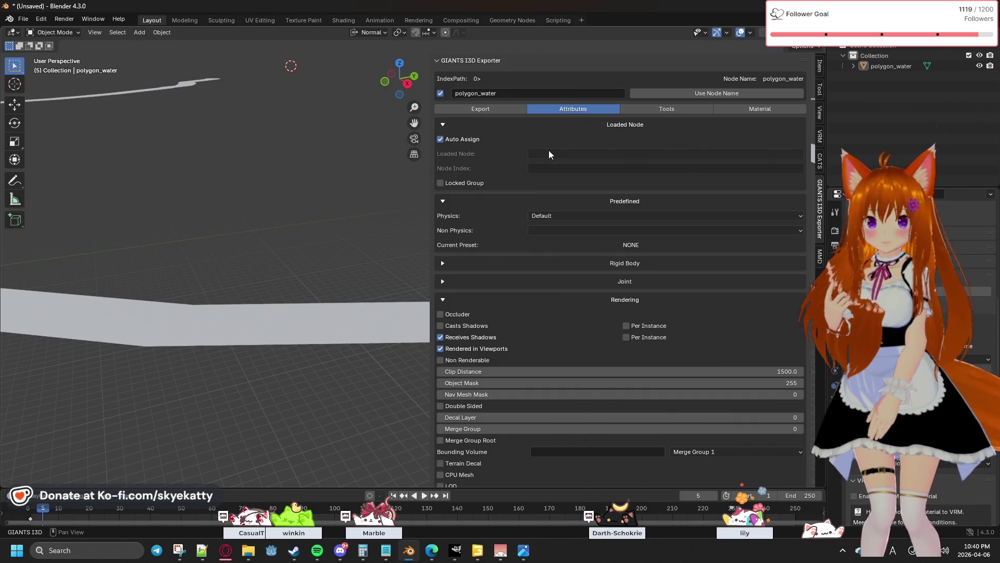
scroll(572, 157, "down", 3)
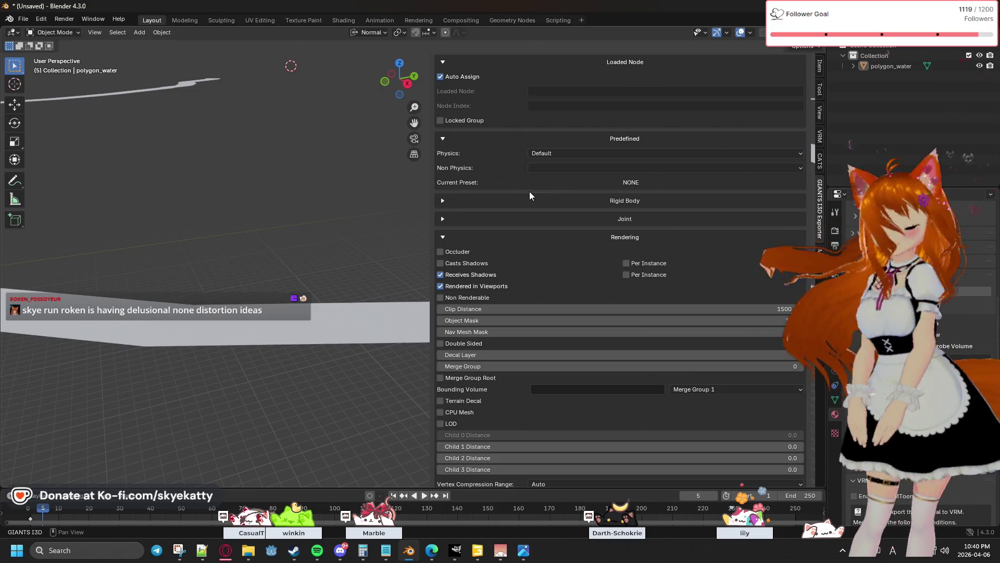
scroll(582, 298, "down", 2)
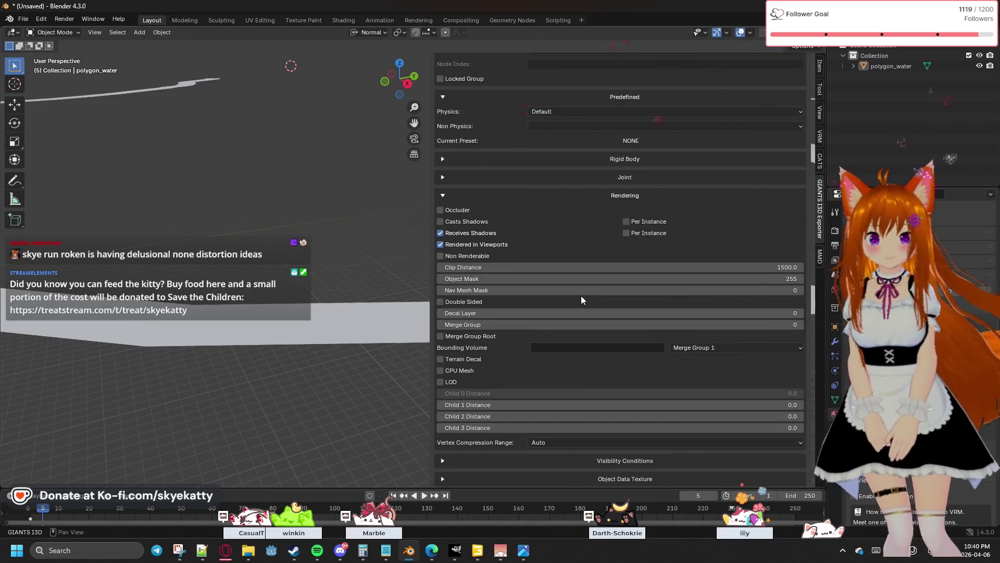
scroll(582, 299, "down", 1)
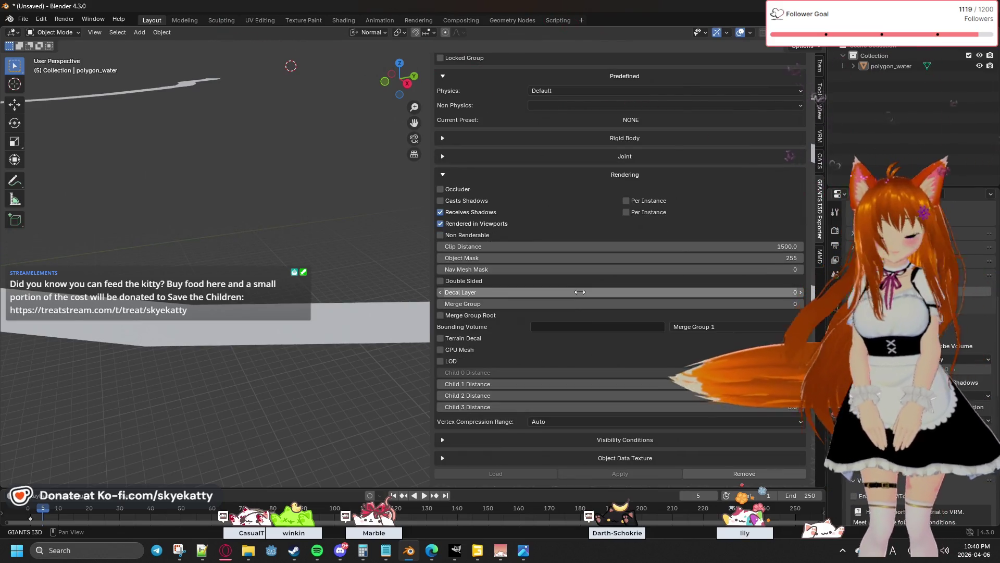
scroll(579, 292, "down", 1)
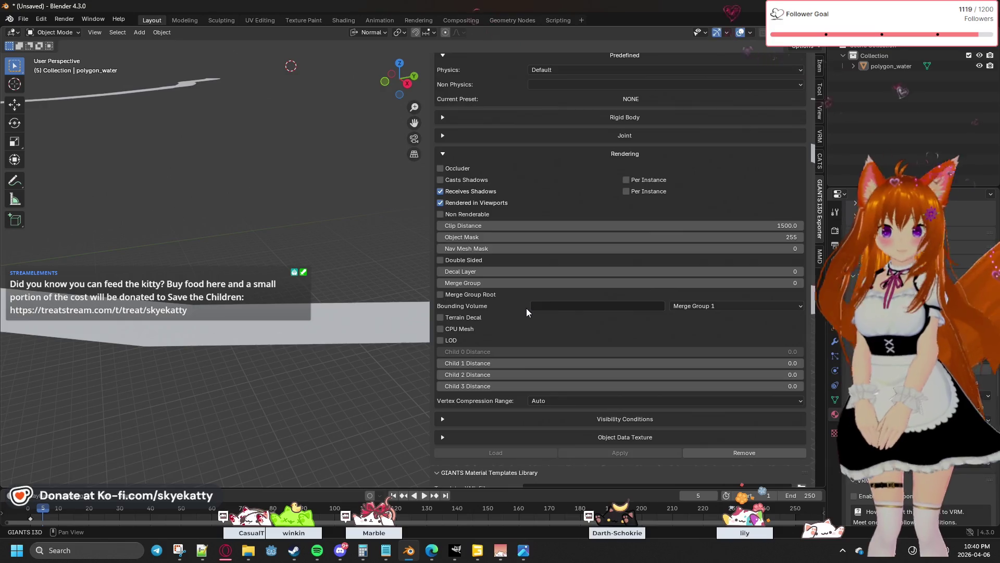
scroll(526, 309, "down", 1)
scroll(563, 363, "down", 1)
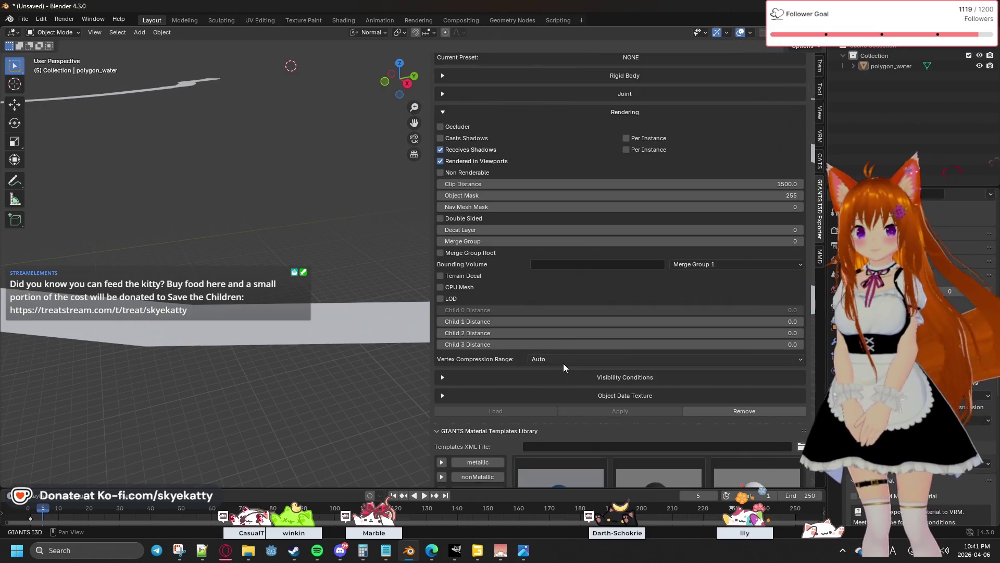
scroll(564, 364, "down", 2)
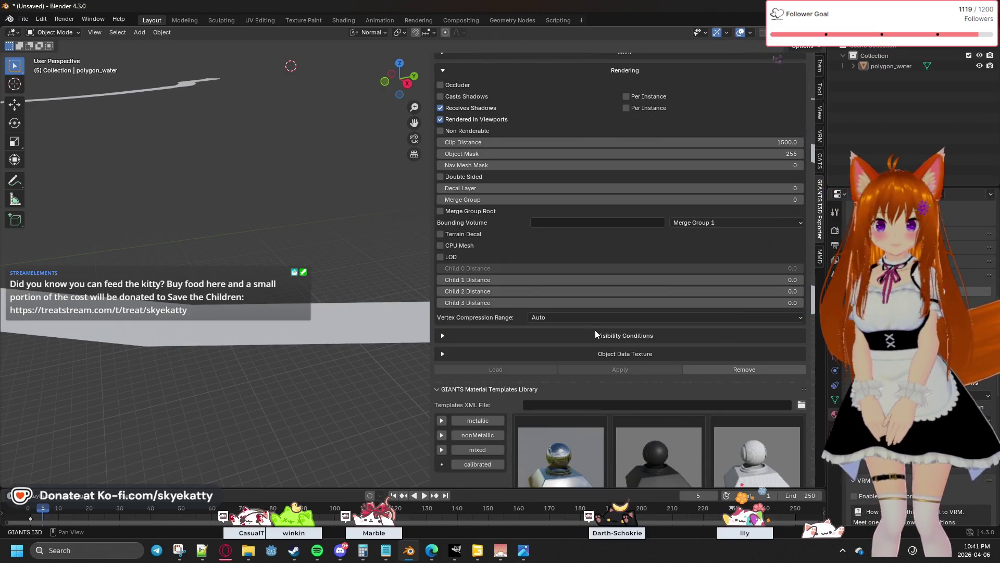
left_click(595, 330)
Expand the Object Data Texture section and look through the material templates.
scroll(595, 330, "down", 2)
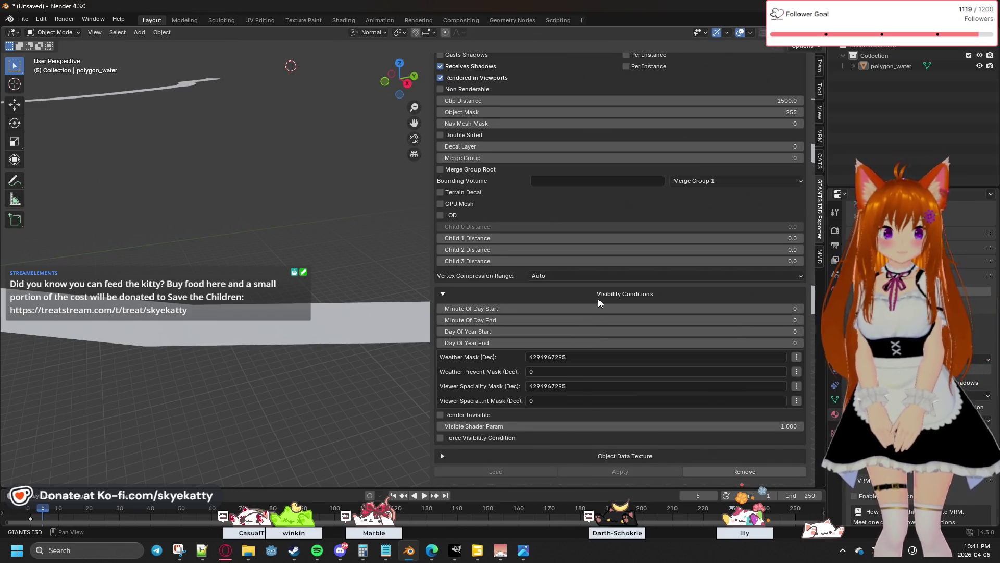
scroll(584, 318, "down", 4)
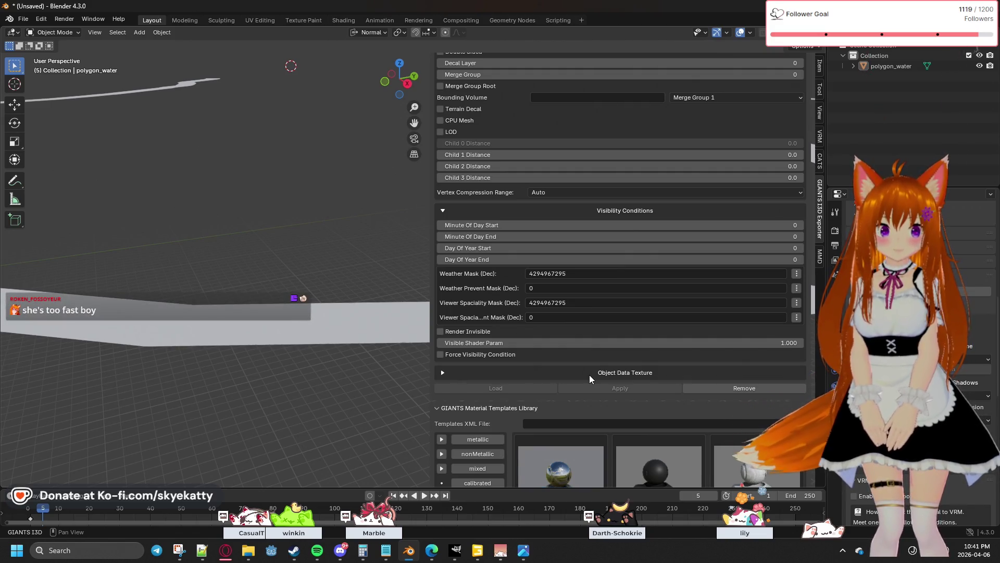
scroll(589, 374, "down", 2)
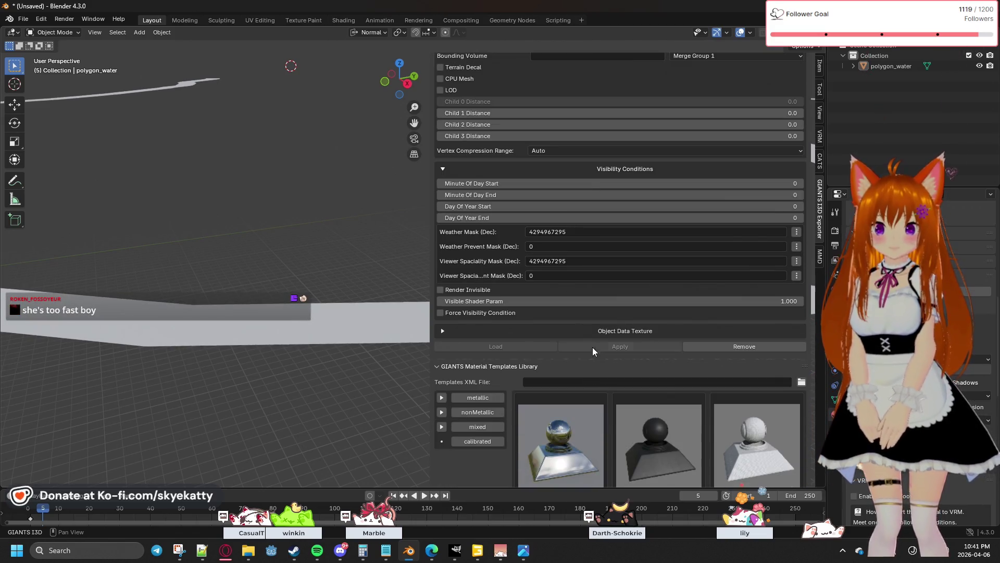
scroll(594, 344, "down", 2)
left_click(608, 291)
scroll(609, 295, "down", 2)
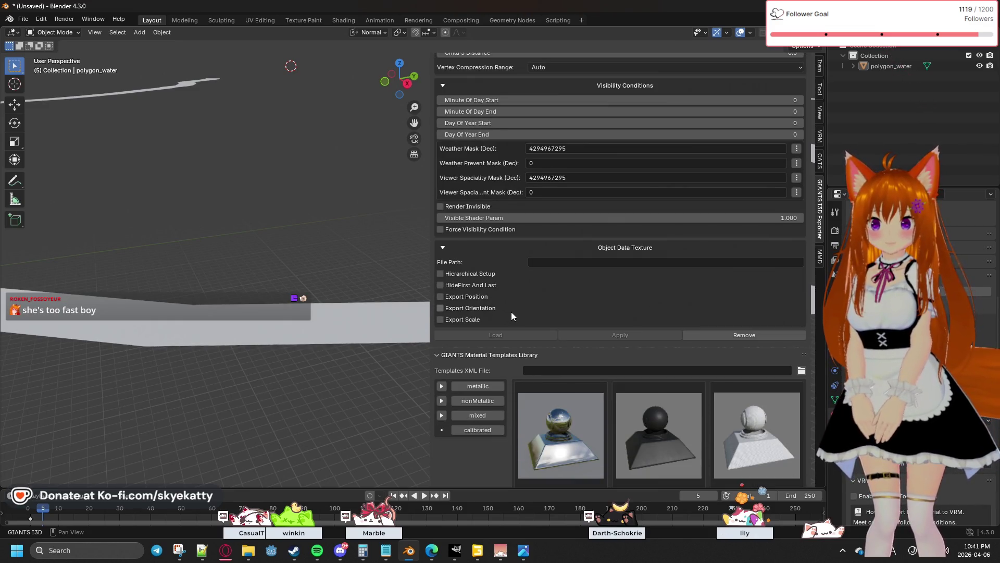
scroll(514, 315, "down", 4)
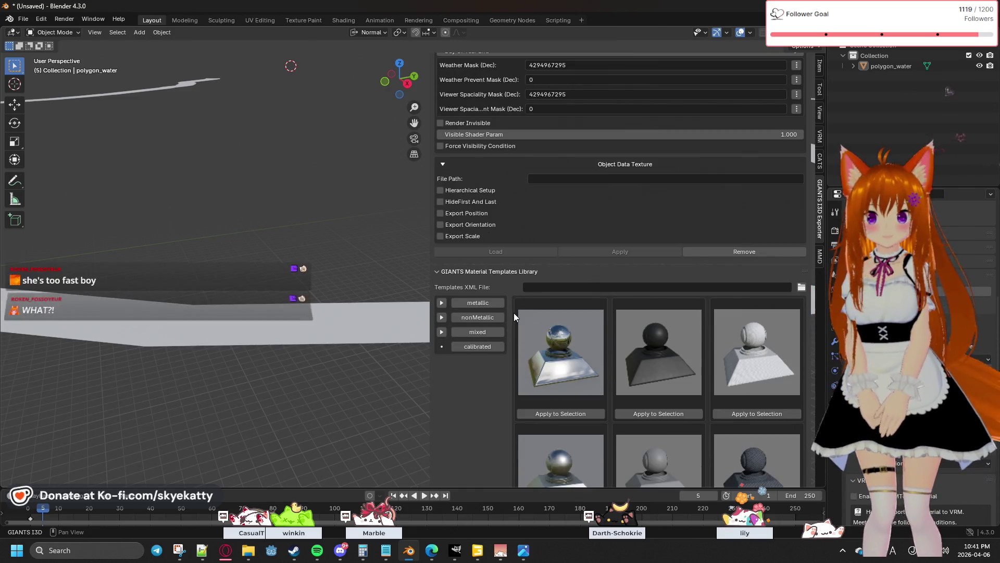
scroll(513, 312, "down", 3)
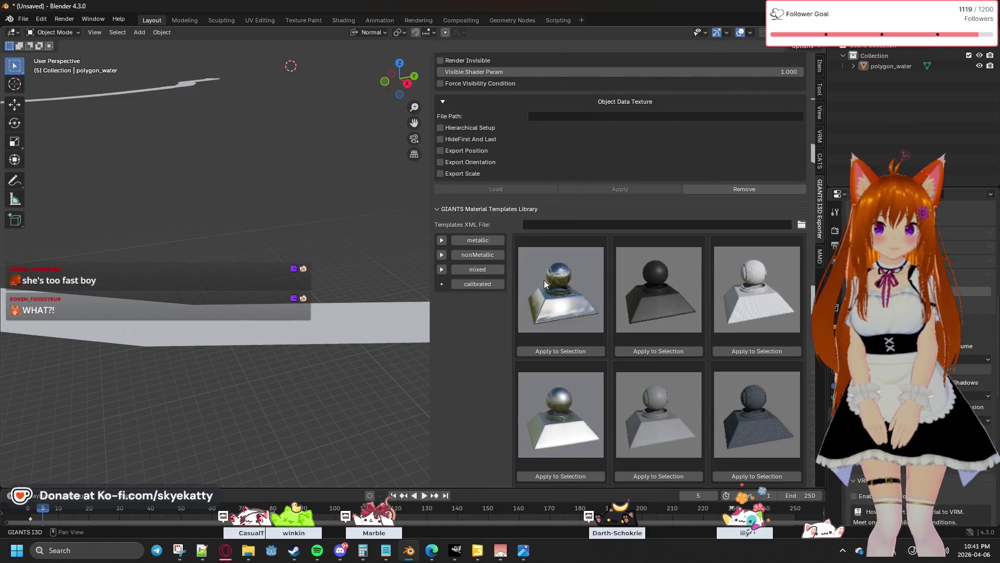
scroll(583, 242, "up", 20)
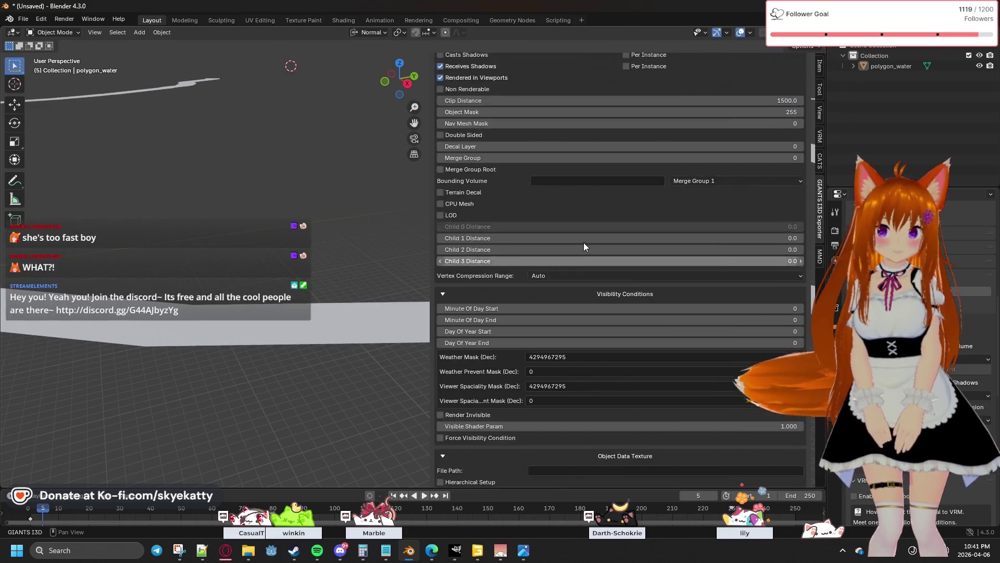
scroll(583, 242, "up", 5)
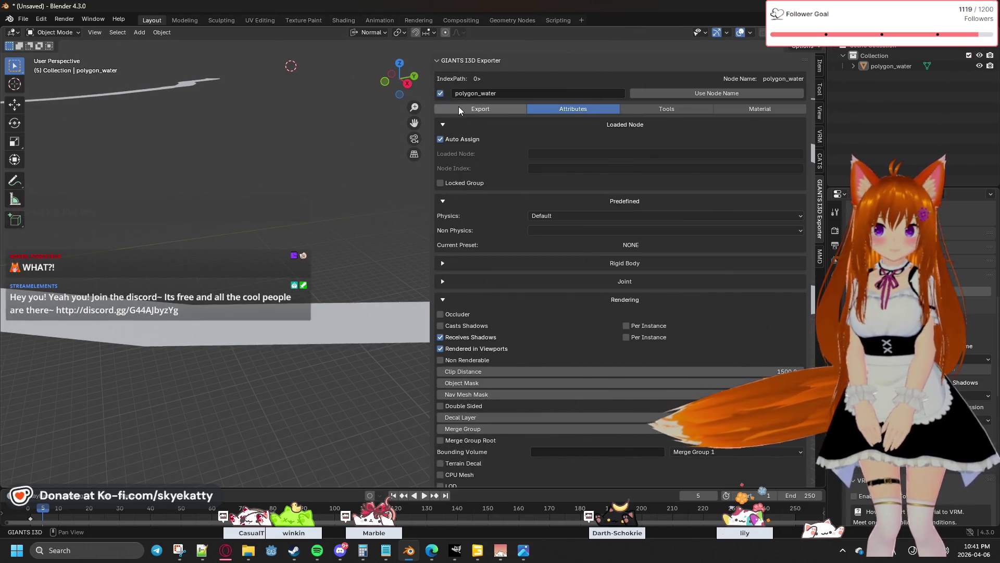
Review the exporter's Export options and export everything to the i3d file.
left_click(460, 107)
scroll(617, 243, "down", 3)
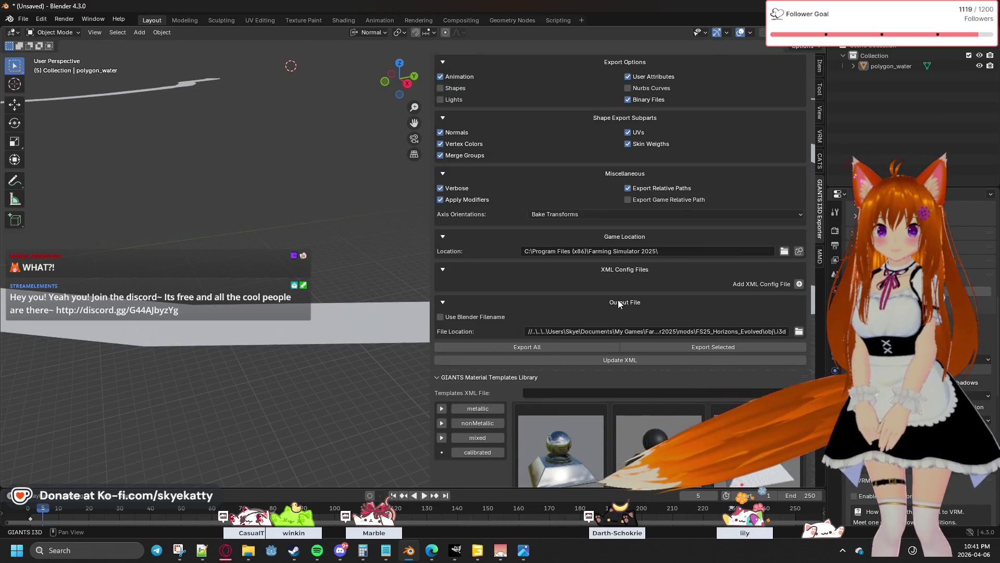
scroll(619, 303, "down", 2)
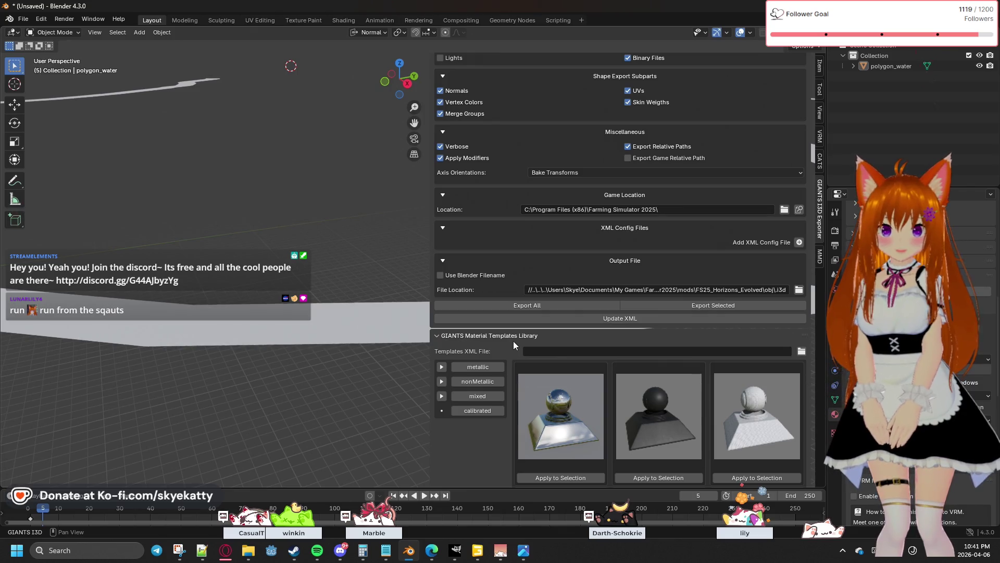
scroll(527, 334, "up", 1)
scroll(533, 328, "up", 3)
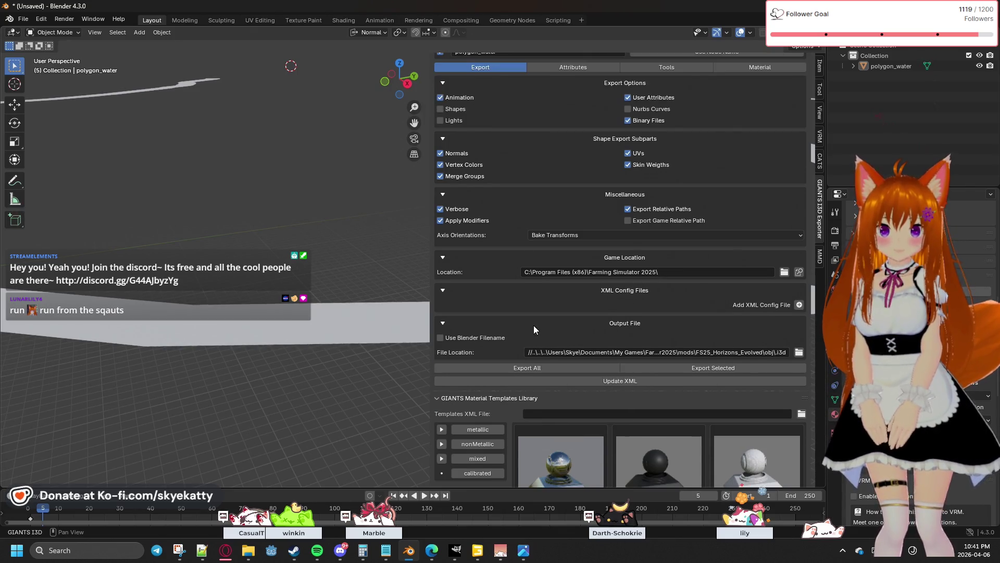
scroll(533, 325, "up", 1)
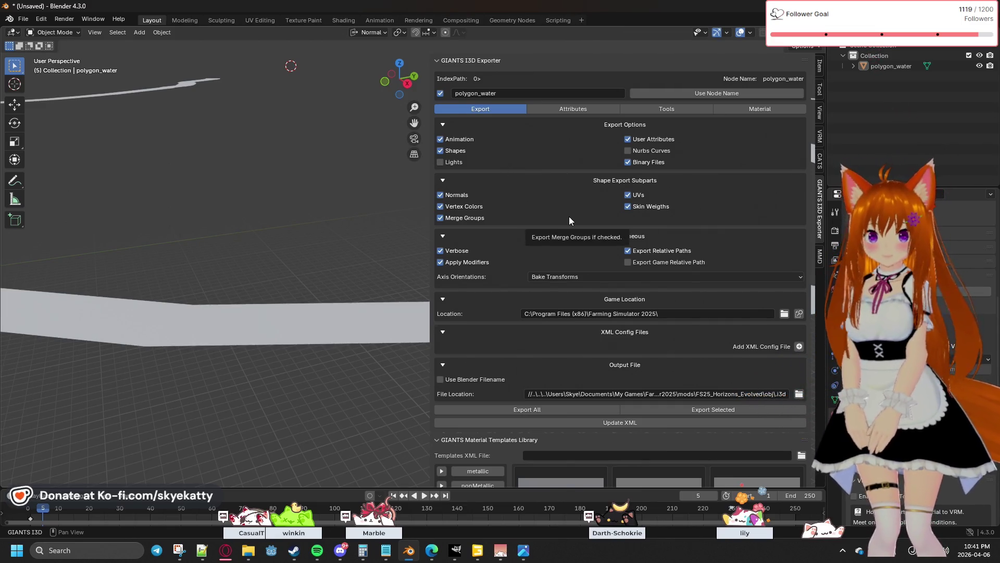
scroll(569, 217, "down", 3)
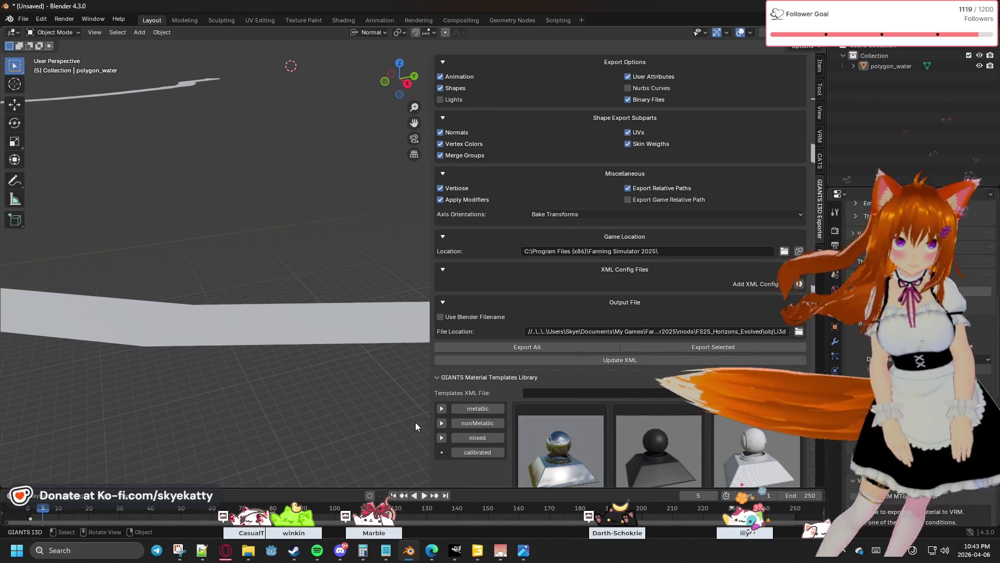
left_click(537, 350)
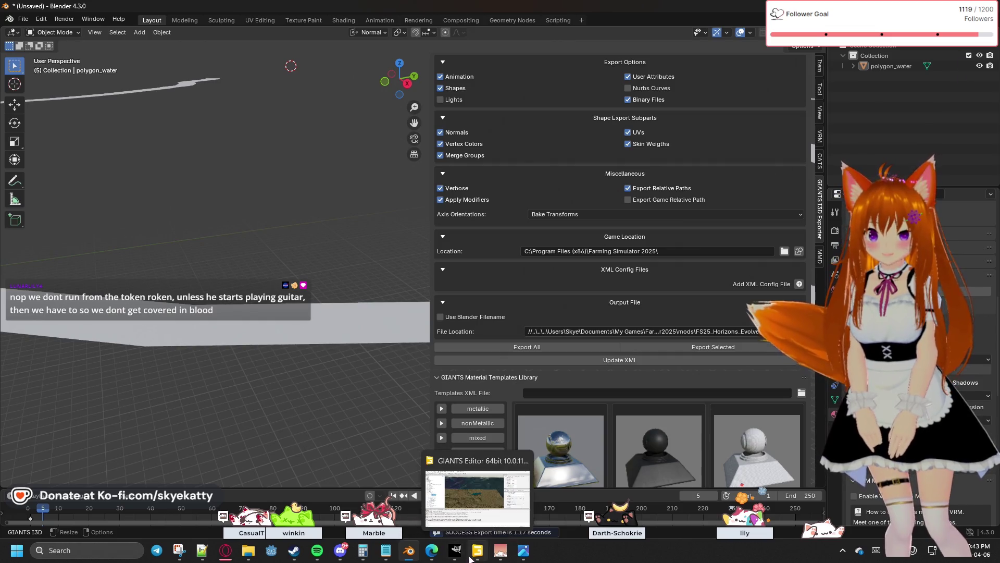
Confirm the i3d export to the mod's folder and switch over to the GIANTS Editor.
mouse_move(341, 551)
mouse_move(248, 551)
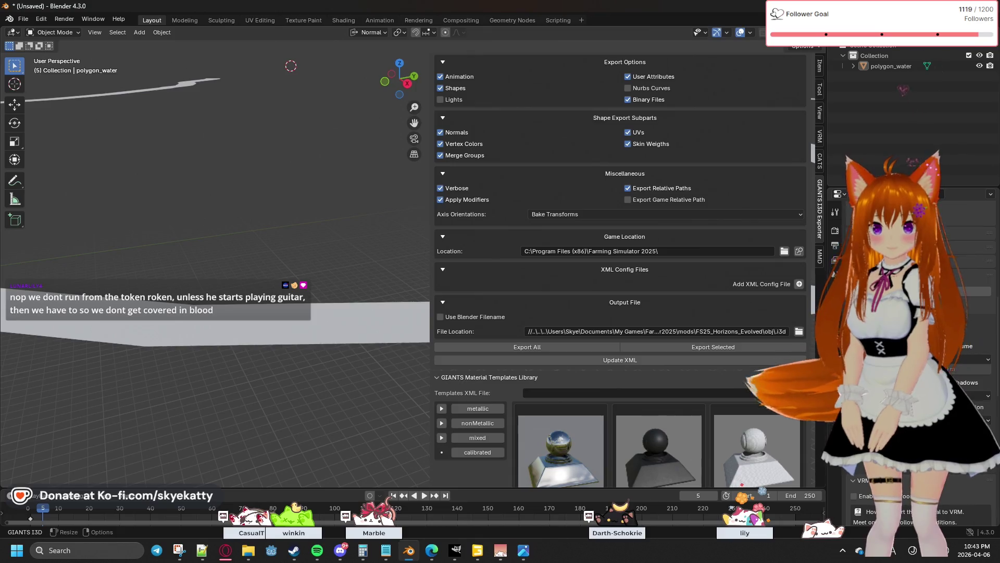
key("alt+Tab")
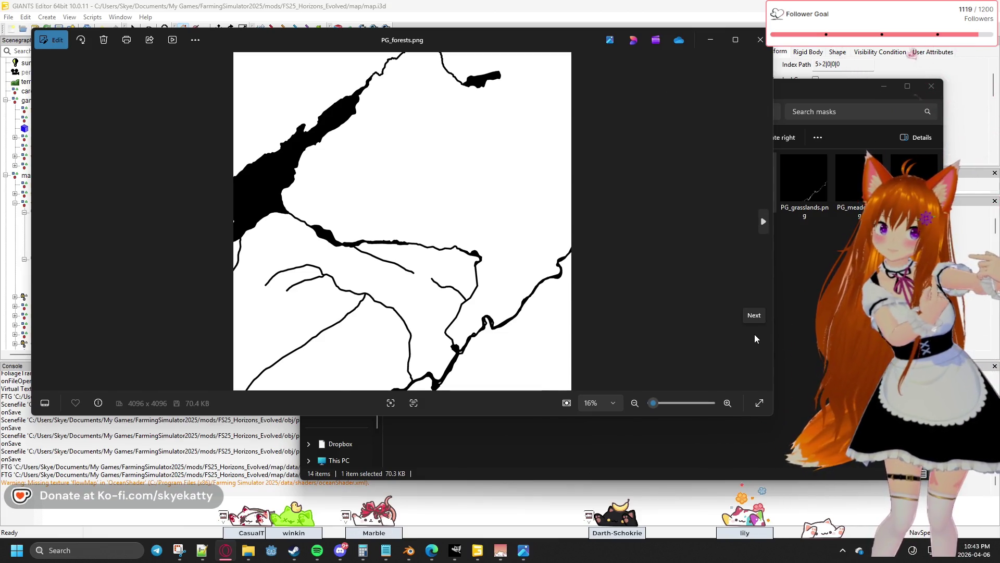
Navigate from masks up to the mod folder, open obj, and inspect the .i3d.i3d export.
left_click(792, 89)
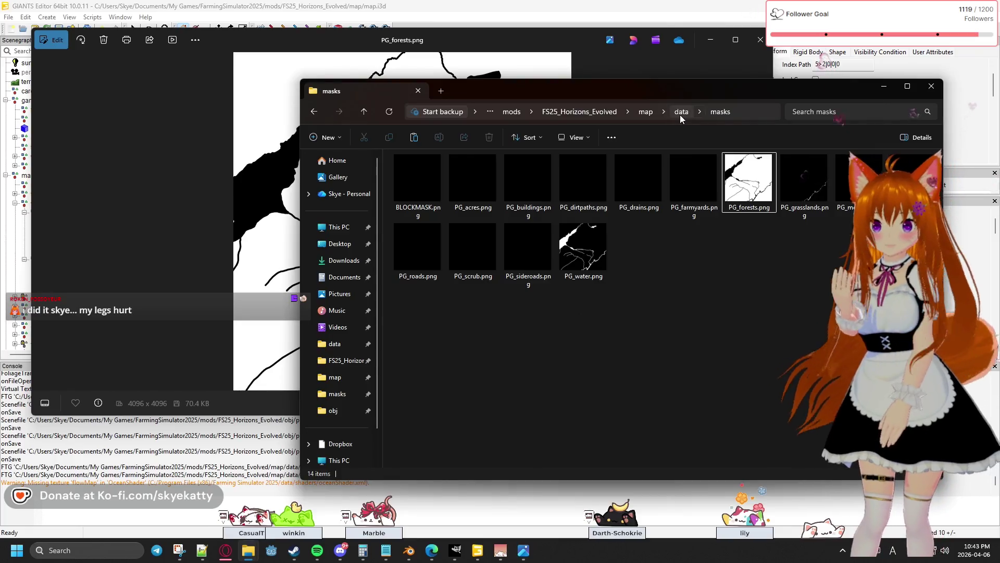
left_click(680, 114)
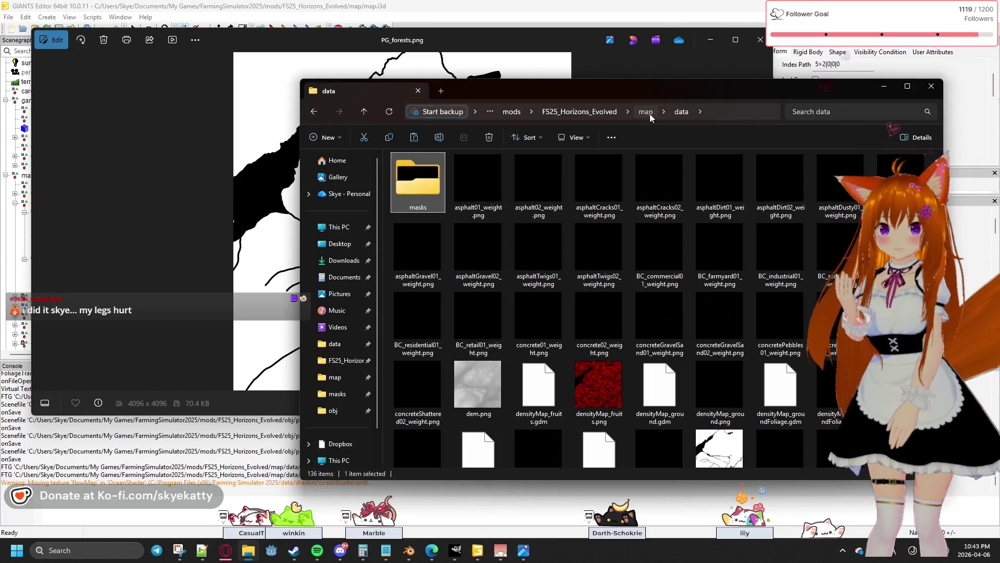
left_click(649, 114)
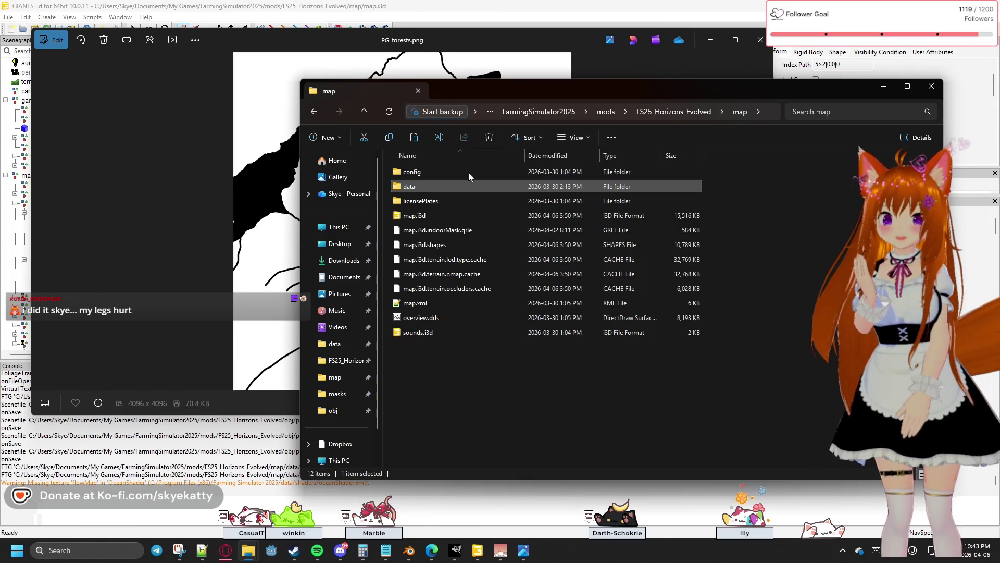
left_click(686, 113)
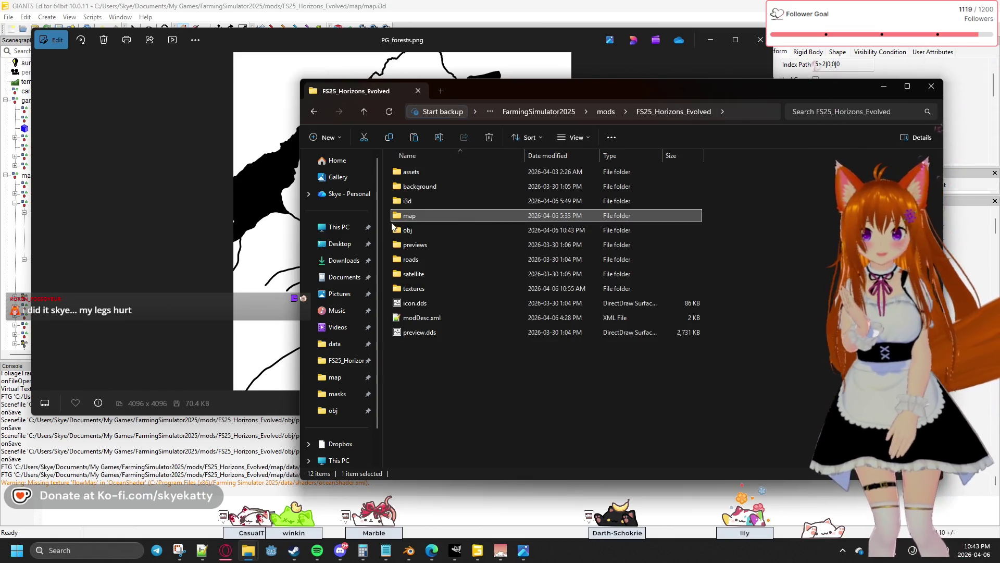
double_click(426, 231)
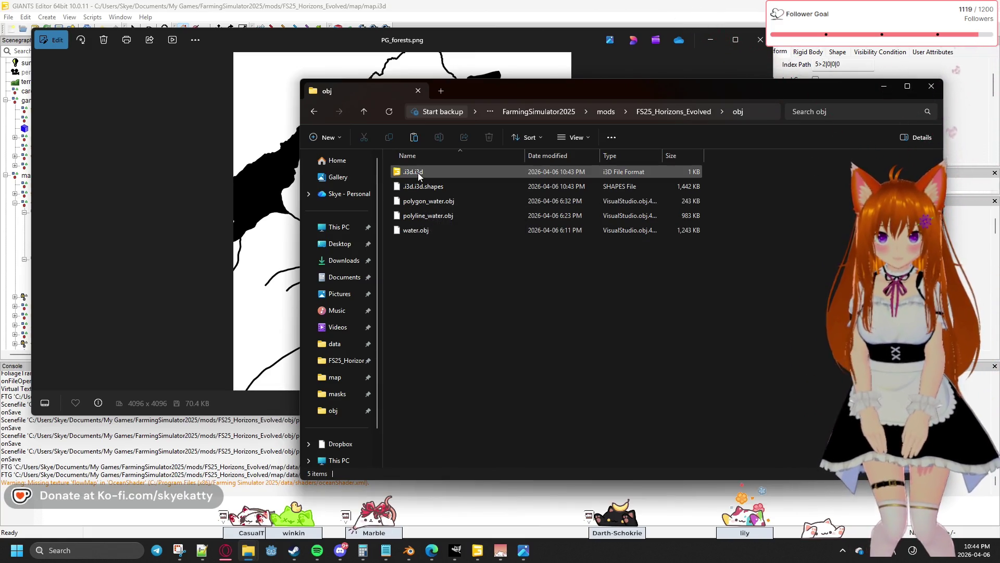
left_click(418, 173)
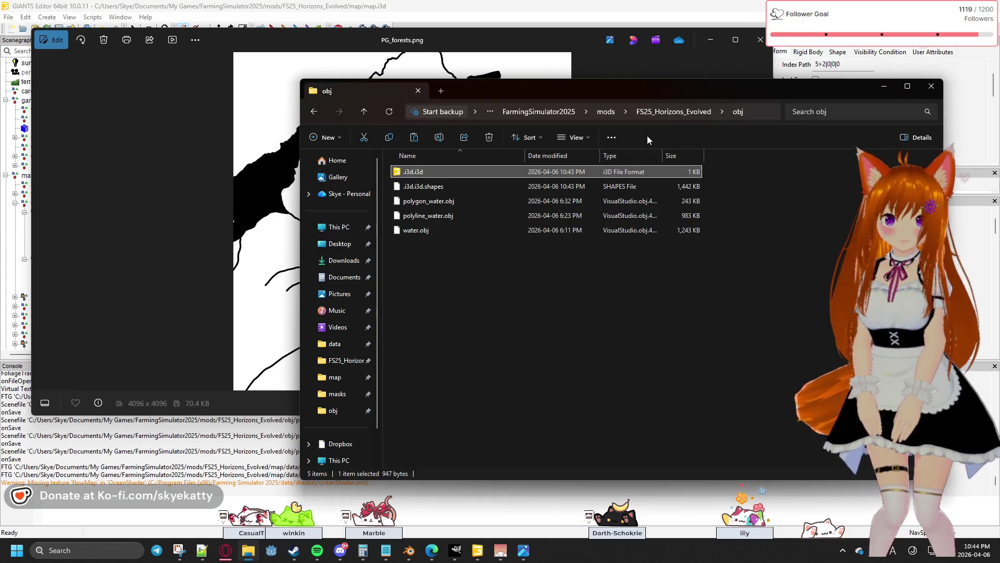
right_click(426, 173)
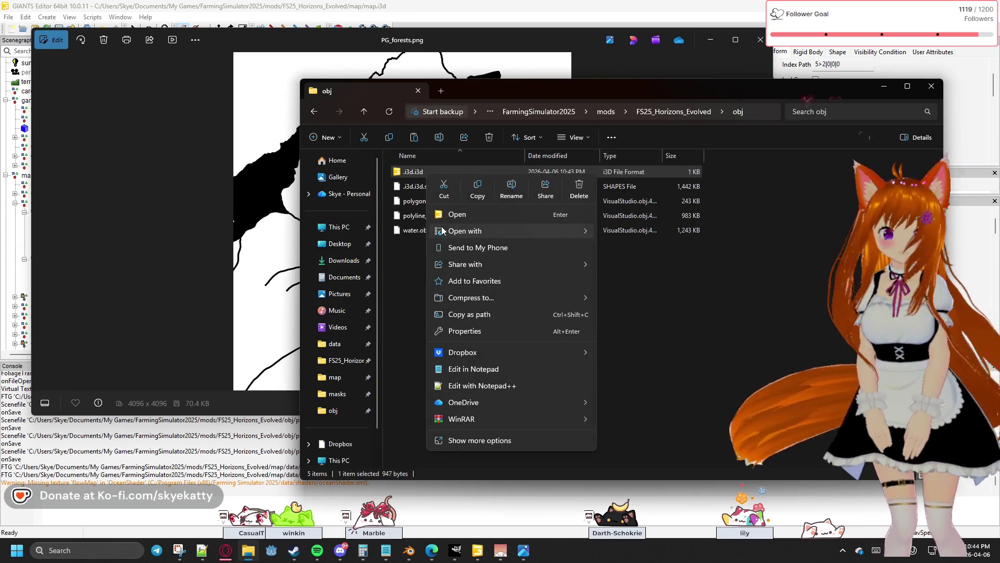
left_click(399, 245)
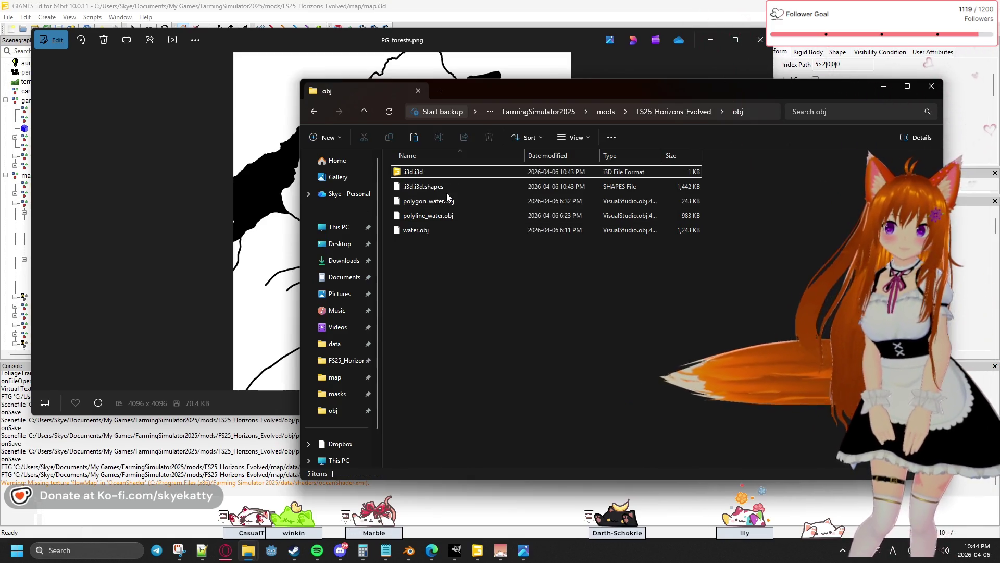
Minimize GIANTS Editor and bring Blender's GIANTS I3D Exporter panel back to front.
left_click(478, 553)
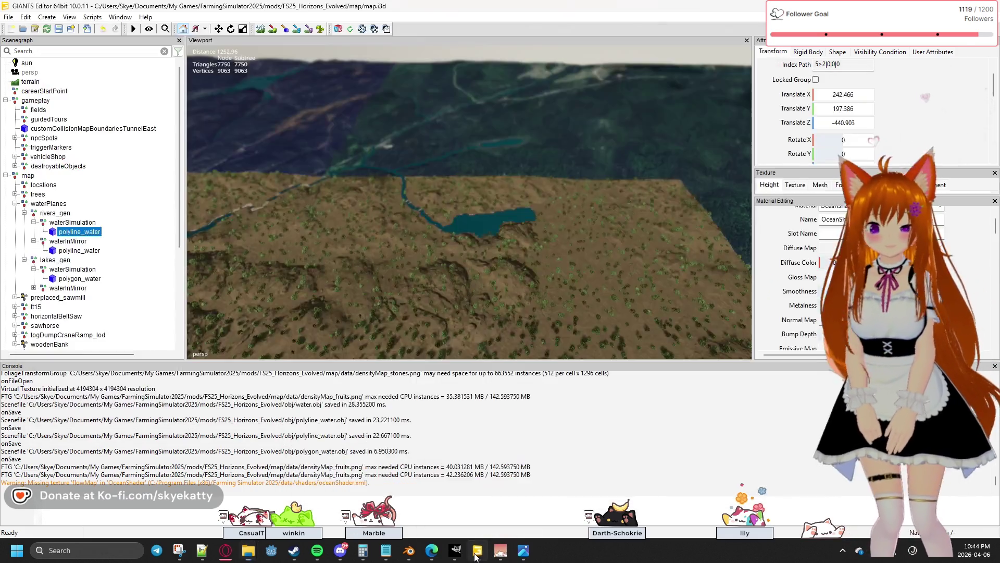
left_click(478, 555)
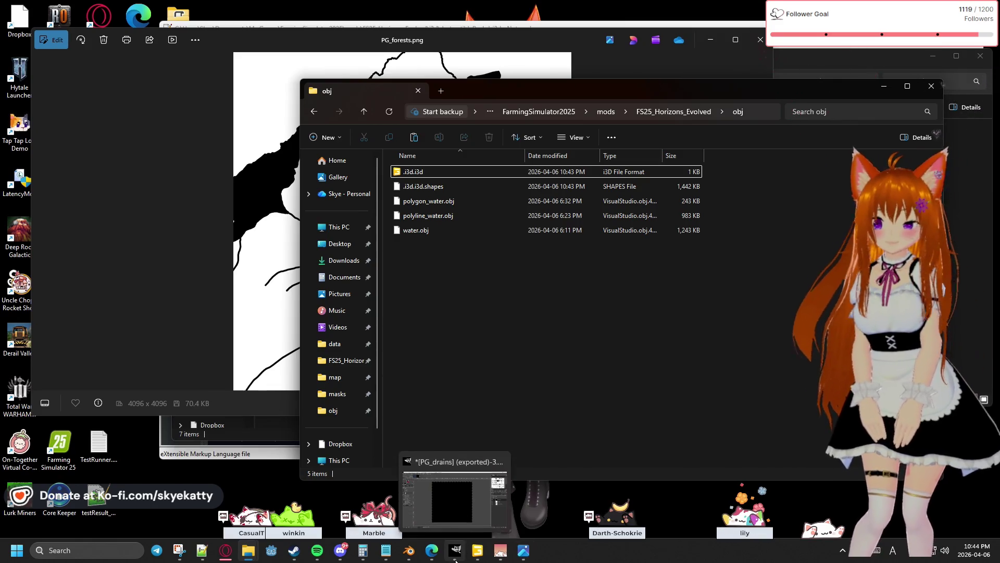
left_click(403, 554)
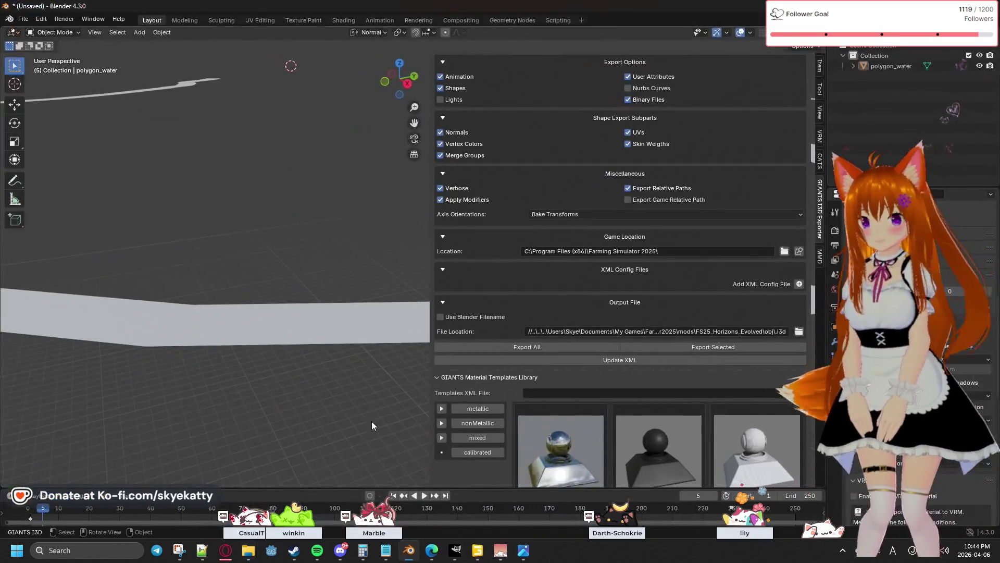
Edit the exporter's File Location path and open the folder browser for the output file.
scroll(512, 321, "up", 1)
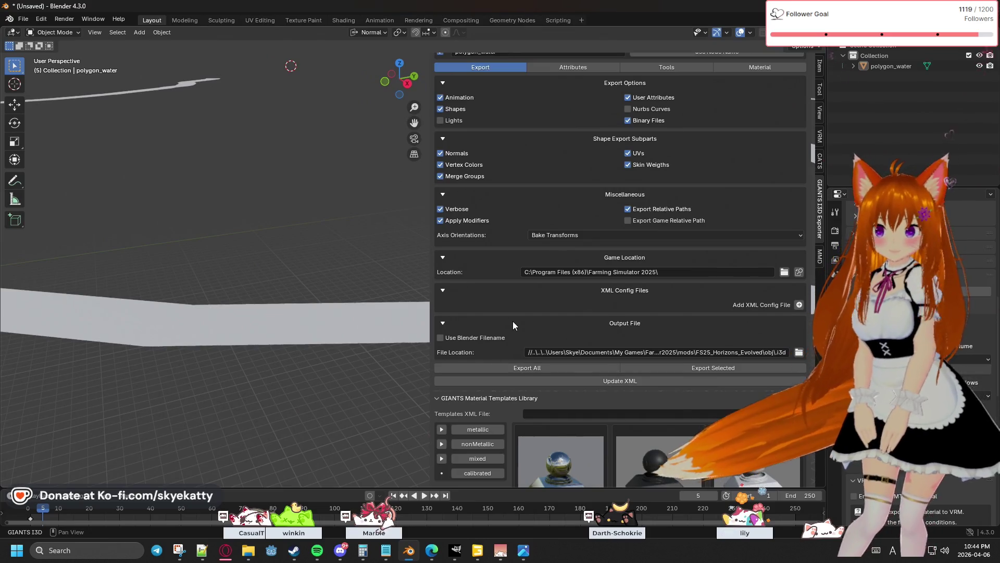
scroll(512, 321, "up", 1)
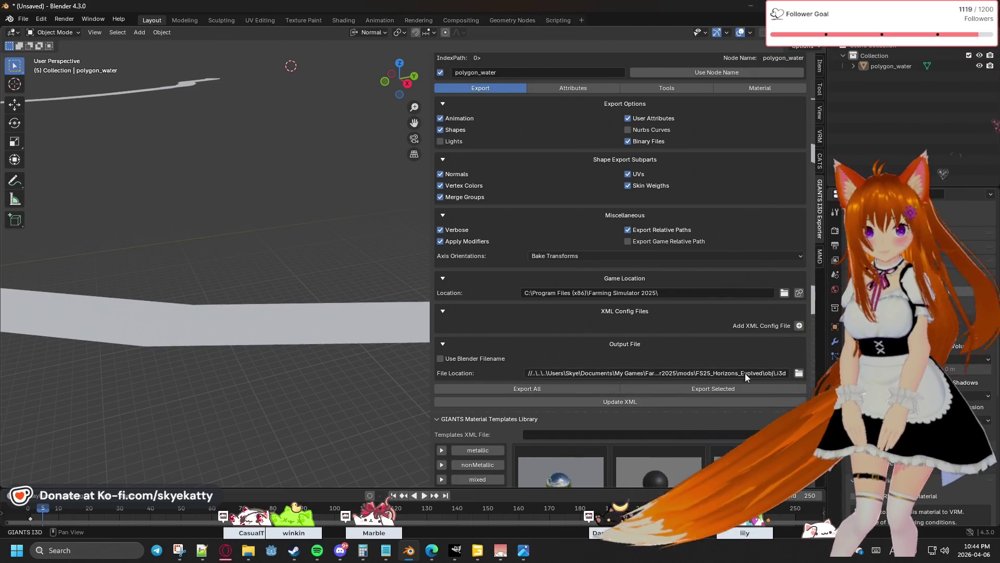
double_click(783, 373)
key("Return")
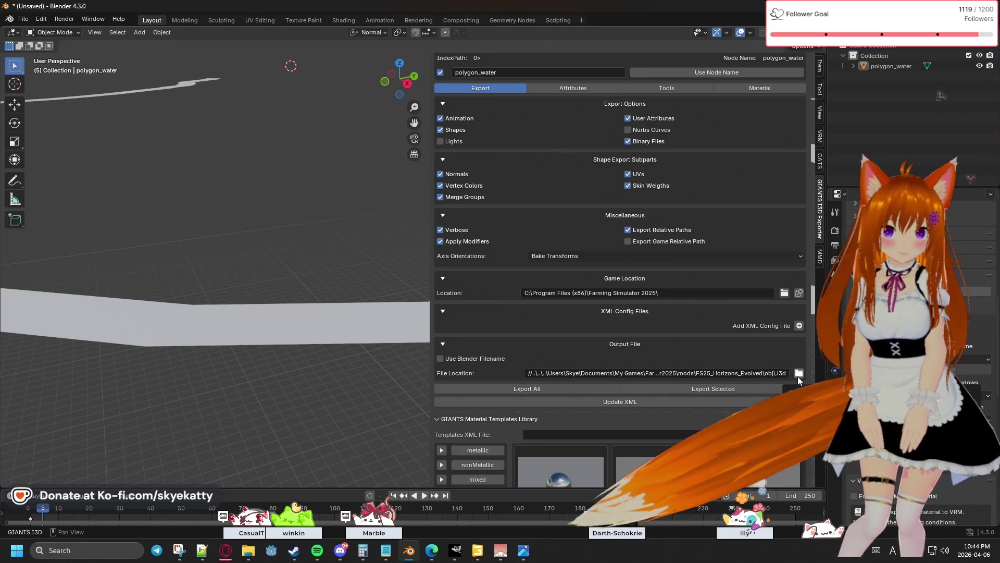
left_click(799, 375)
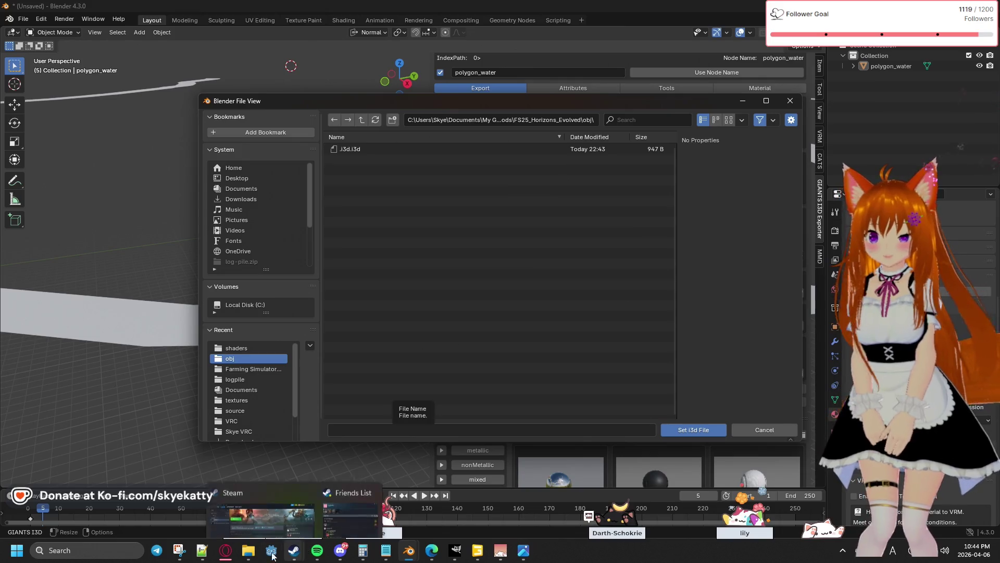
Delete the misnamed .i3d.i3d and .i3d.i3d.shapes files from the obj folder.
mouse_move(248, 550)
mouse_move(573, 480)
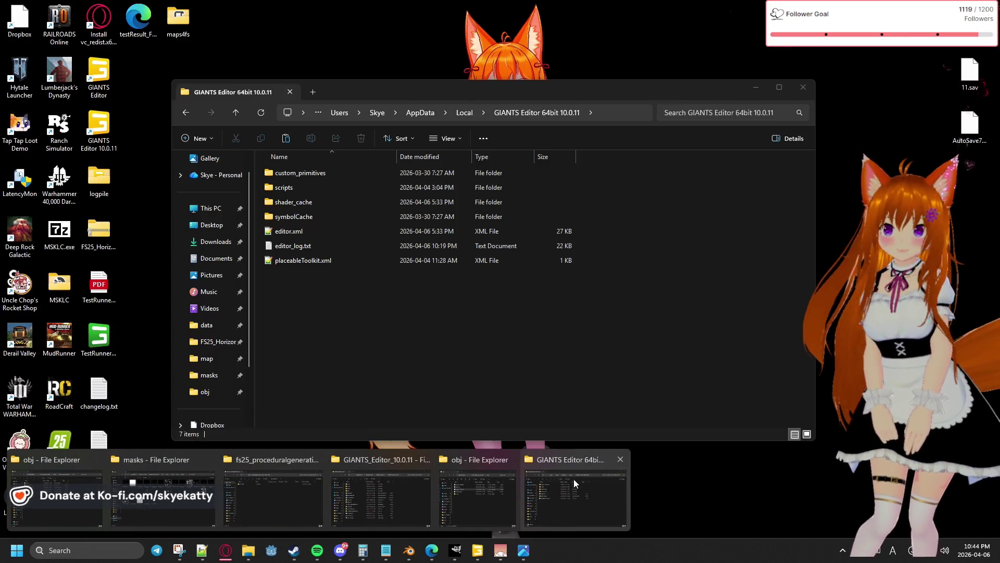
mouse_move(483, 501)
left_click(443, 503)
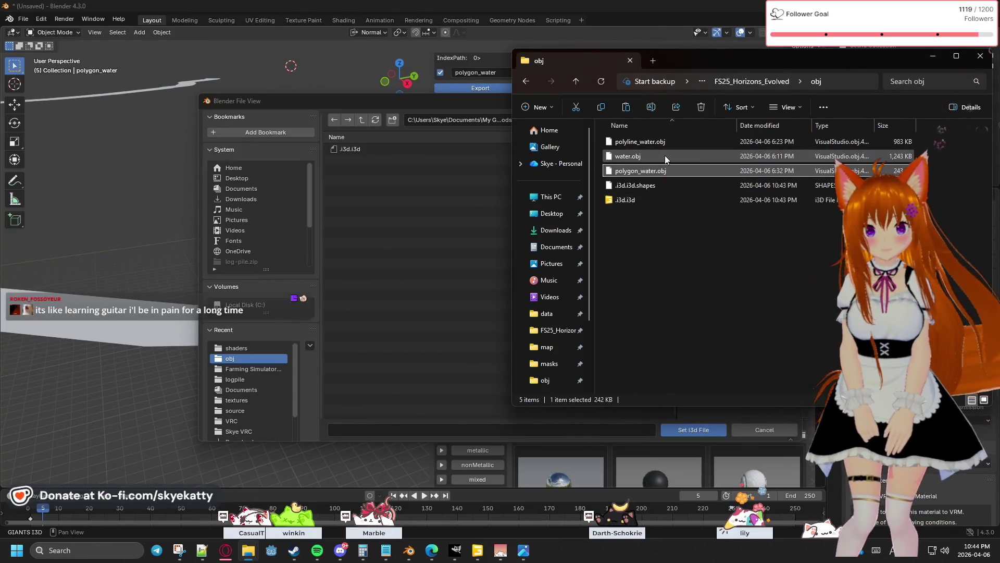
left_click(663, 186)
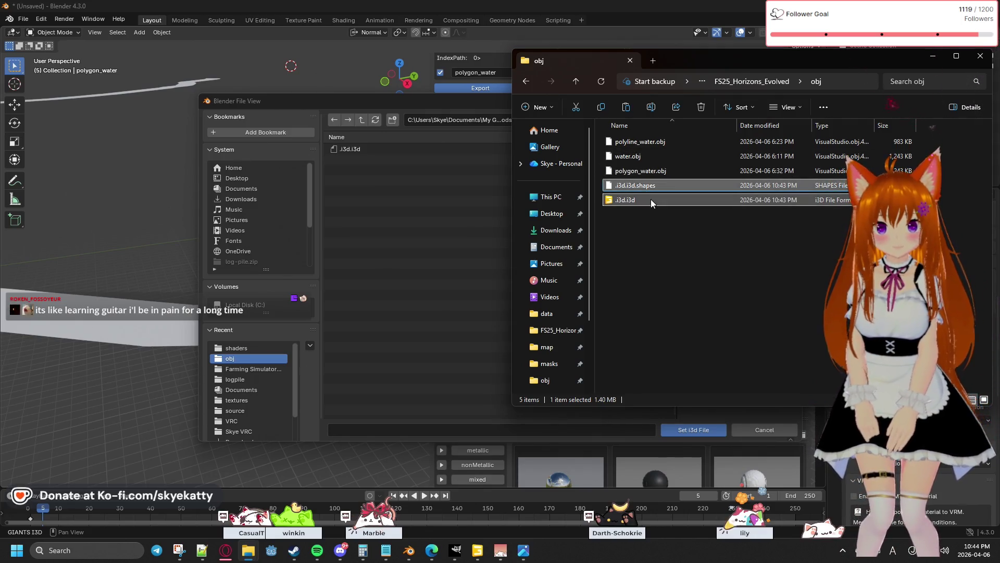
key("Delete")
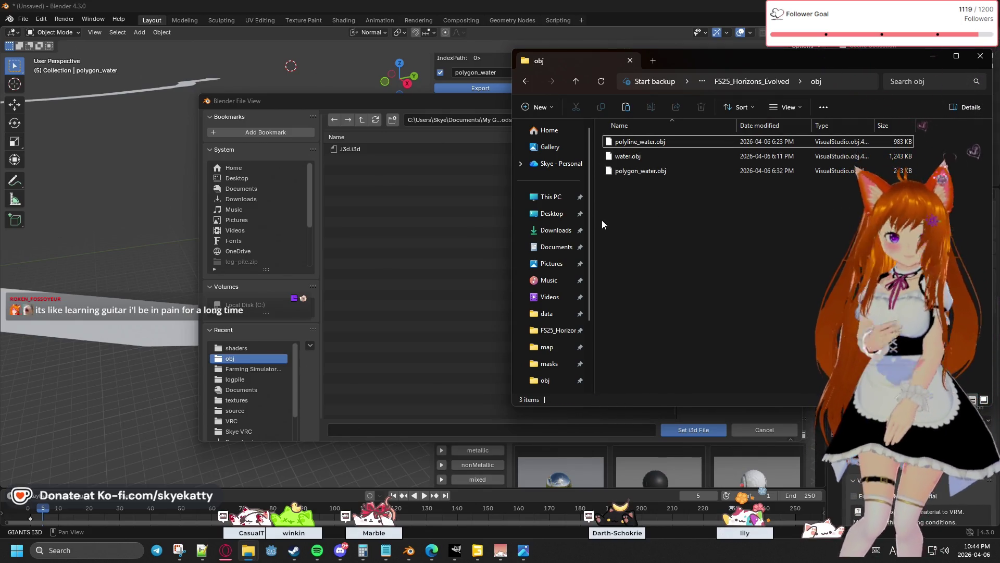
Set polygon_water as the i3d output file and Export All.
left_click(410, 184)
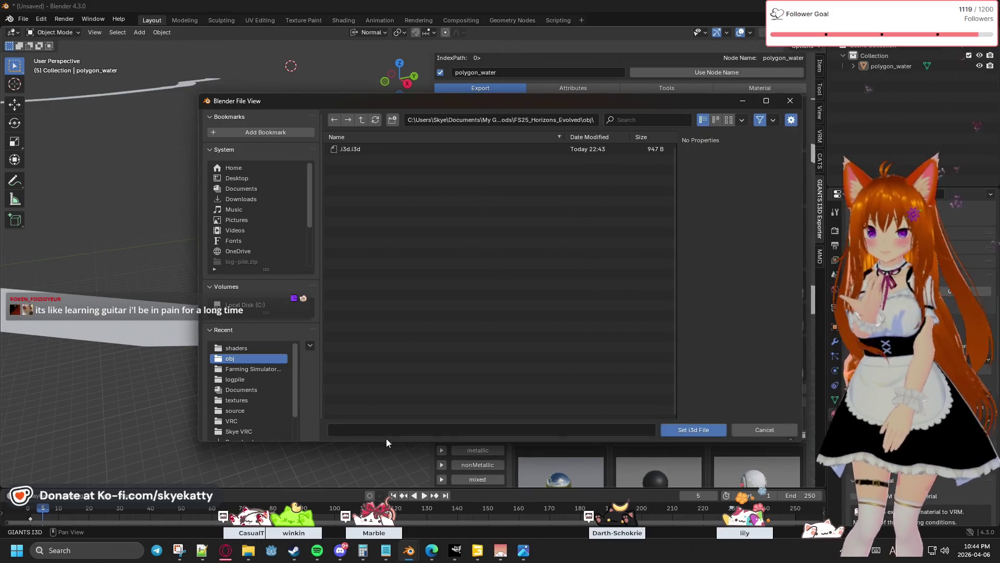
left_click(386, 431)
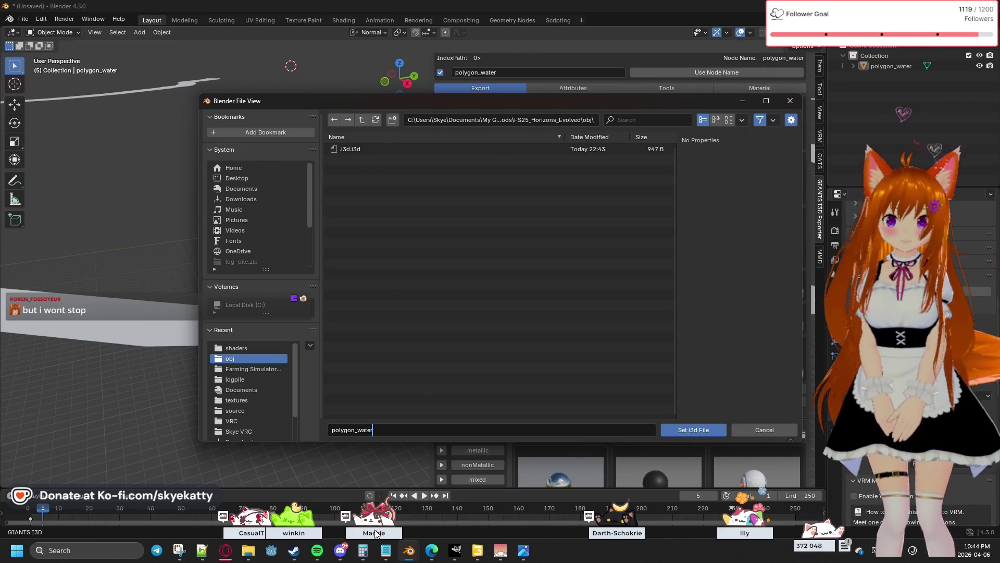
type("polygon_water")
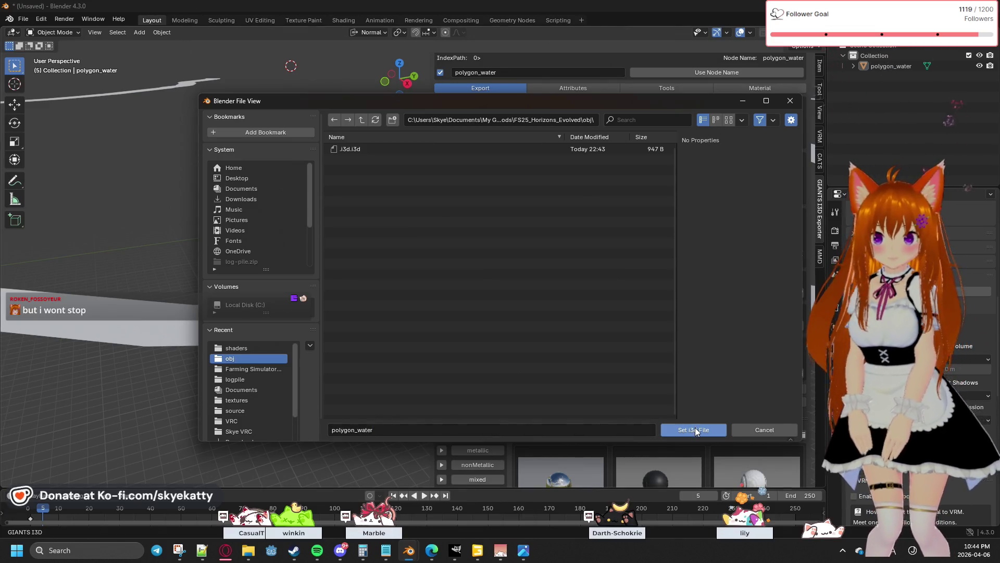
left_click(696, 431)
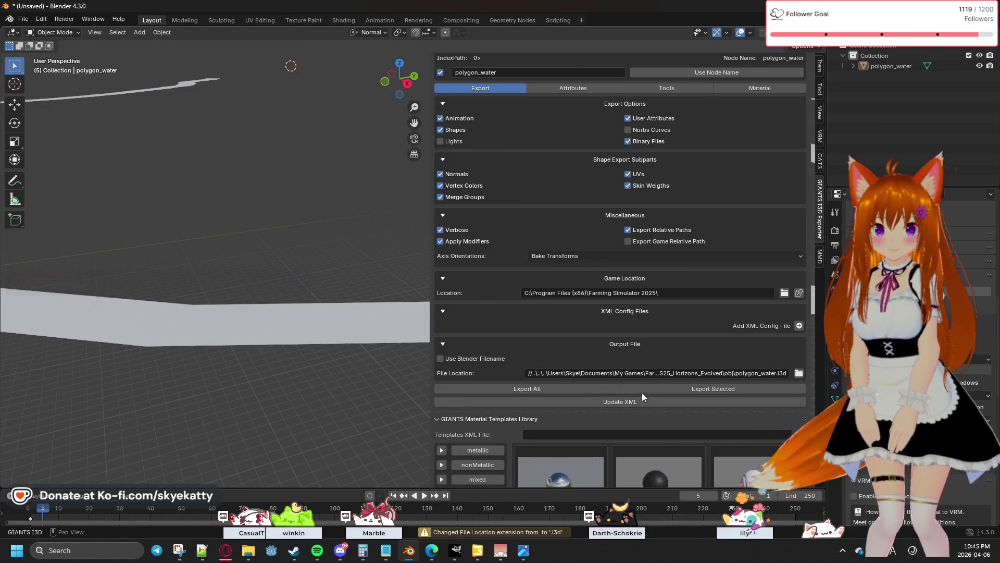
left_click(586, 390)
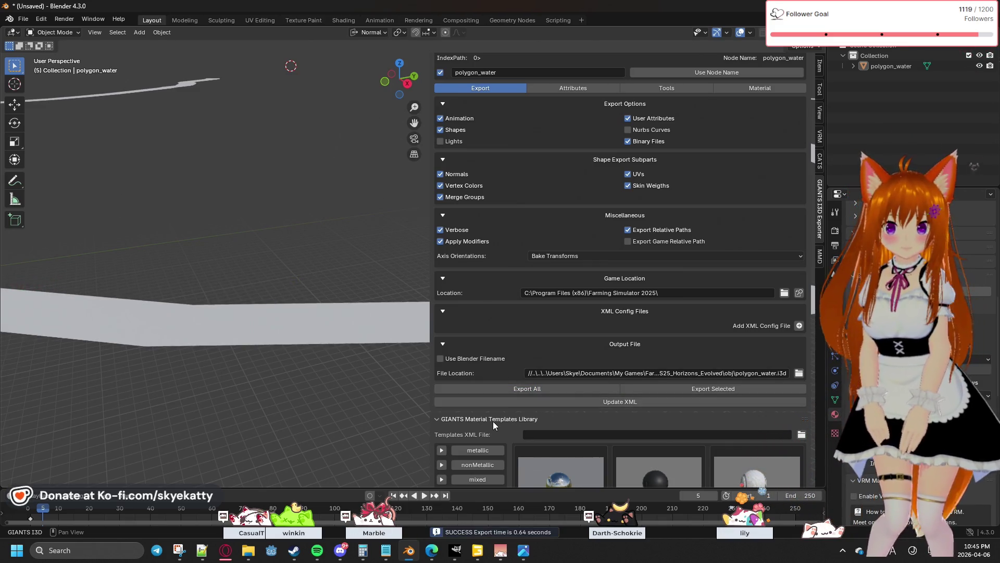
mouse_move(246, 554)
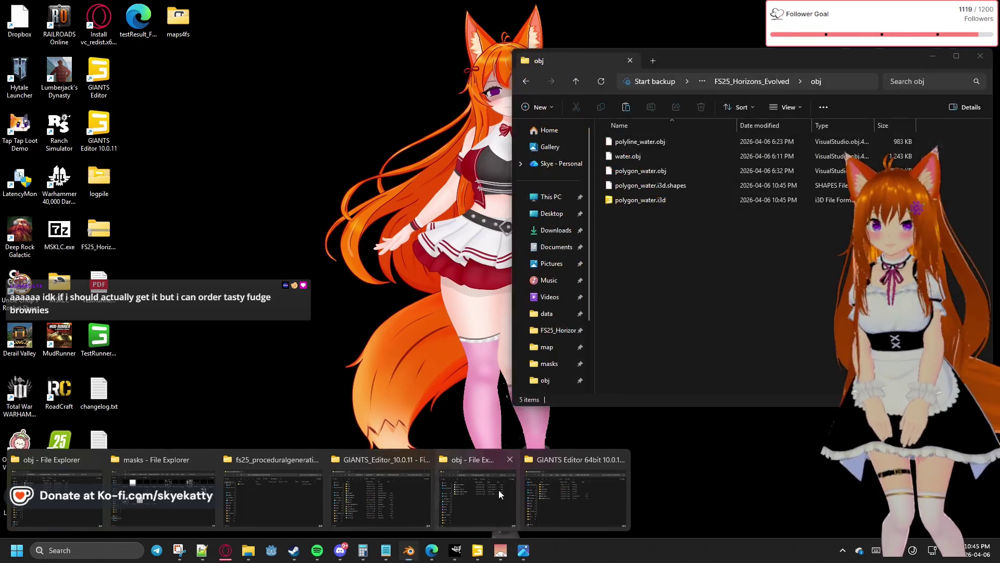
Cut polygon_water.i3d and polygon_water.i3d.shapes from the obj folder.
left_click(499, 490)
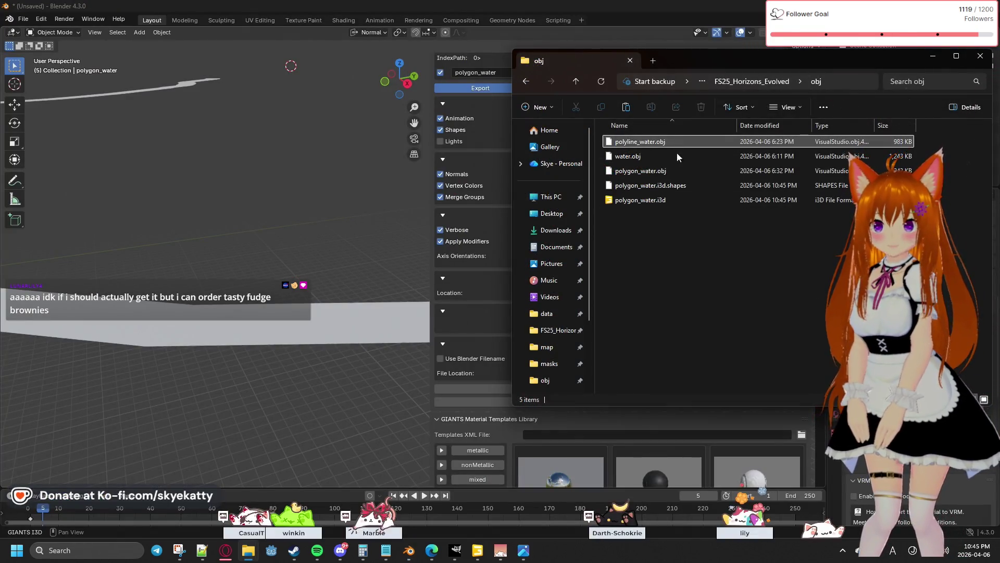
left_click(678, 185)
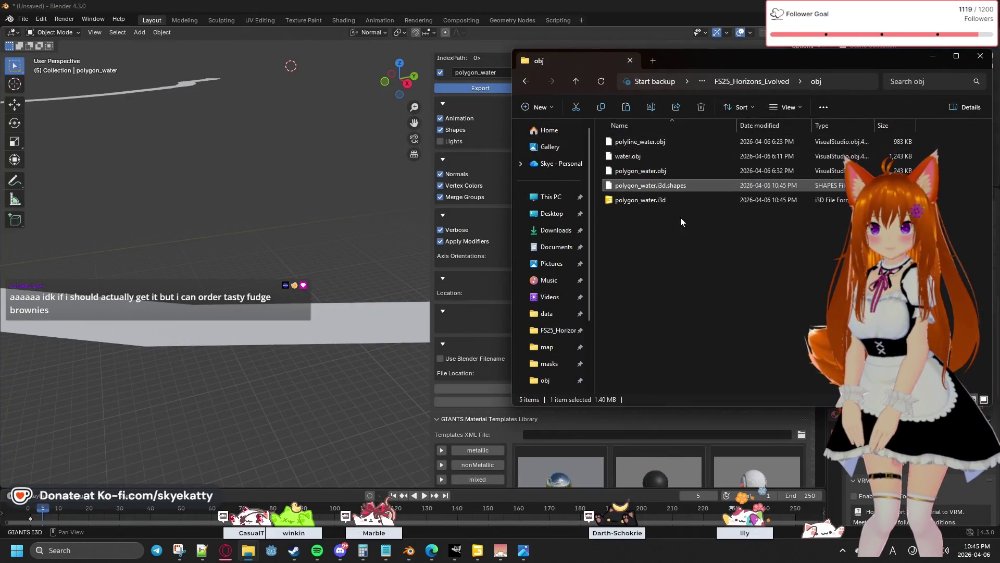
left_click(652, 201)
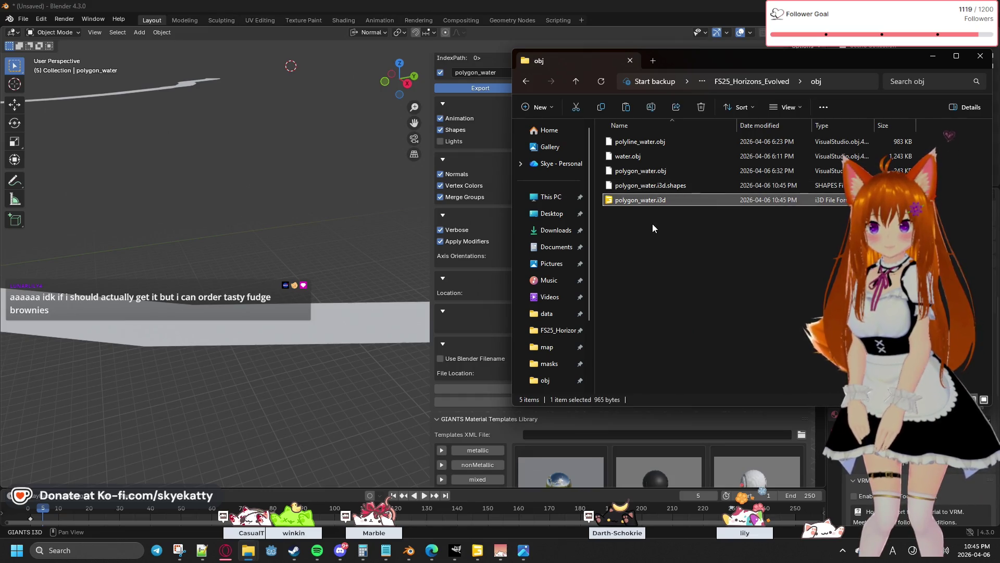
left_click(652, 186, "ctrl")
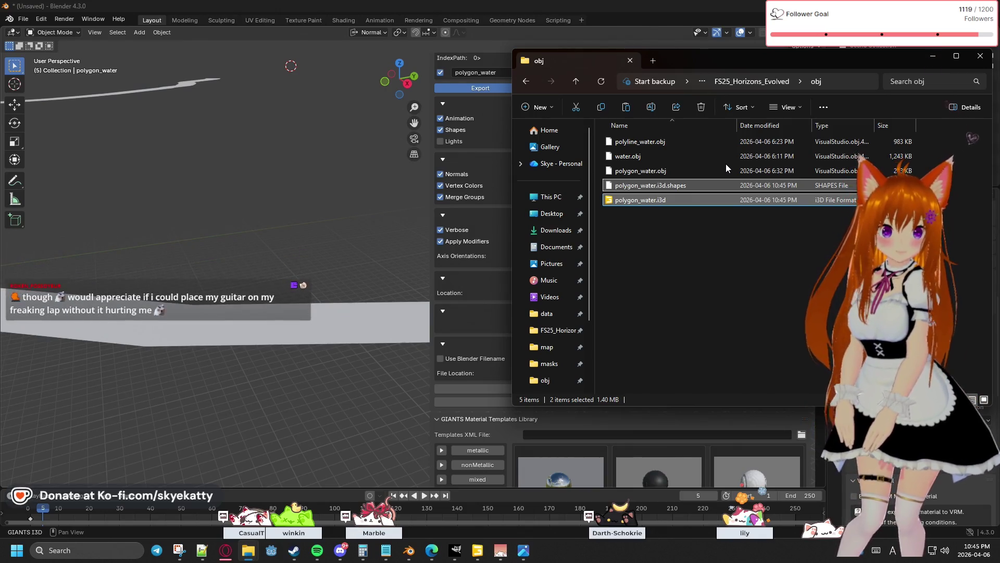
right_click(704, 187)
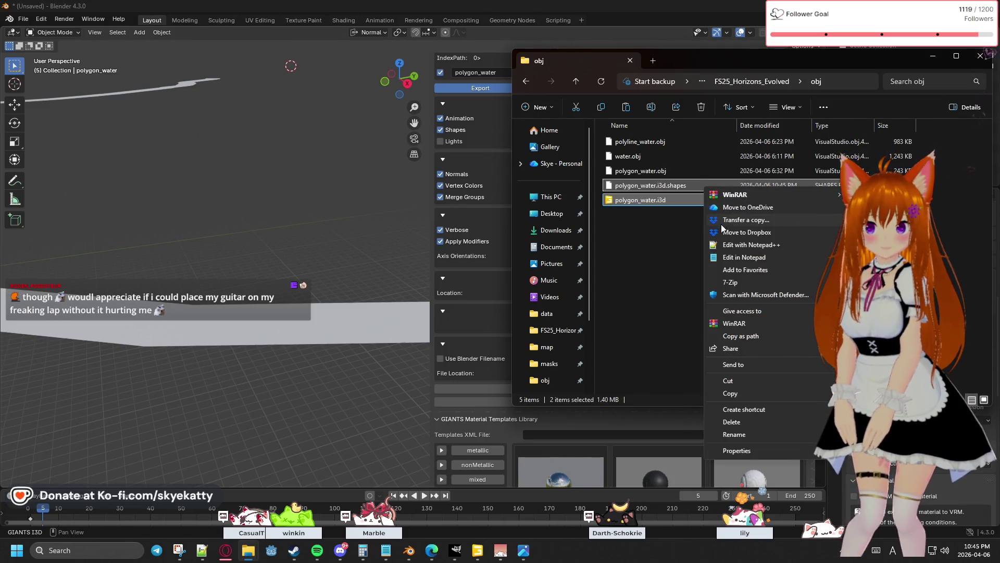
left_click(749, 381)
Browse to FS25_Horizons_Evolved's assets\water folder to check the reference water i3d files.
key("alt+Up")
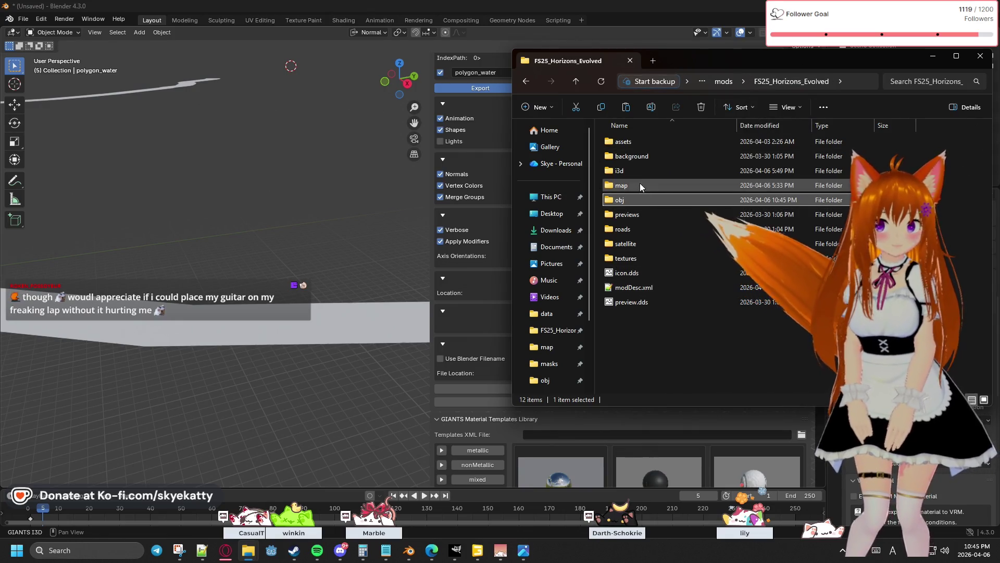
double_click(640, 150)
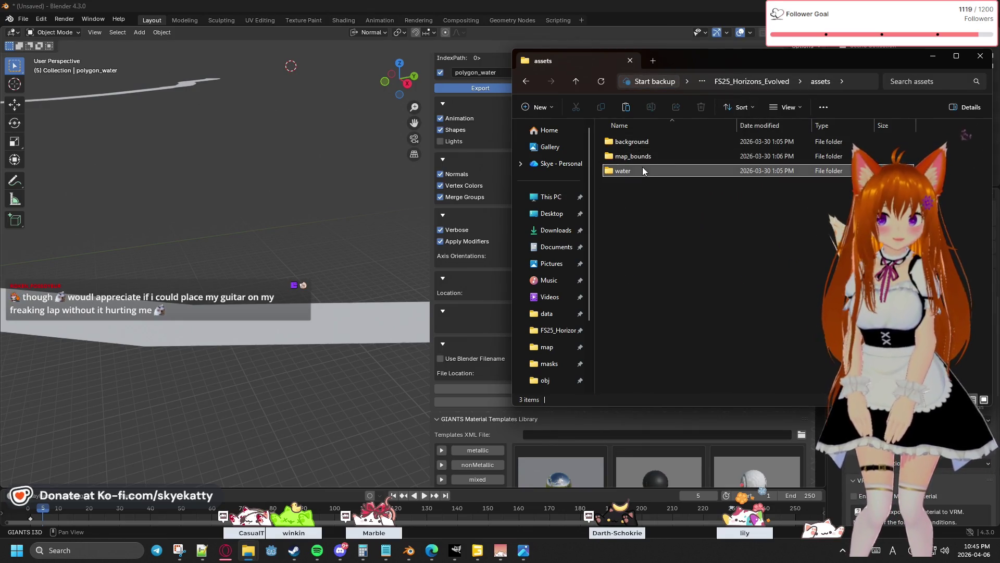
double_click(642, 168)
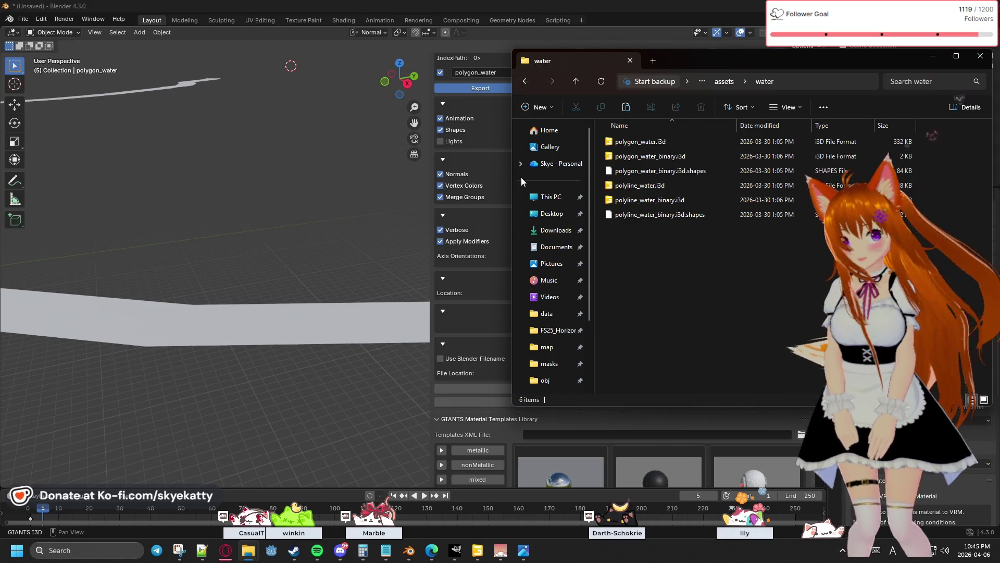
left_click(586, 421)
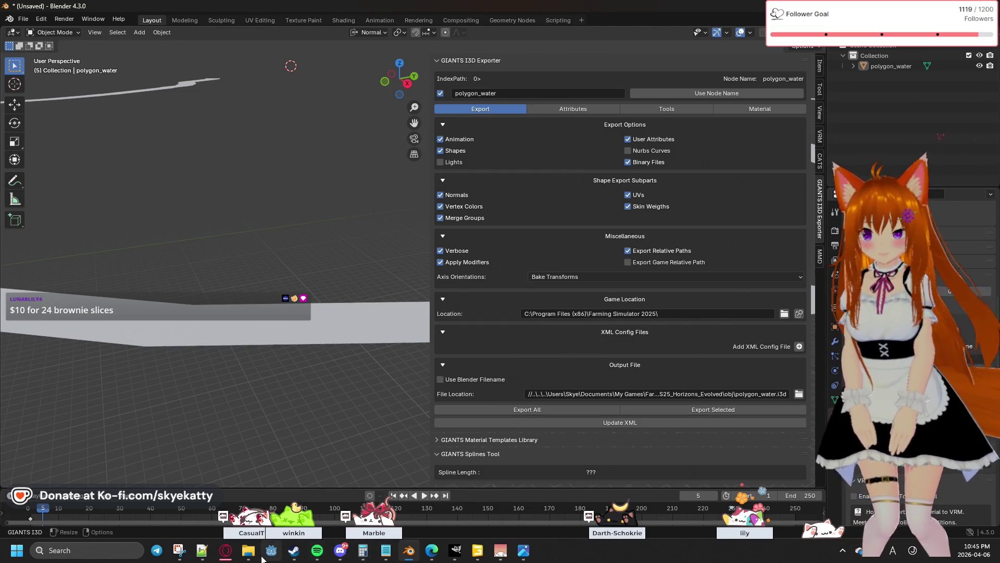
Delete the polygon_water.i3d export files from the obj folder.
mouse_move(253, 559)
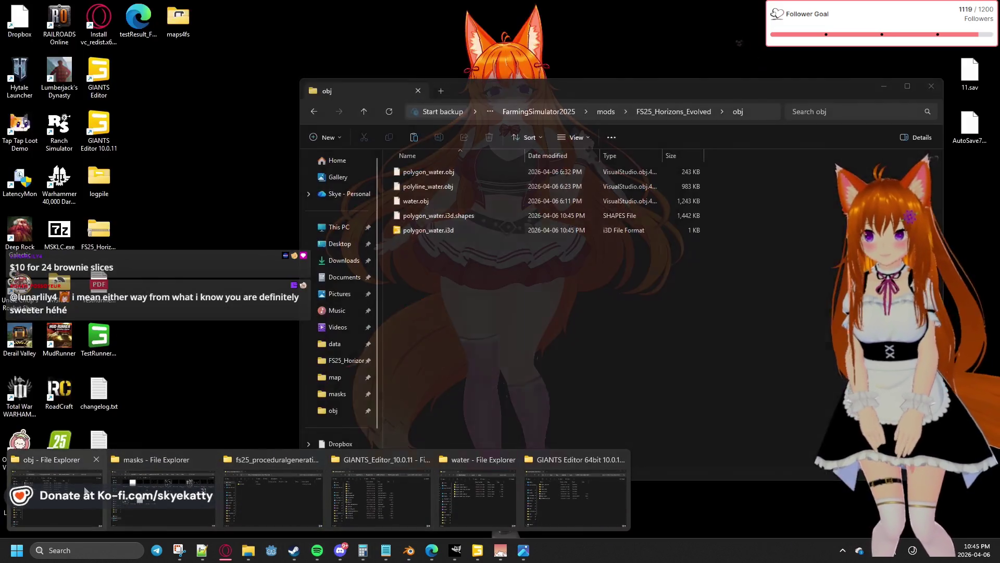
left_click(83, 485)
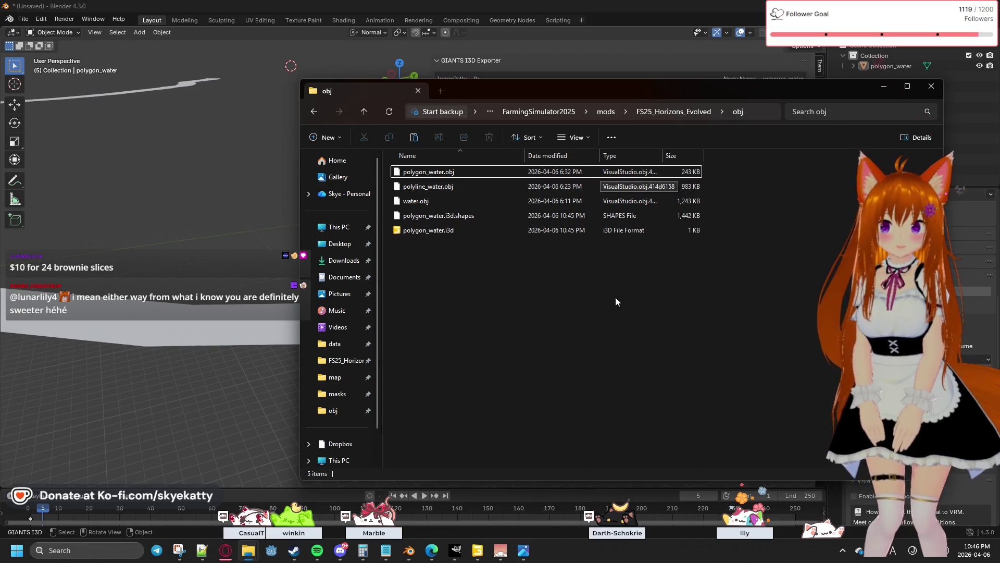
left_click(438, 230)
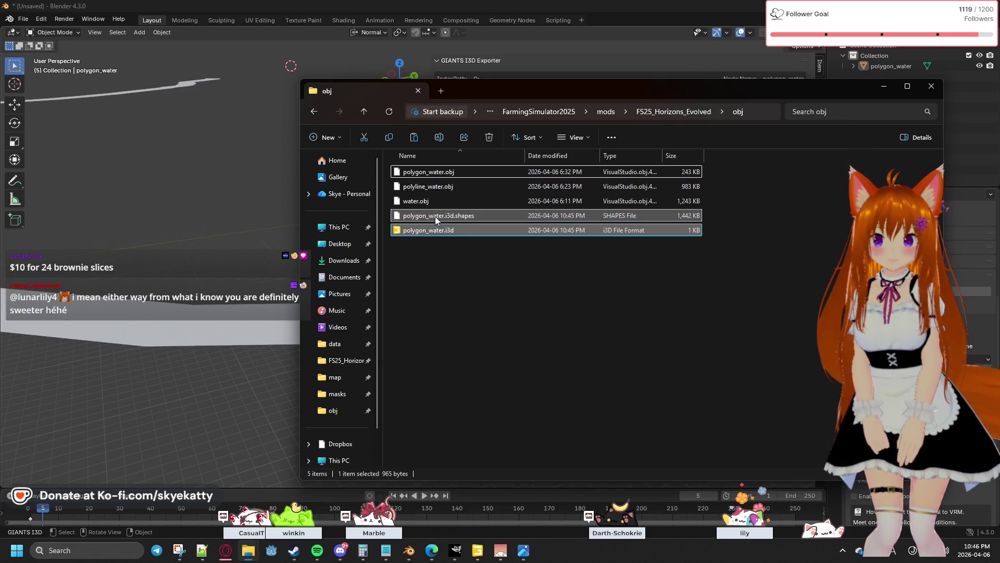
key("Delete")
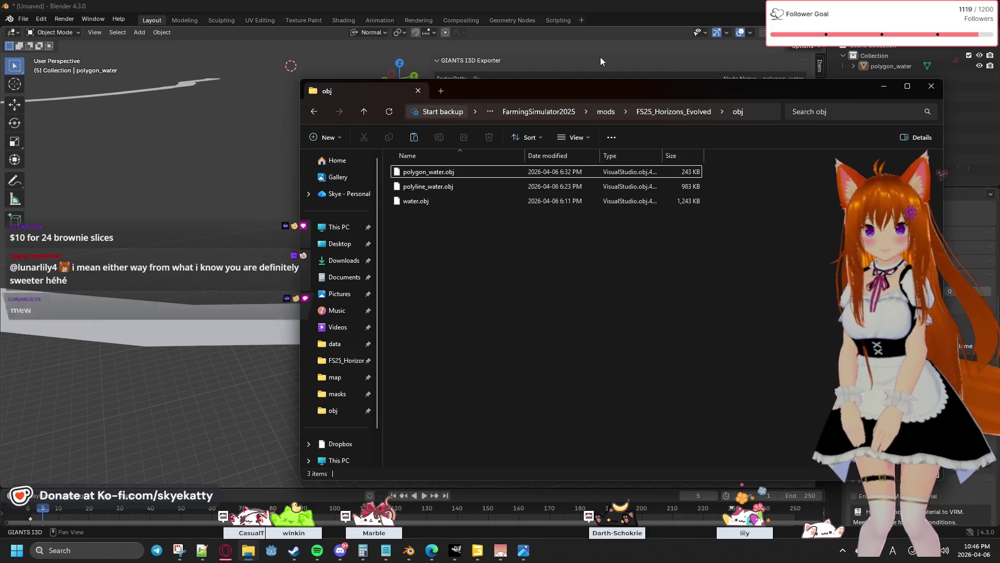
left_click(601, 61)
Rename the exporter output to polygon_water_new.i3d and Export All.
left_click(585, 62)
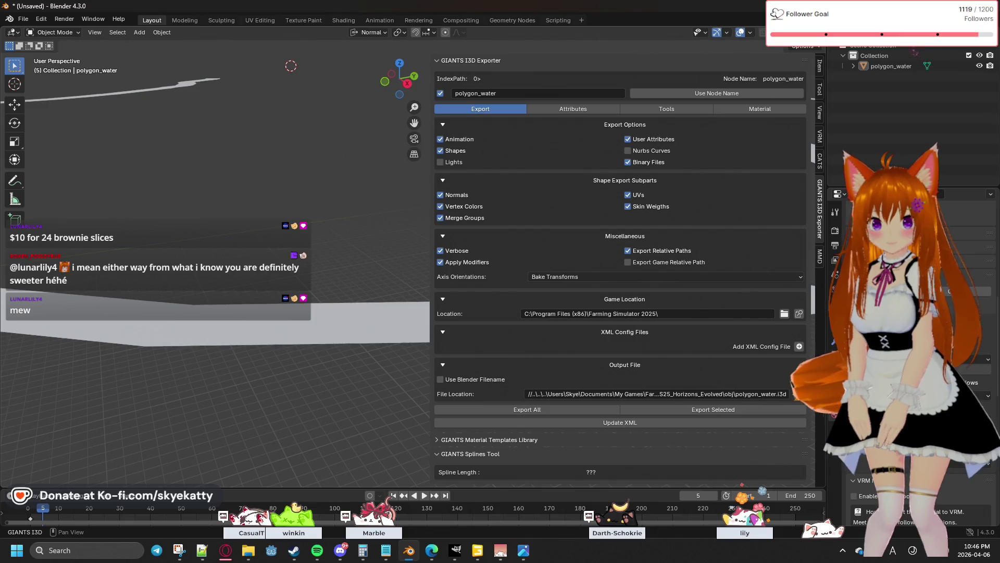
left_click(799, 394)
left_click(374, 432)
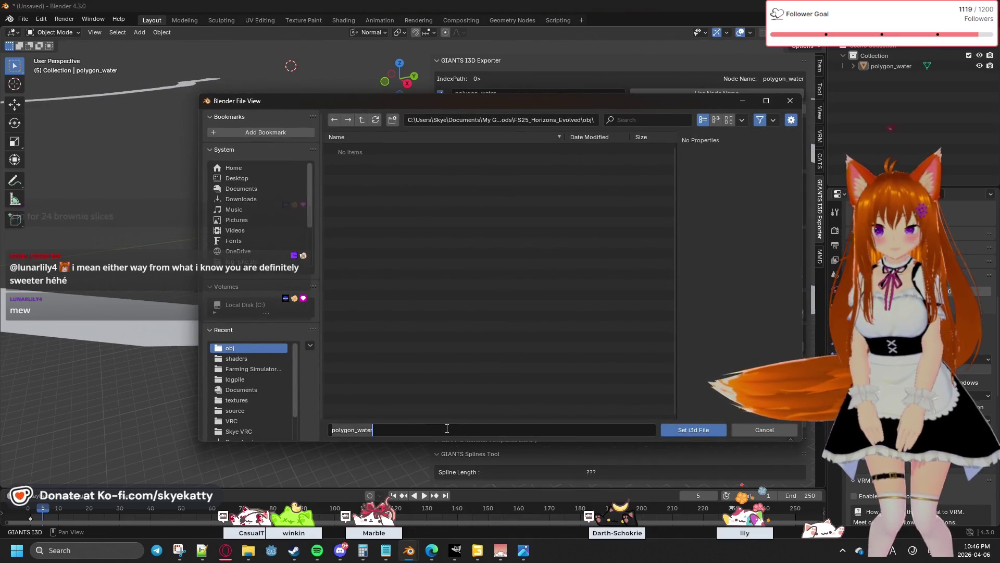
left_click(447, 428)
type(".")
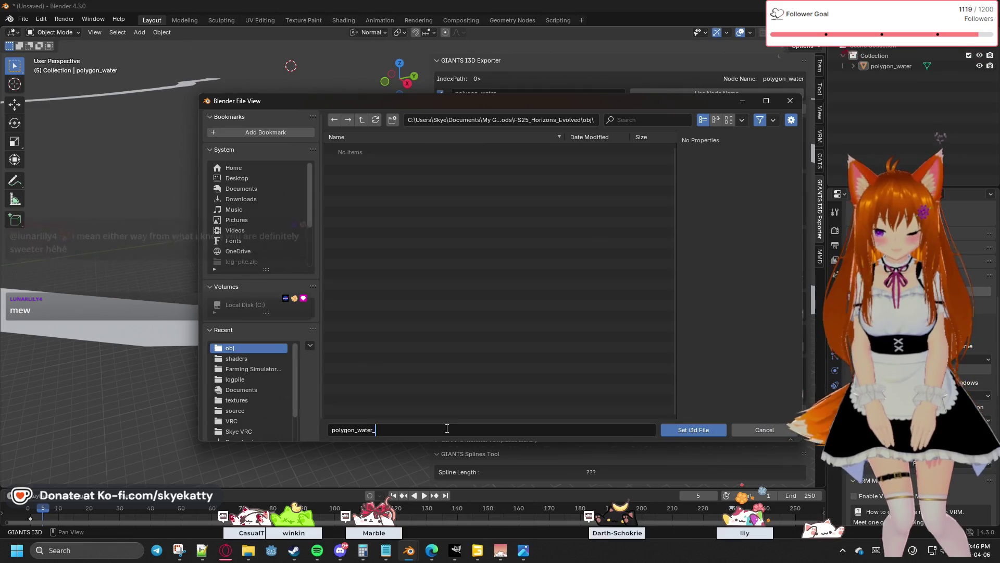
type("new")
left_click(695, 432)
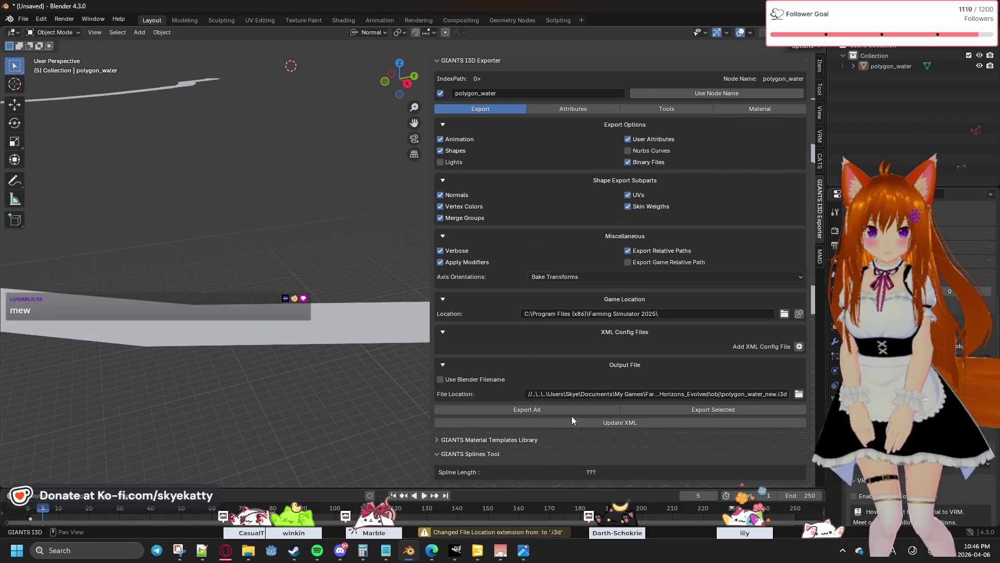
left_click(564, 412)
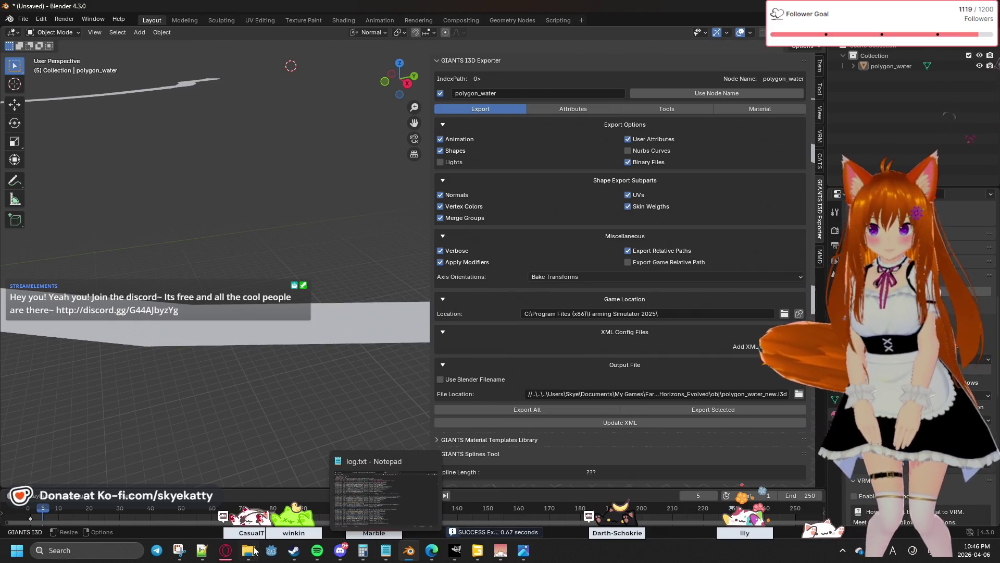
mouse_move(248, 550)
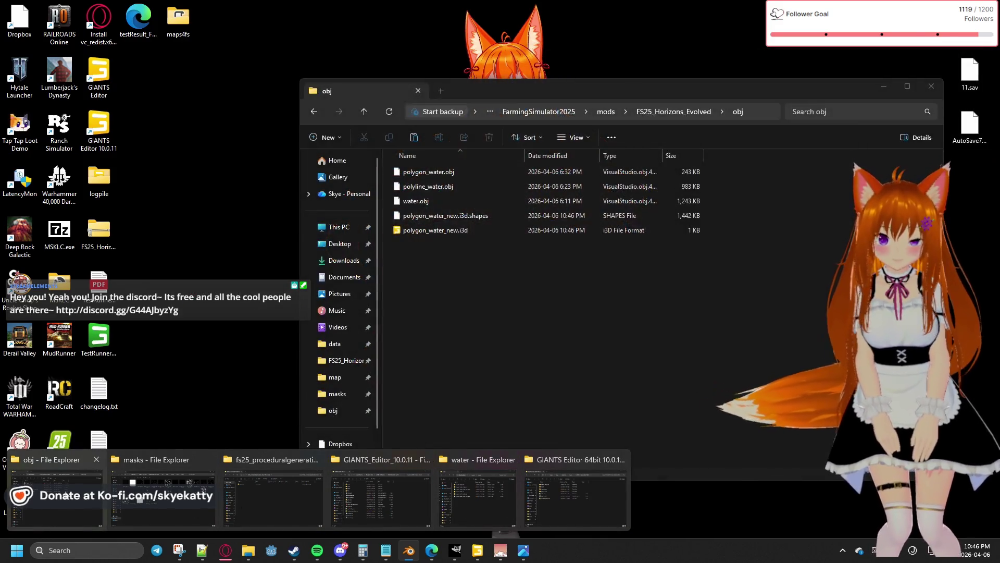
Select both polygon_water_new.i3d and polygon_water_new.i3d.shapes in the obj folder.
left_click(55, 498)
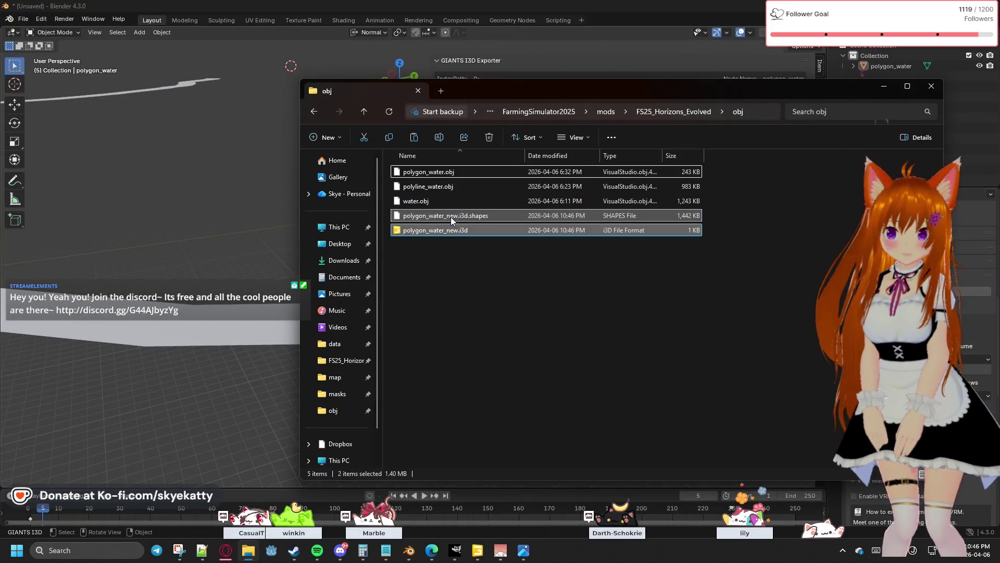
left_click(443, 233)
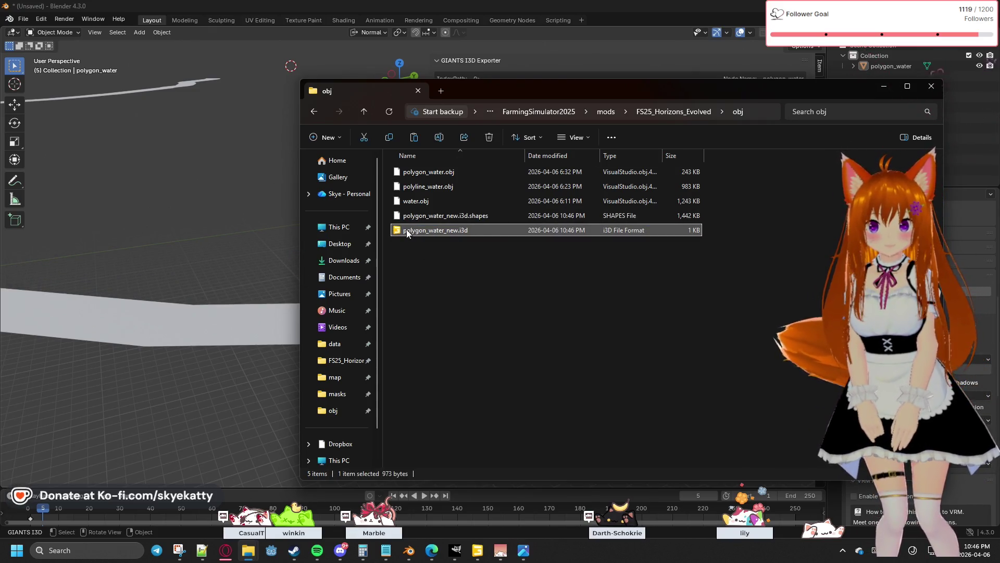
left_click(451, 217)
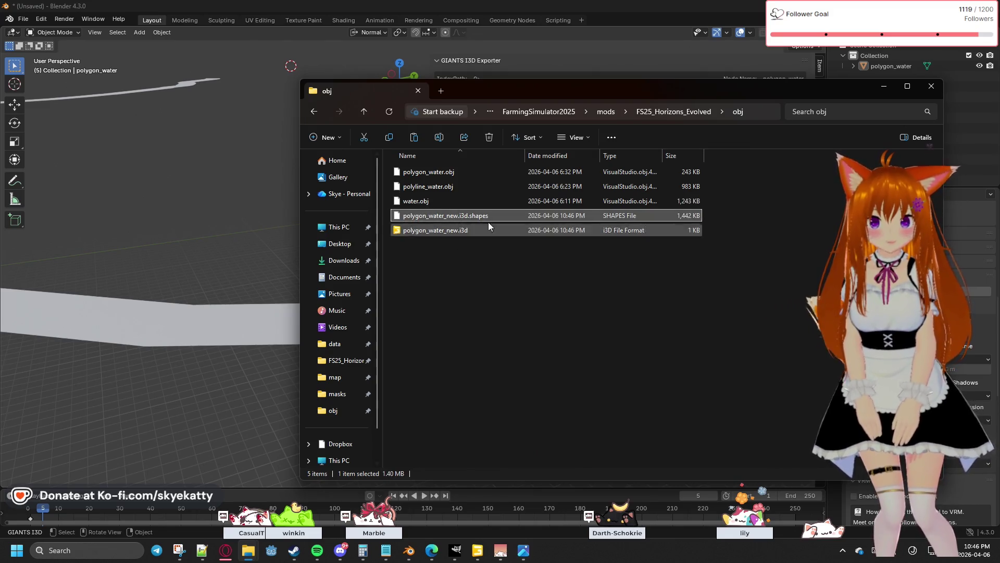
left_click(449, 229)
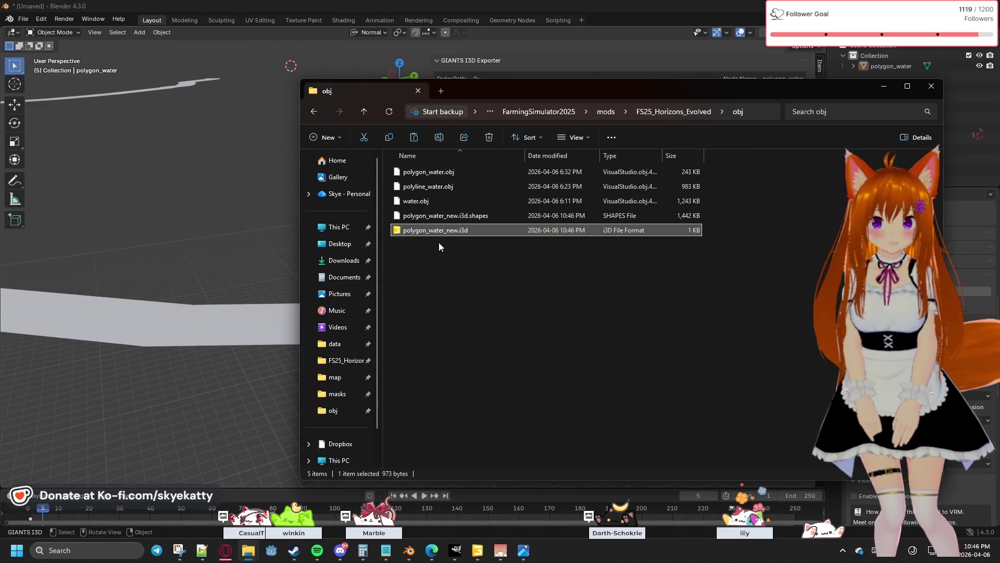
left_click(518, 287)
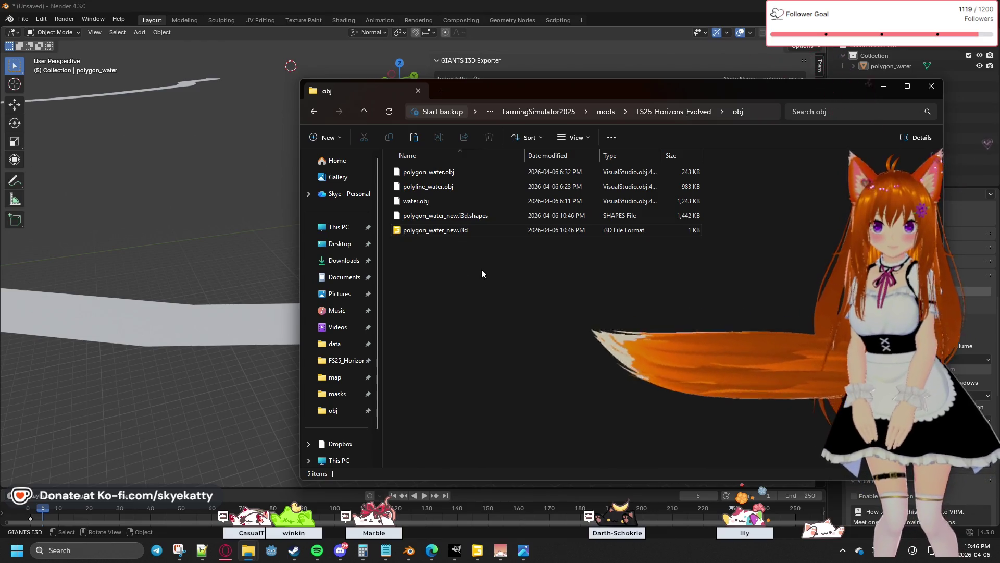
left_click_drag(456, 271, 442, 214)
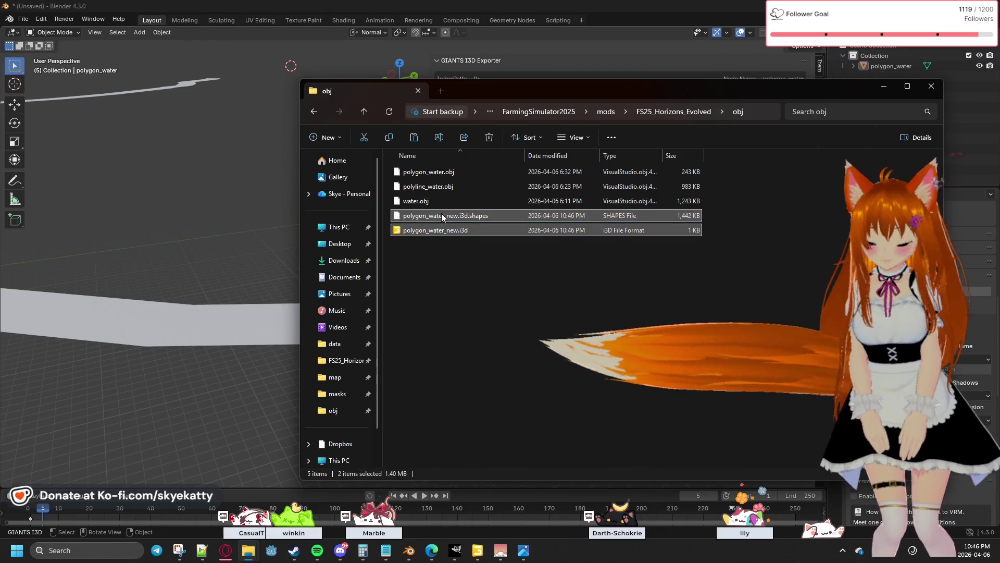
Place the polygon_water_new files in FS25_Horizons_Evolved's assets\water folder.
left_click(686, 109)
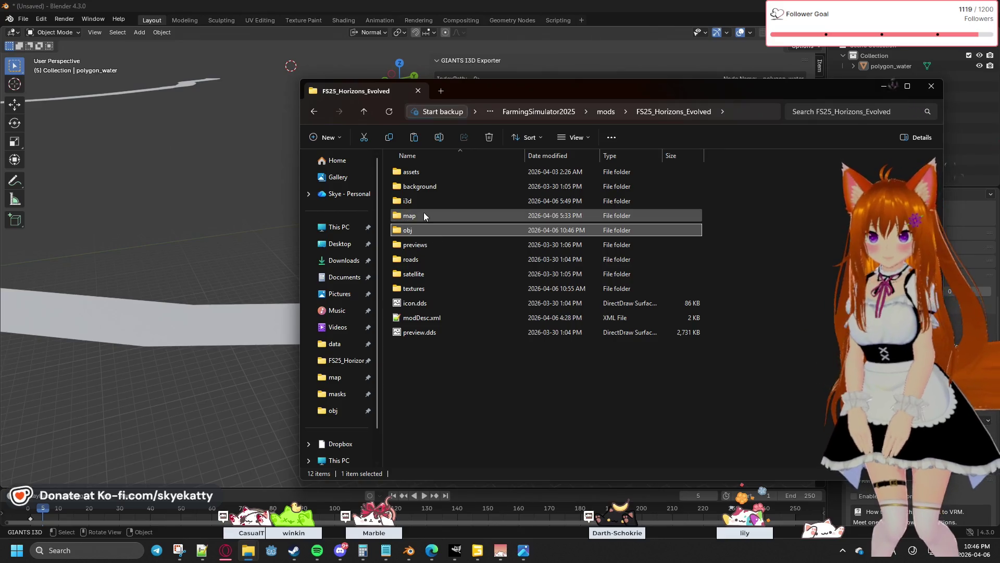
double_click(420, 175)
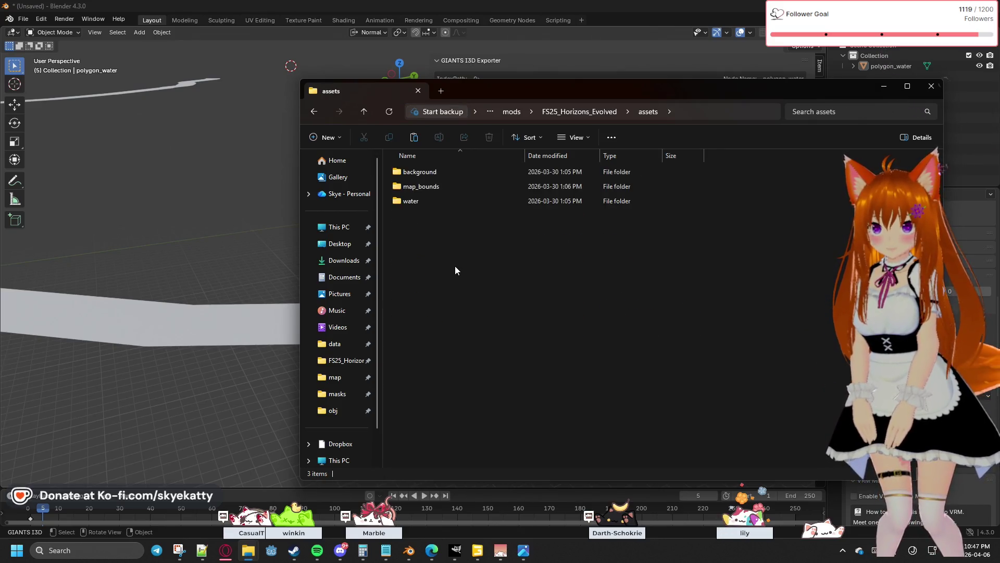
double_click(423, 201)
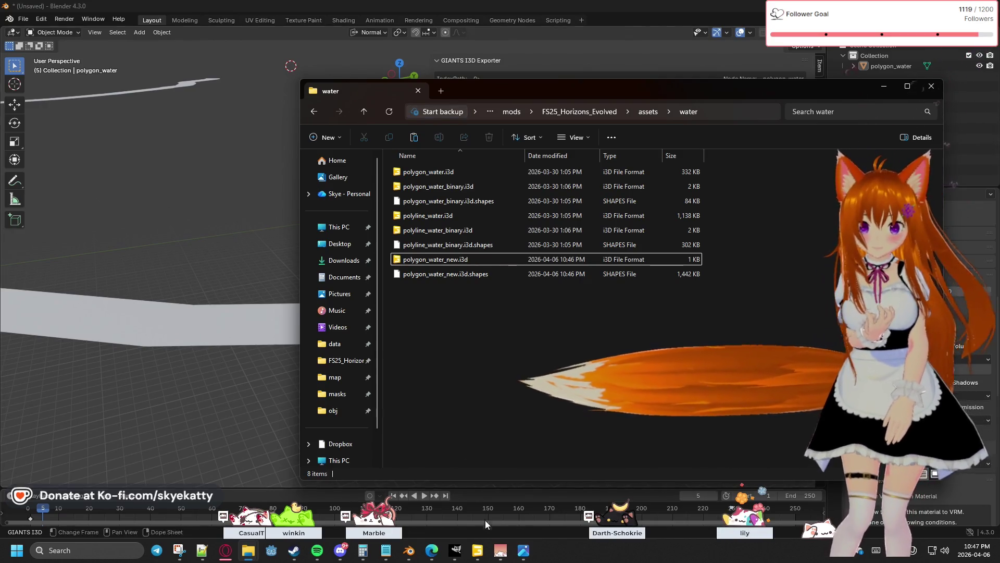
left_click(480, 551)
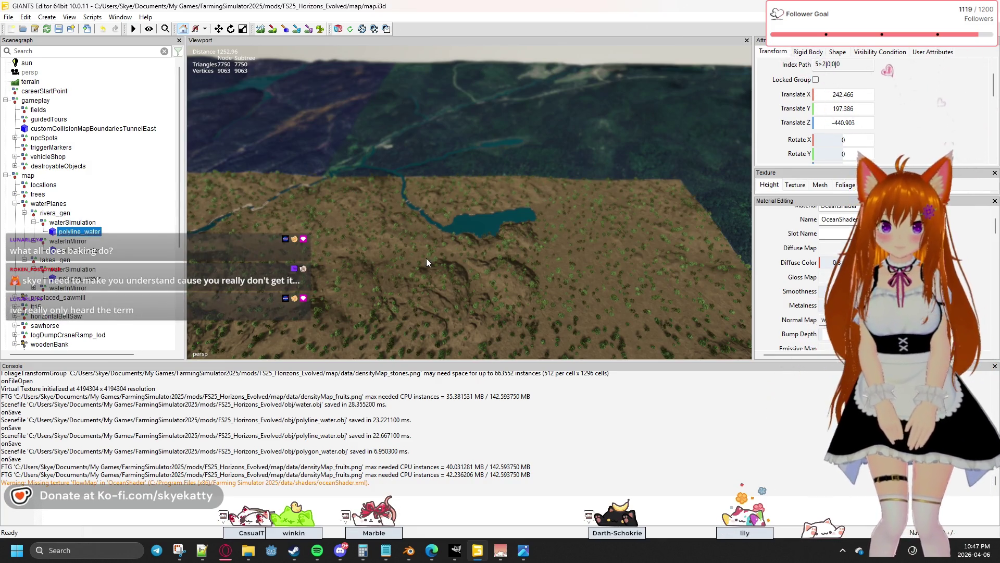
left_click(475, 554)
left_click(457, 553)
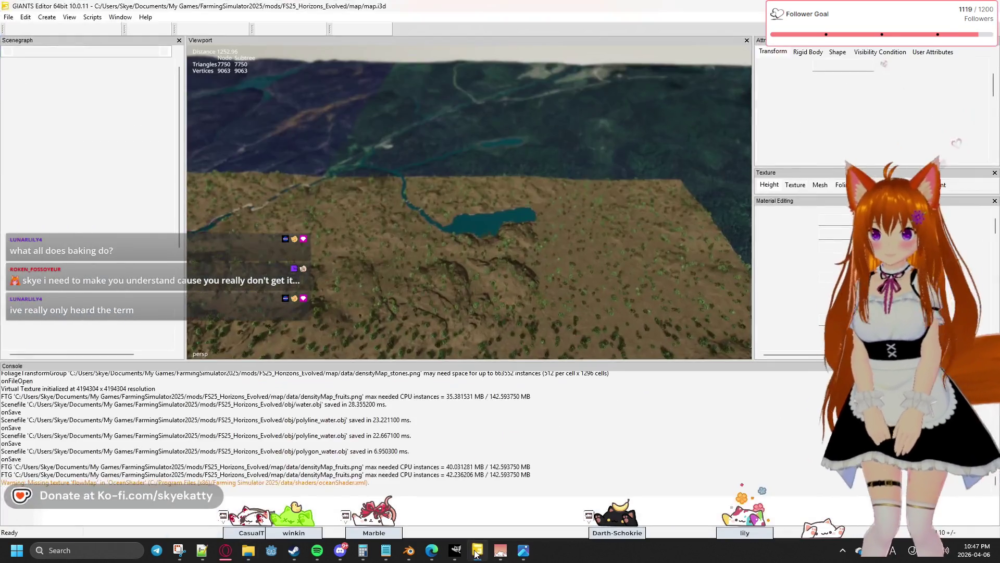
left_click(420, 555)
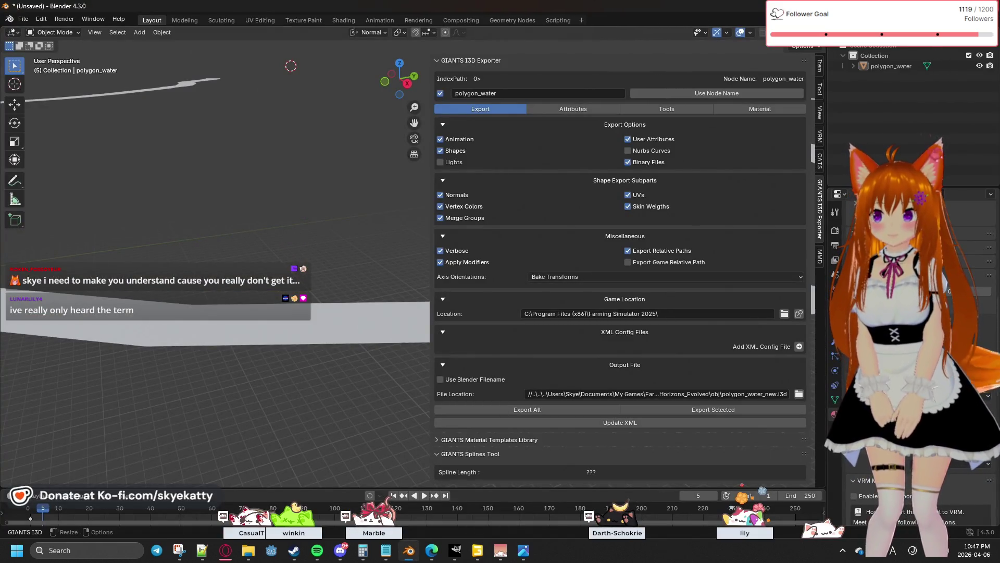
key("alt+Tab")
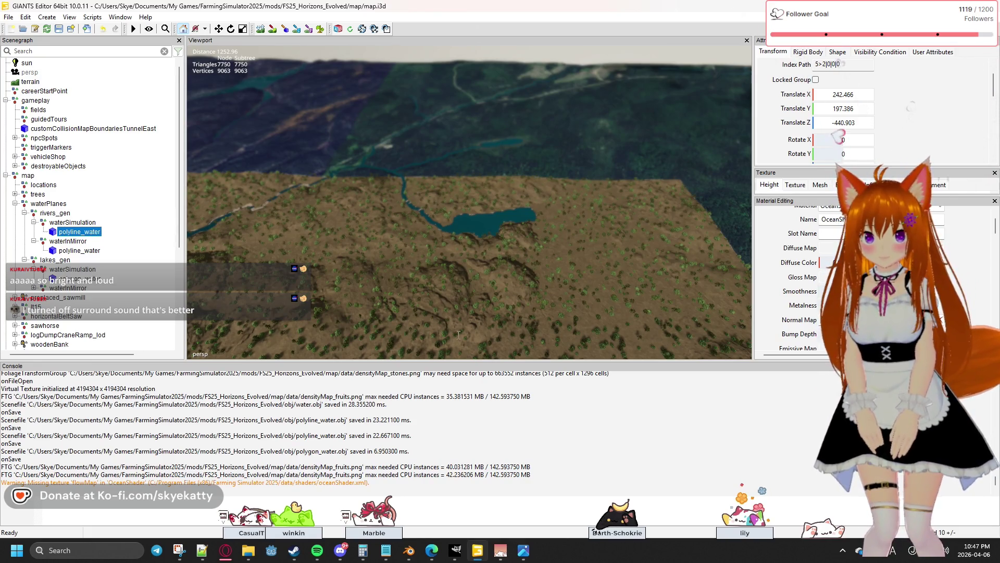
middle_click_drag(514, 270, 315, 236)
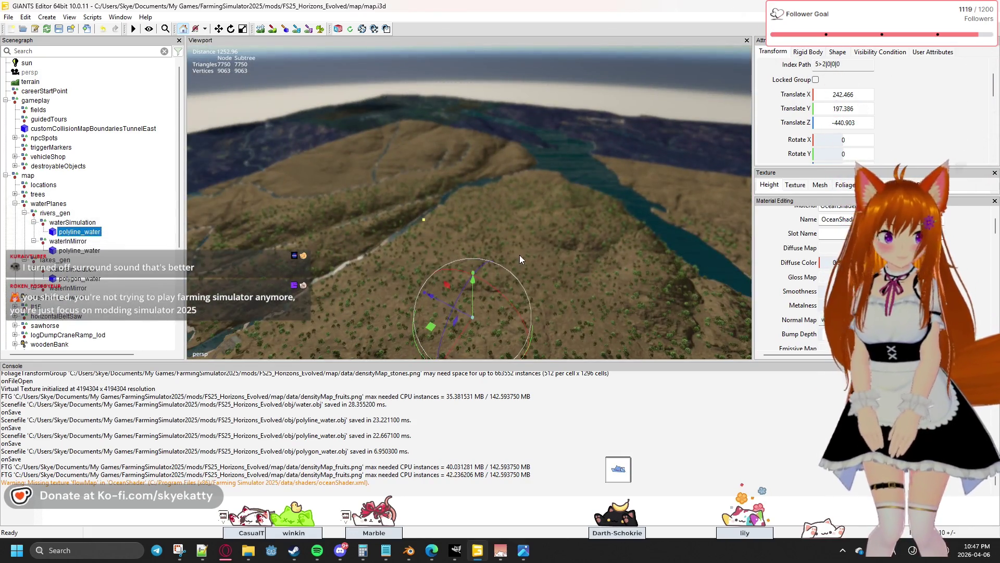
middle_click_drag(527, 264, 562, 279)
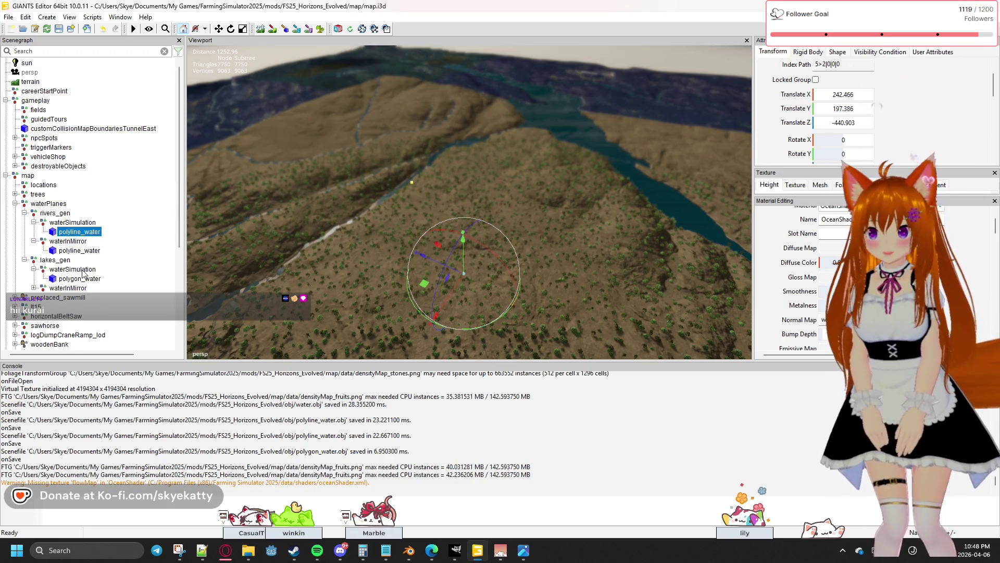
Collapse rivers_gen and lakes_gen, add a Transform Group, and rename it water_gen.
left_click(52, 278)
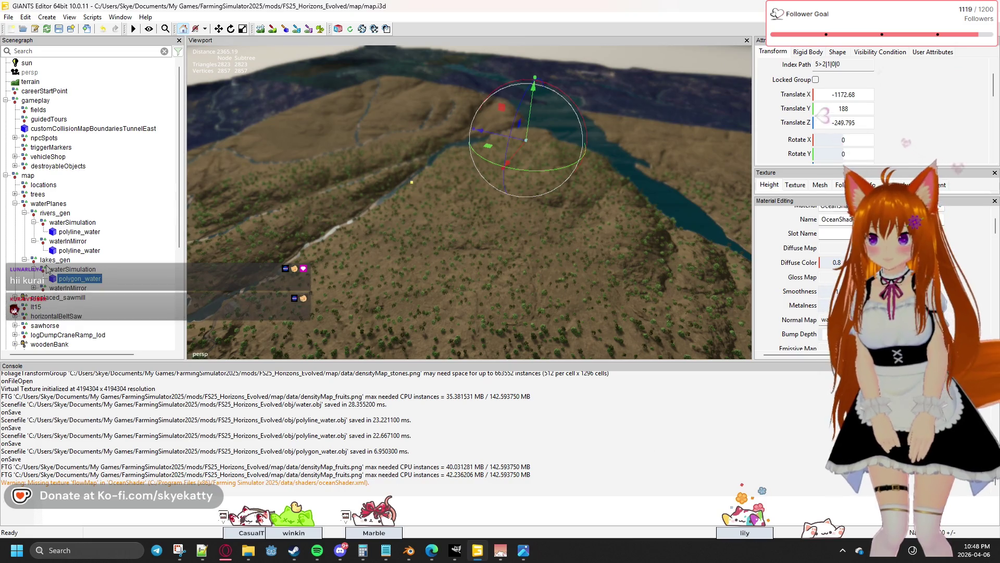
left_click(24, 213)
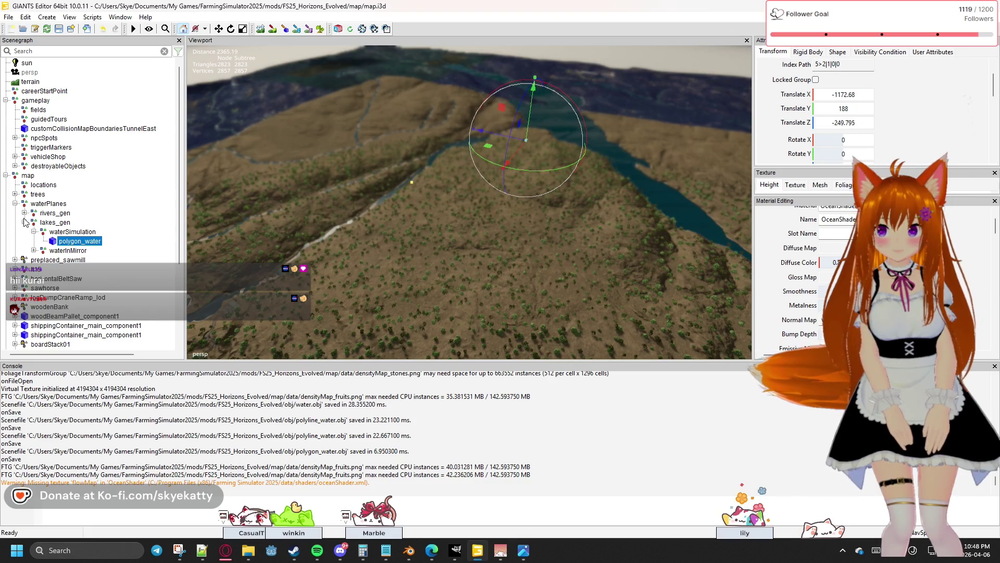
left_click(25, 223)
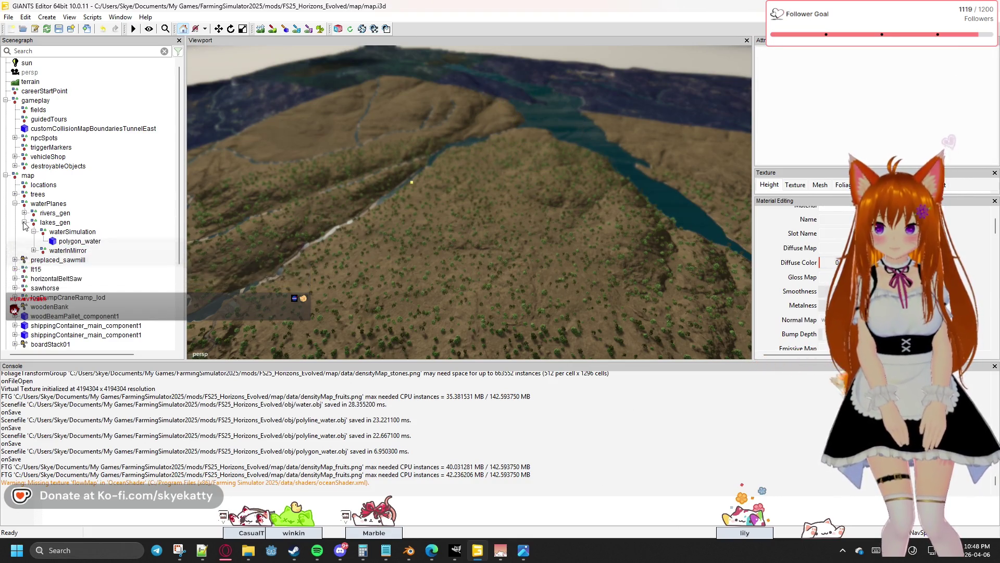
left_click(24, 222)
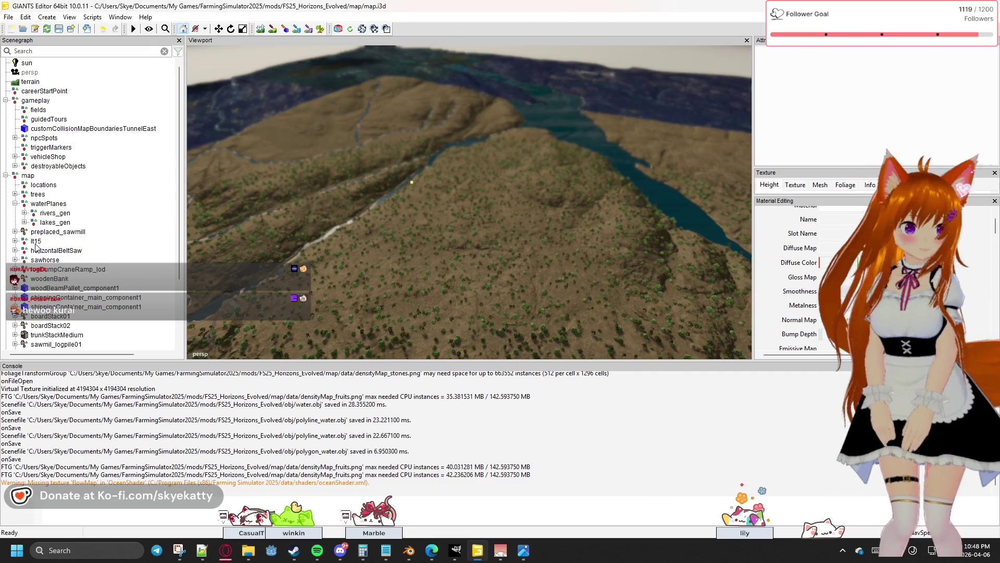
scroll(36, 247, "down", 3)
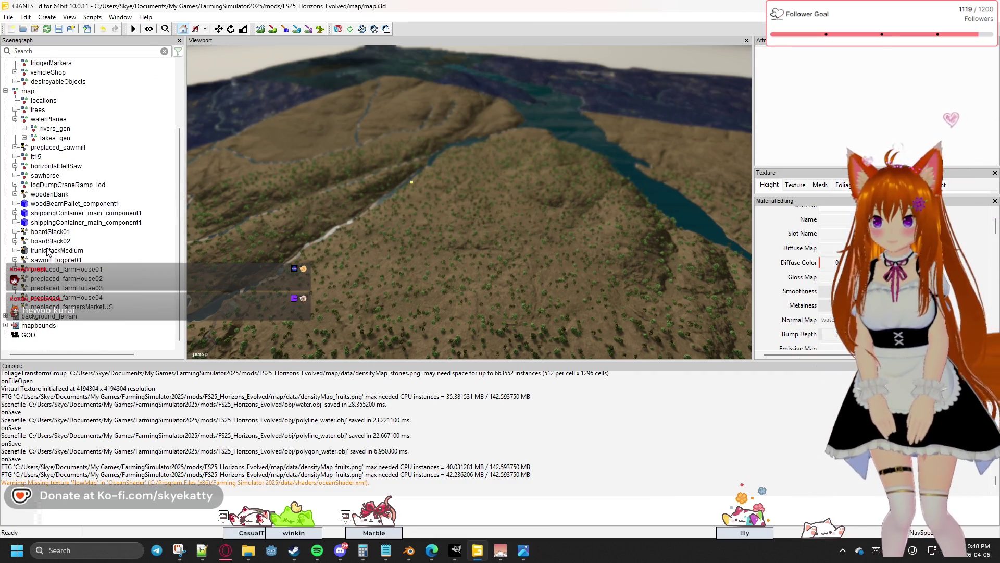
left_click(48, 18)
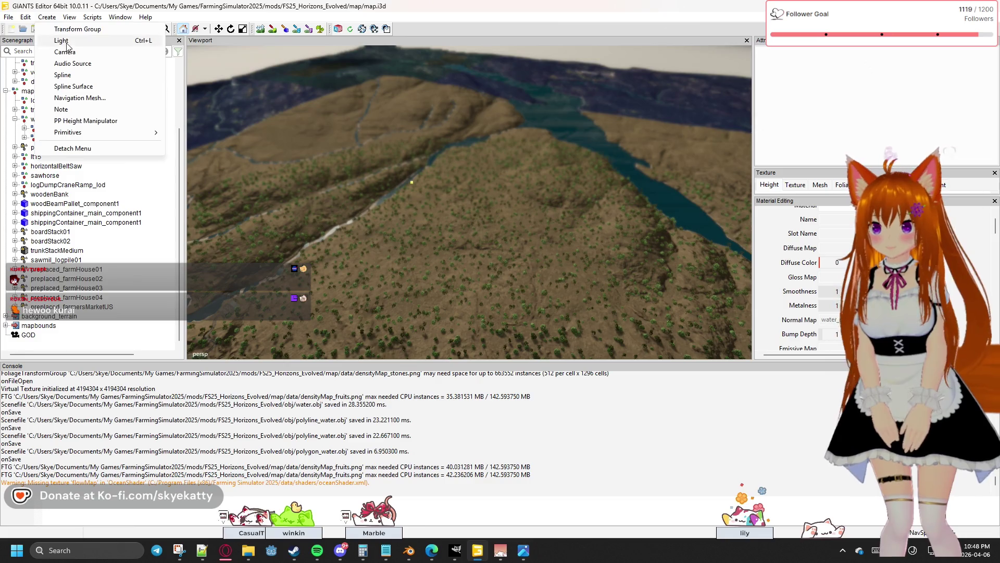
left_click(101, 34)
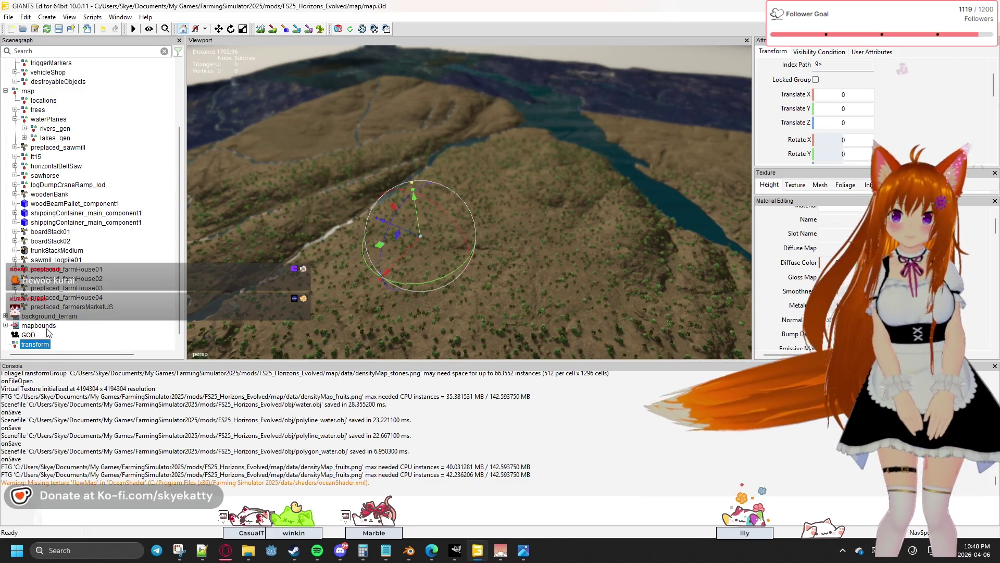
double_click(41, 345)
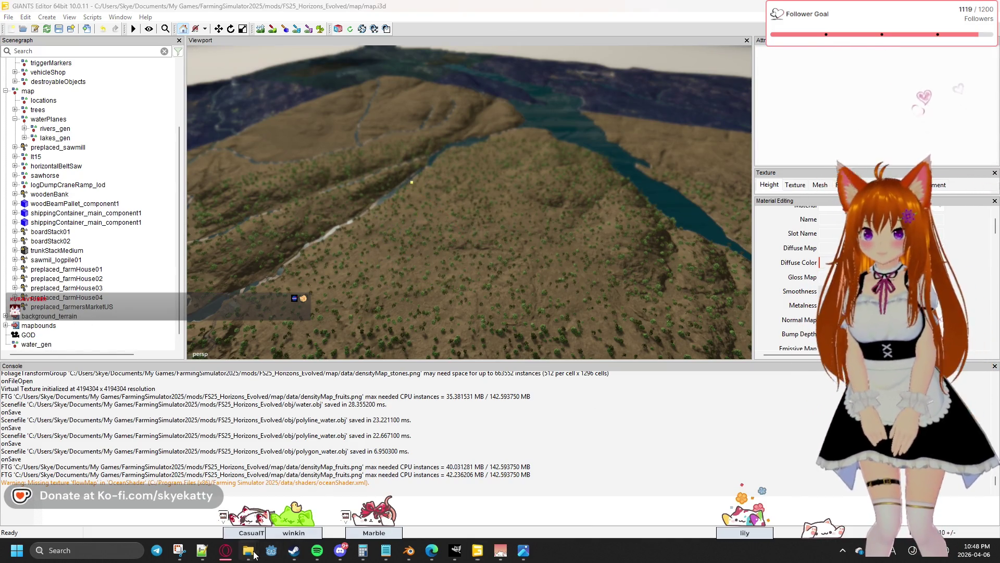
Drag polygon_water_new.i3d from the assets\water folder into the GIANTS Editor scenegraph.
mouse_move(254, 553)
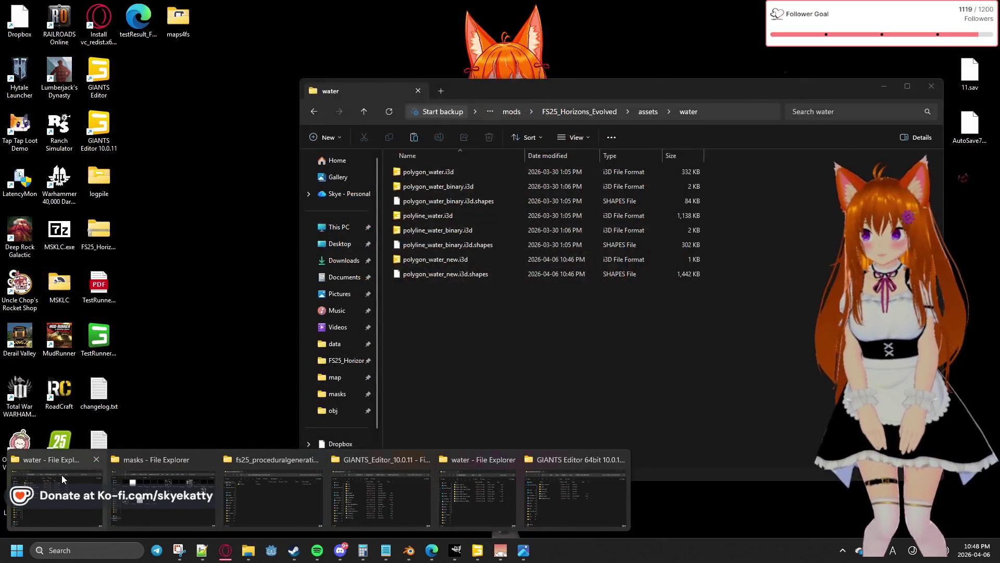
left_click(475, 493)
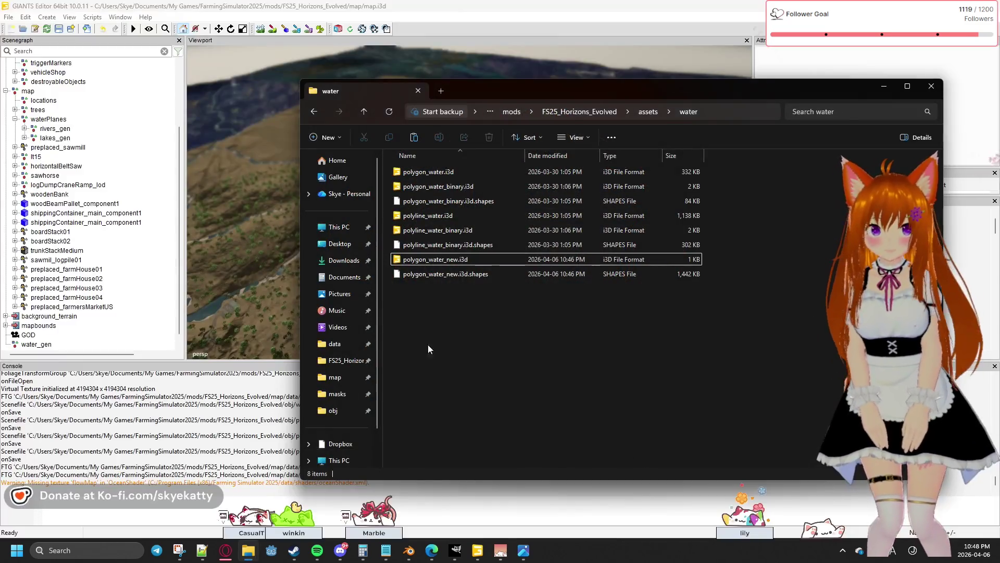
left_click(450, 261)
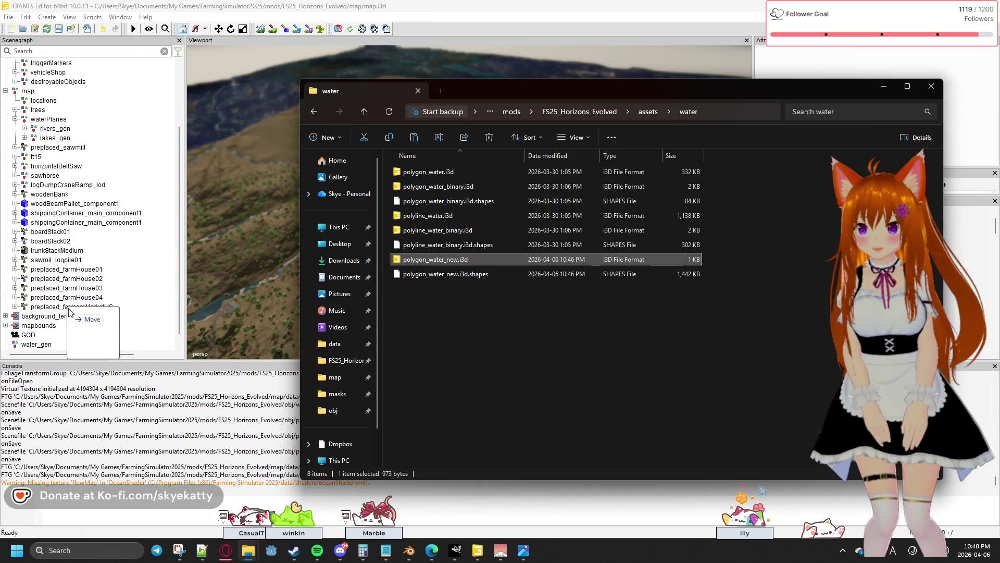
left_click_drag(47, 349, 123, 349)
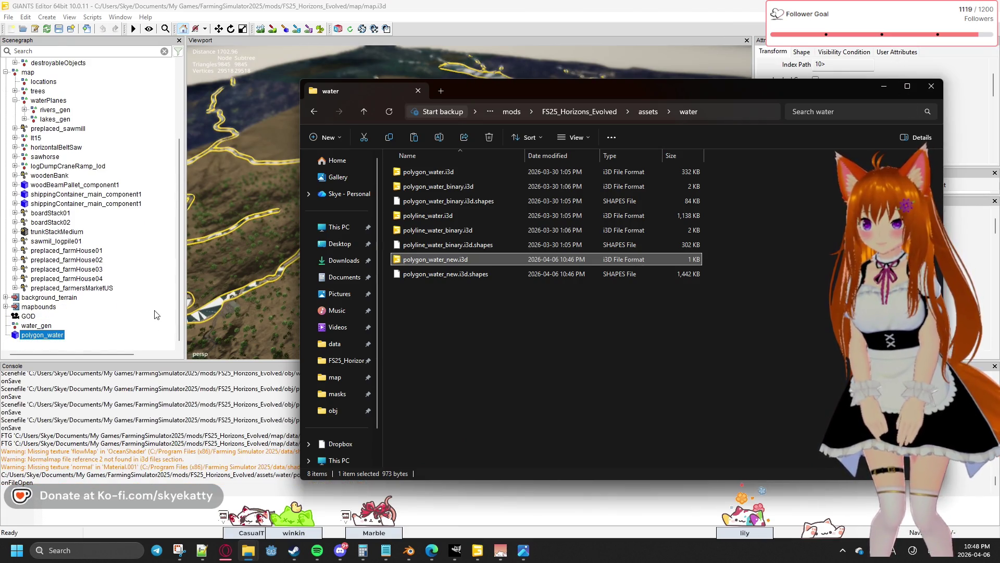
left_click(148, 332)
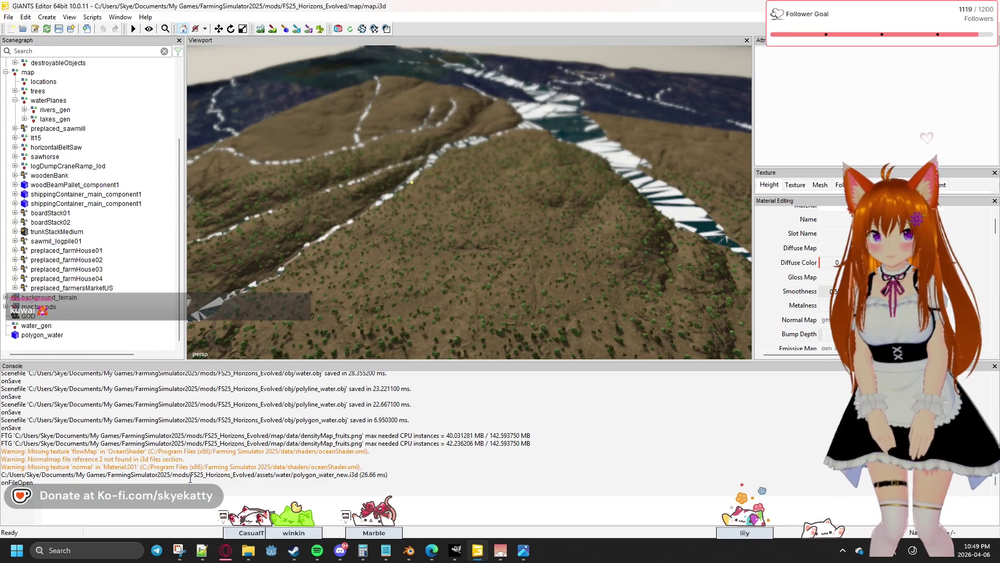
left_click(53, 336)
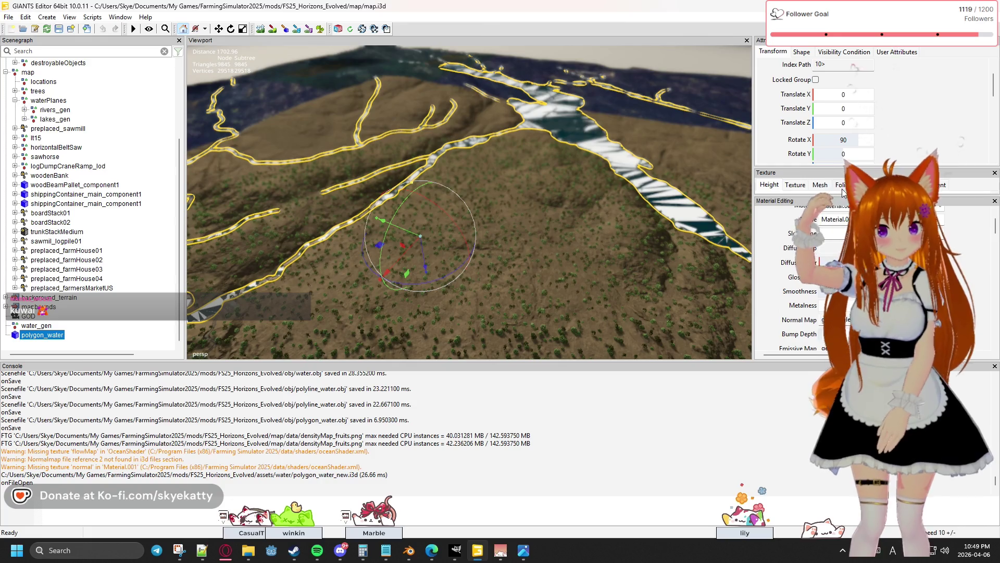
scroll(793, 274, "up", 2)
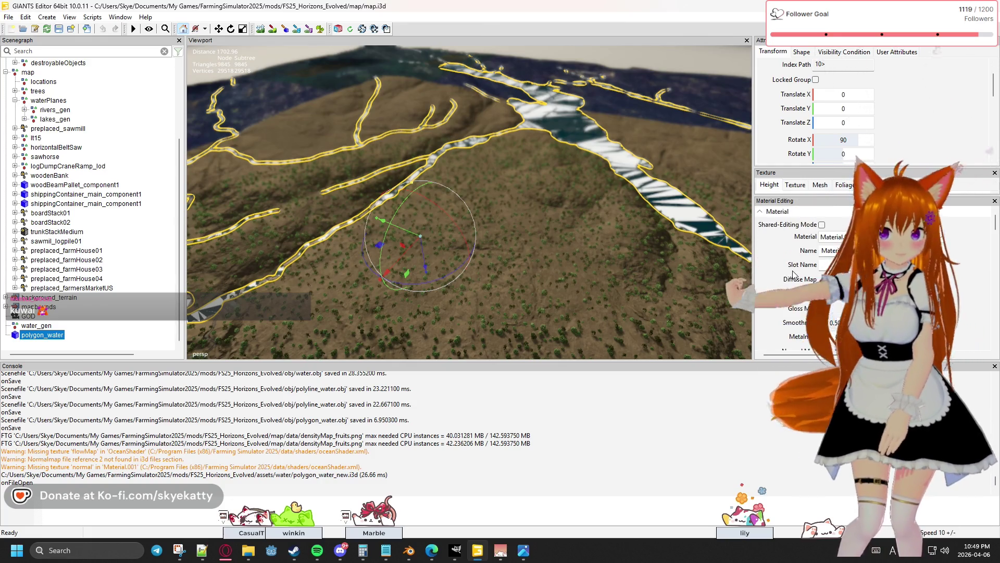
scroll(794, 275, "down", 4)
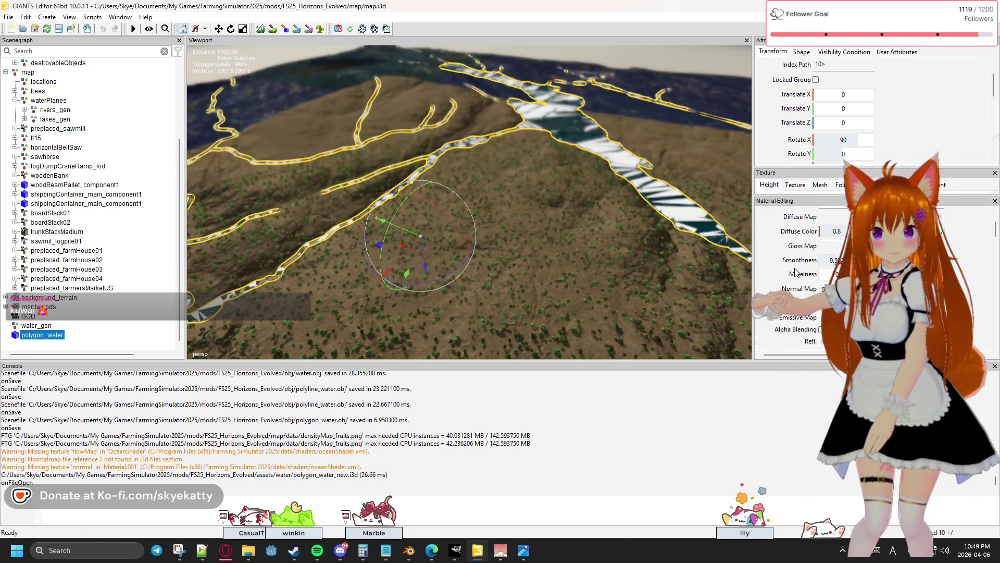
scroll(796, 272, "down", 2)
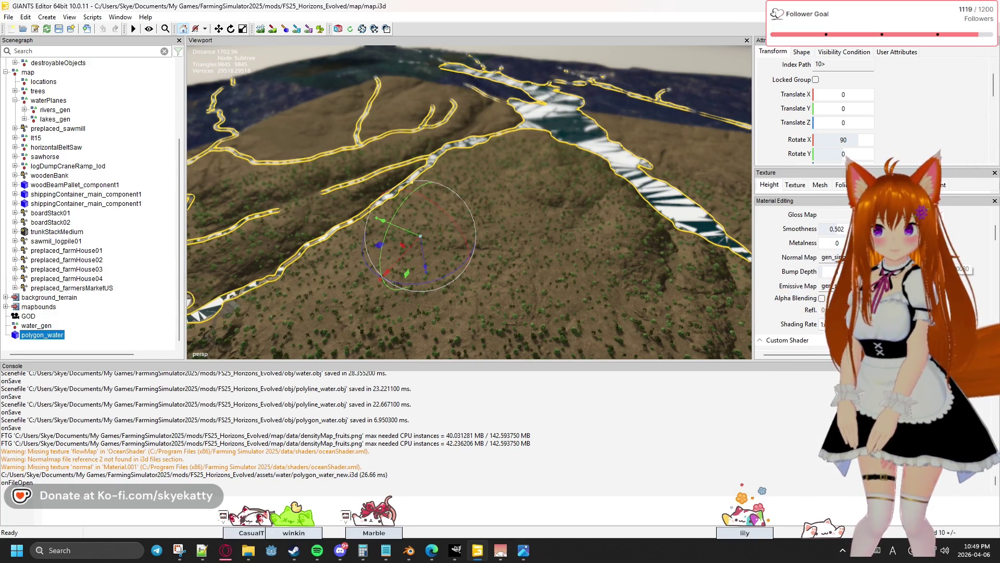
left_click(221, 271)
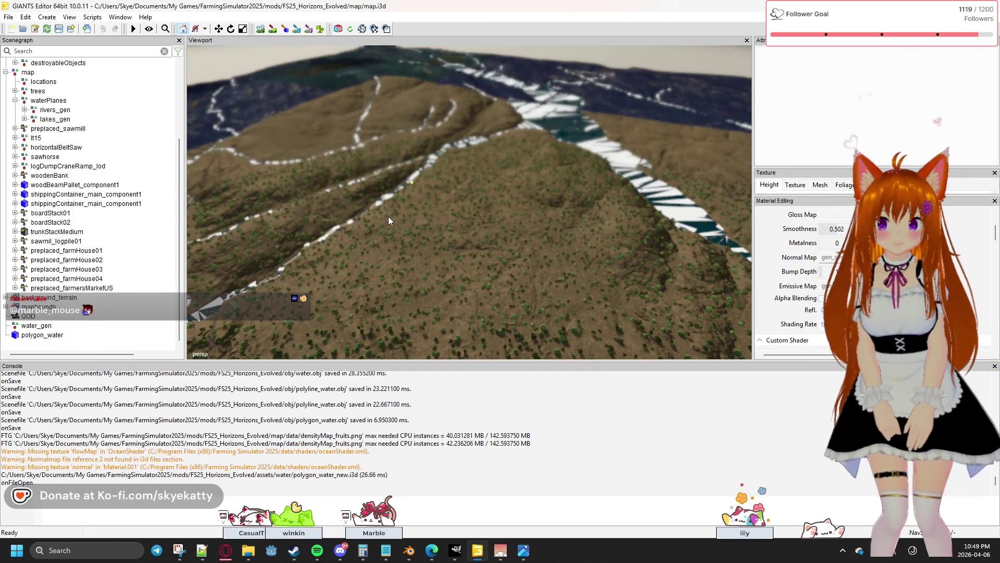
left_click(42, 334)
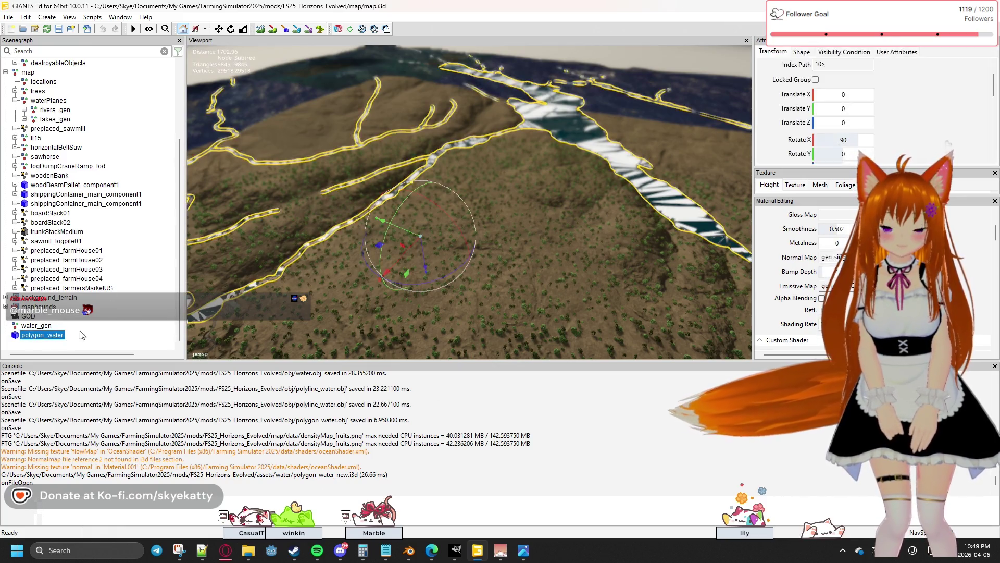
scroll(967, 255, "down", 3)
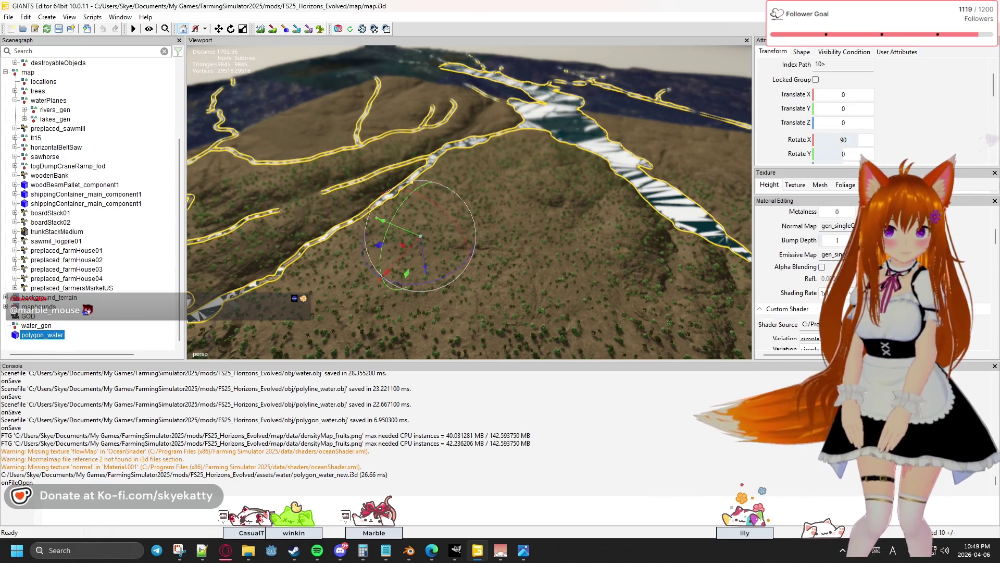
scroll(967, 252, "down", 2)
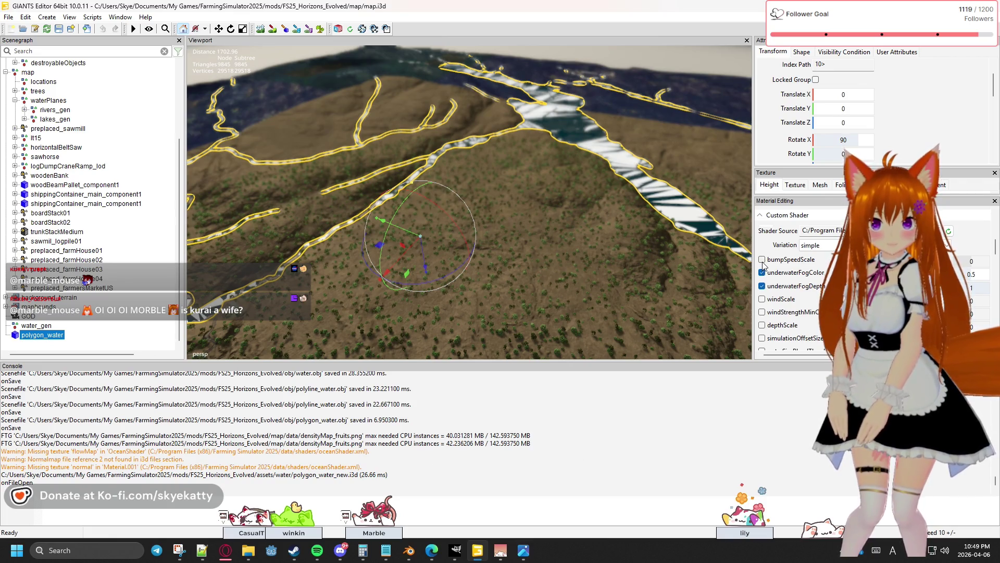
scroll(810, 281, "up", 1)
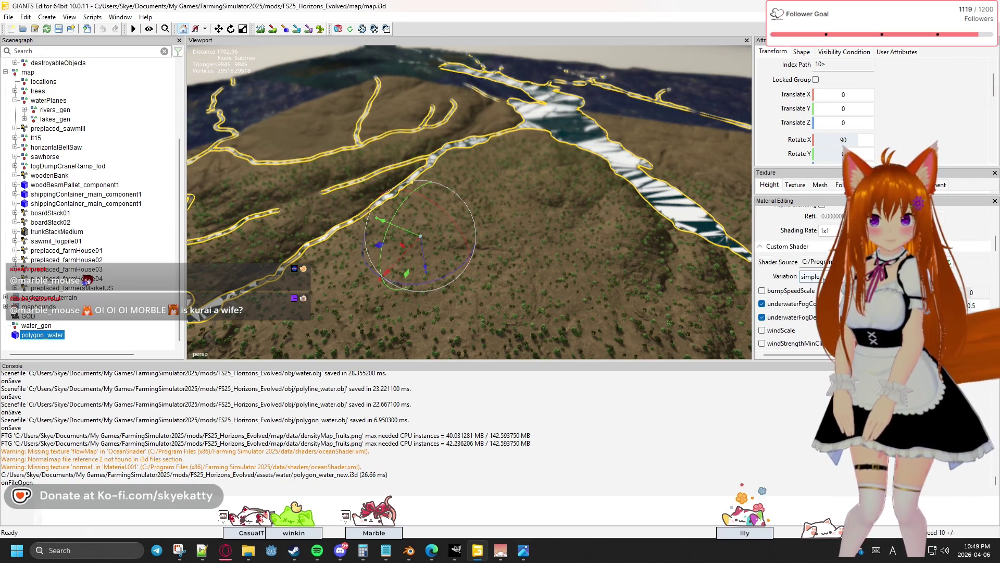
scroll(787, 286, "up", 1)
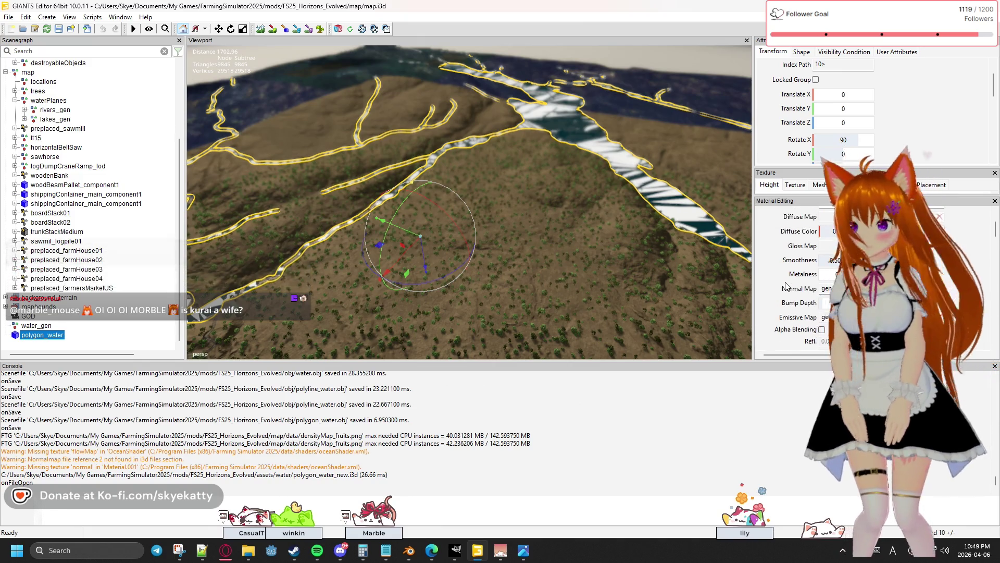
scroll(786, 286, "up", 2)
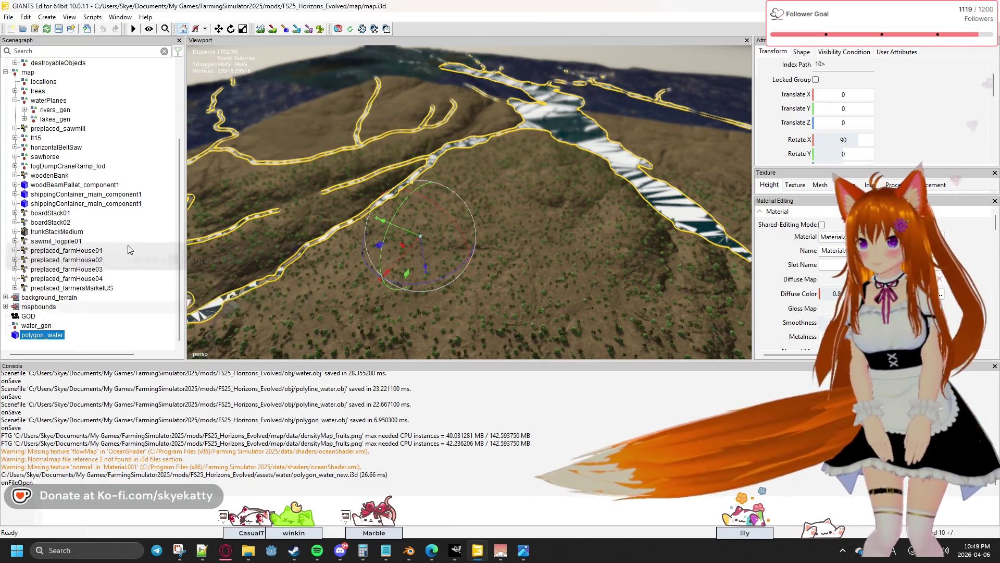
scroll(98, 225, "up", 2)
scroll(98, 225, "up", 1)
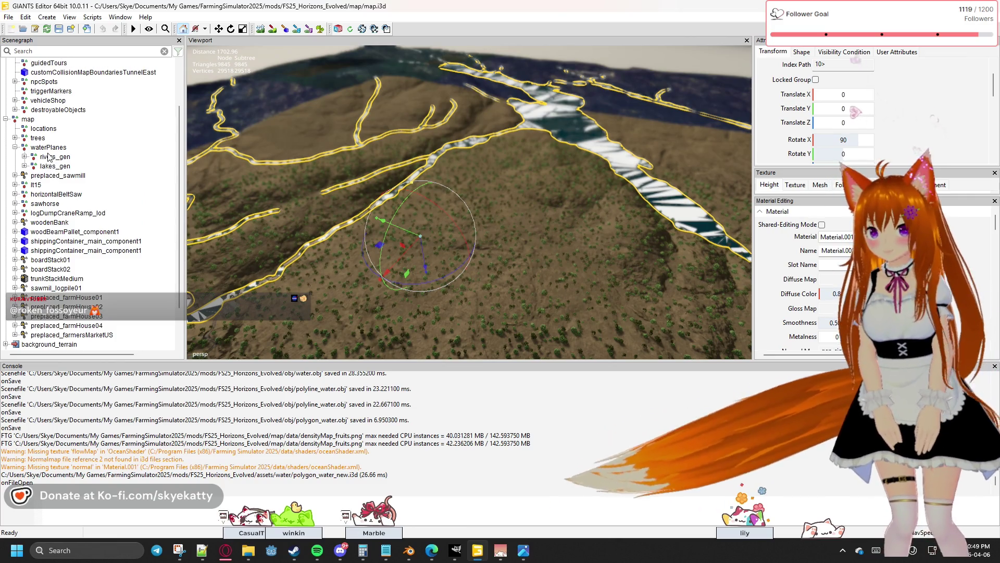
left_click(53, 165)
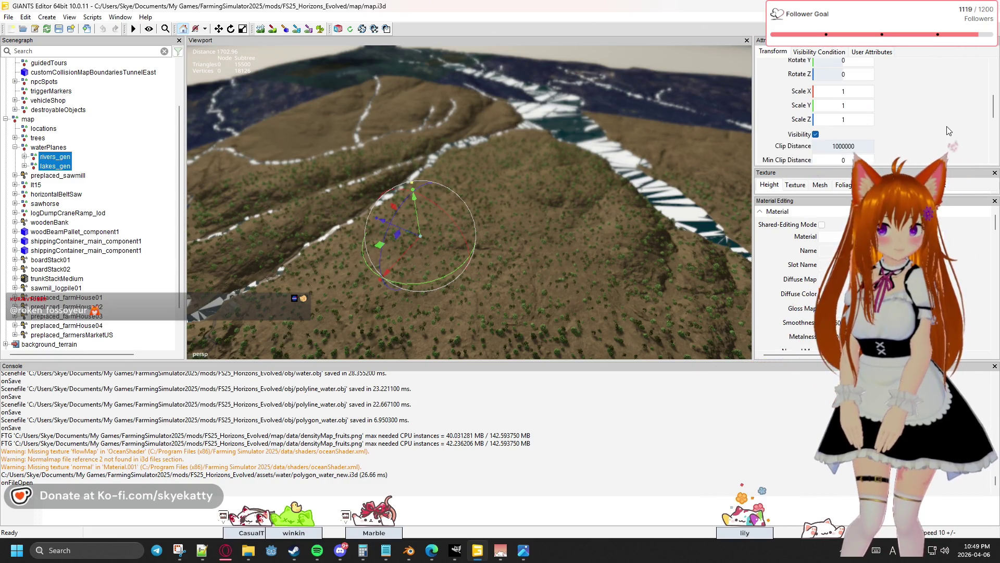
Hide rivers_gen and lakes_gen, then orbit over the white polygon_water river channel.
left_click(816, 135)
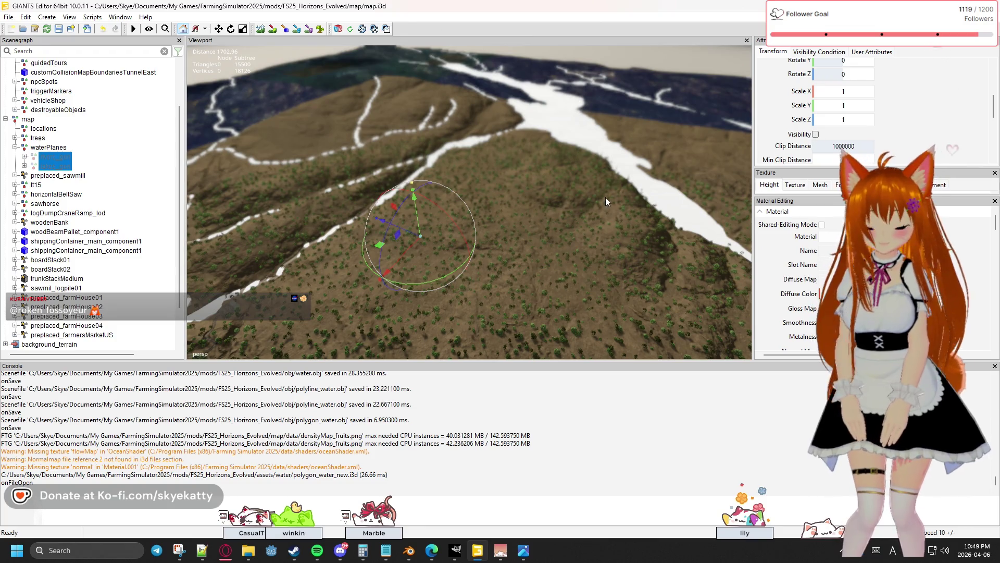
left_click(533, 235)
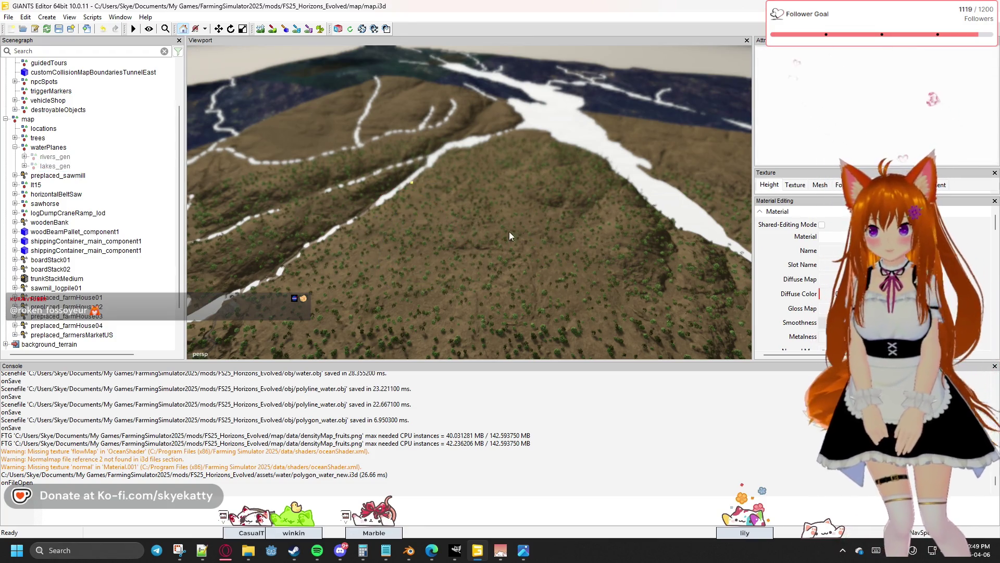
scroll(160, 302, "down", 1)
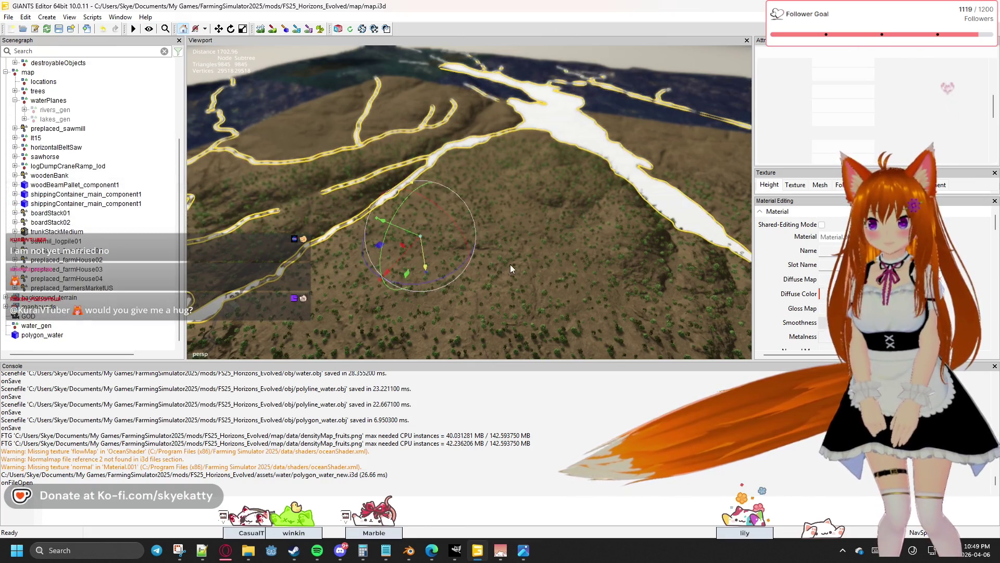
mouse_move(545, 258)
right_mouse_down()
mouse_move(617, 236)
mouse_move(747, 258)
mouse_move(349, 284)
mouse_move(368, 267)
mouse_move(415, 269)
mouse_move(387, 271)
mouse_move(452, 252)
mouse_move(386, 259)
mouse_move(408, 268)
mouse_move(414, 251)
mouse_move(495, 219)
mouse_move(467, 221)
mouse_move(458, 226)
mouse_move(487, 230)
mouse_move(514, 177)
mouse_move(532, 206)
mouse_move(573, 224)
mouse_move(564, 257)
mouse_move(583, 248)
mouse_move(267, 246)
mouse_move(485, 236)
mouse_move(533, 227)
mouse_move(536, 215)
mouse_move(639, 198)
mouse_move(649, 249)
mouse_move(645, 262)
mouse_move(633, 218)
mouse_move(642, 195)
mouse_move(589, 252)
mouse_move(516, 284)
mouse_move(440, 296)
mouse_move(539, 295)
mouse_move(577, 281)
mouse_move(497, 231)
right_mouse_up()
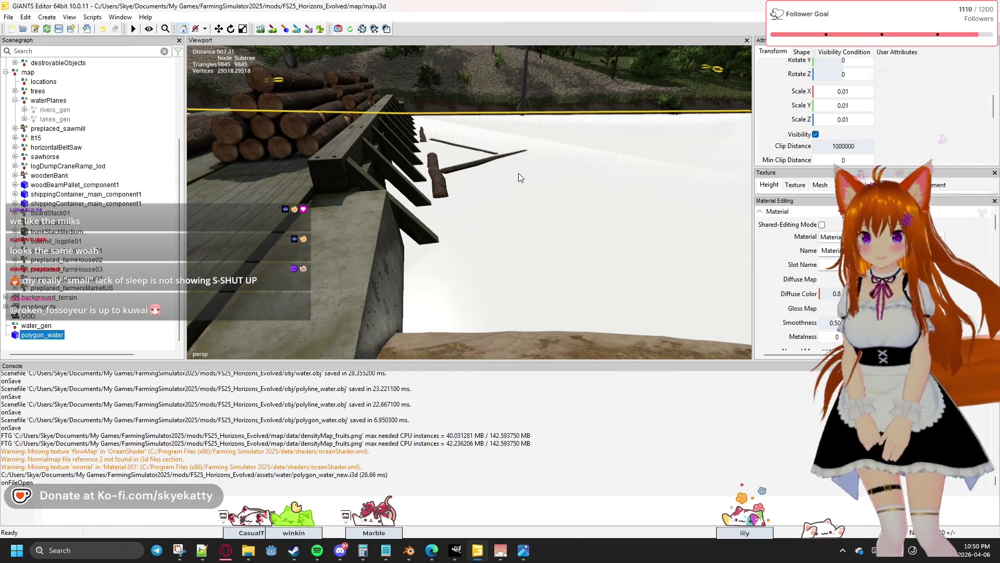
mouse_move(518, 173)
right_mouse_down()
mouse_move(615, 164)
mouse_move(570, 168)
right_mouse_up()
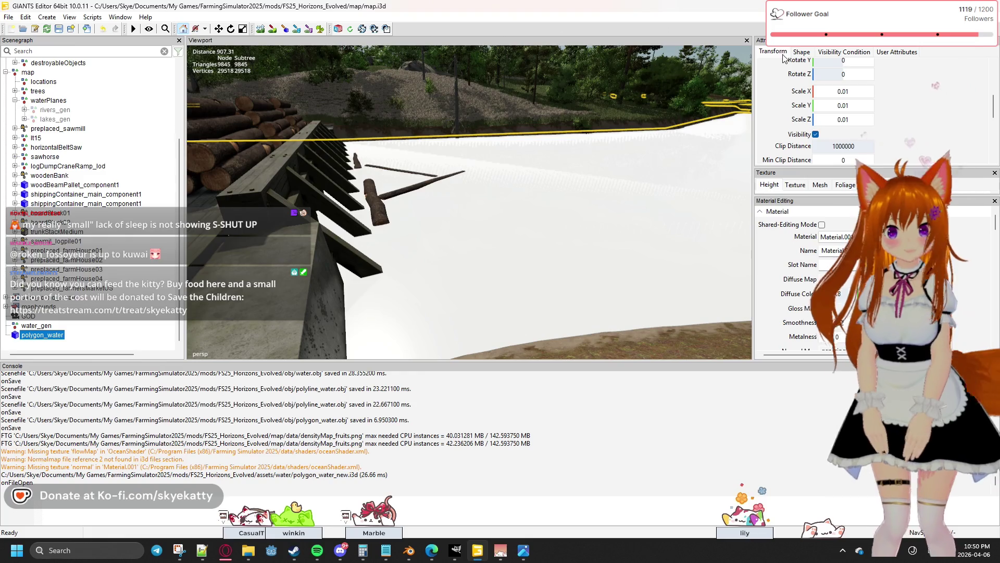
left_click(801, 52)
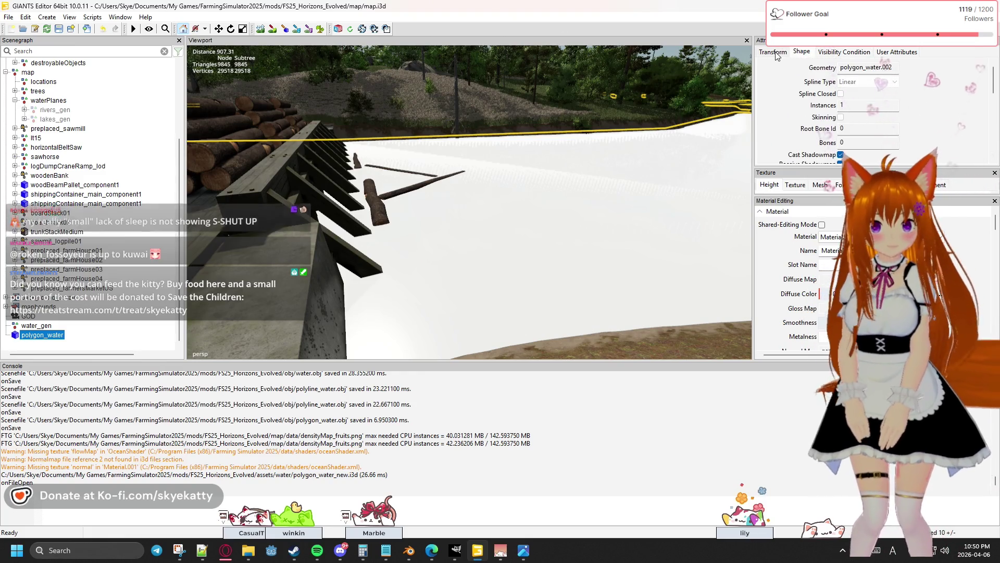
left_click(774, 52)
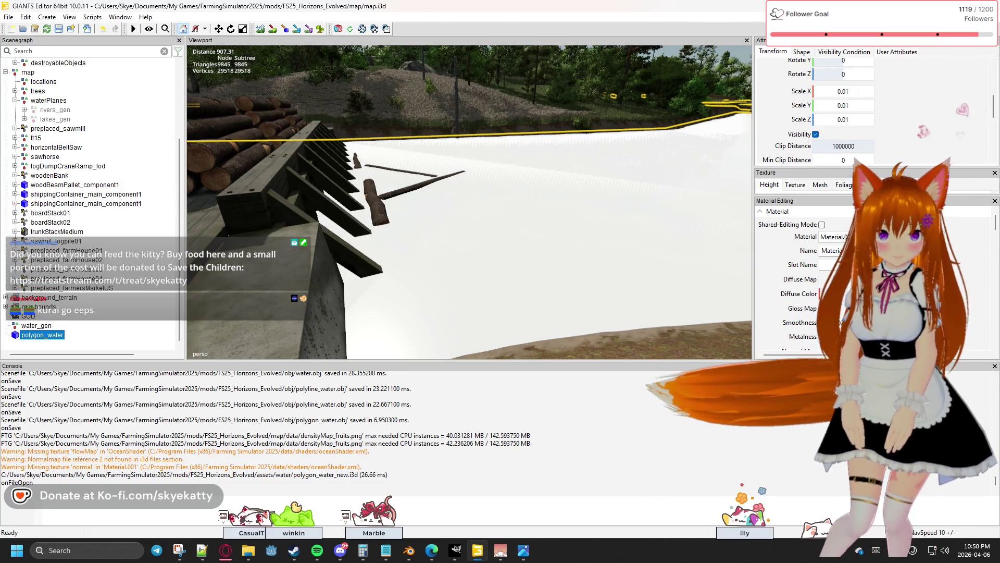
scroll(960, 243, "down", 3)
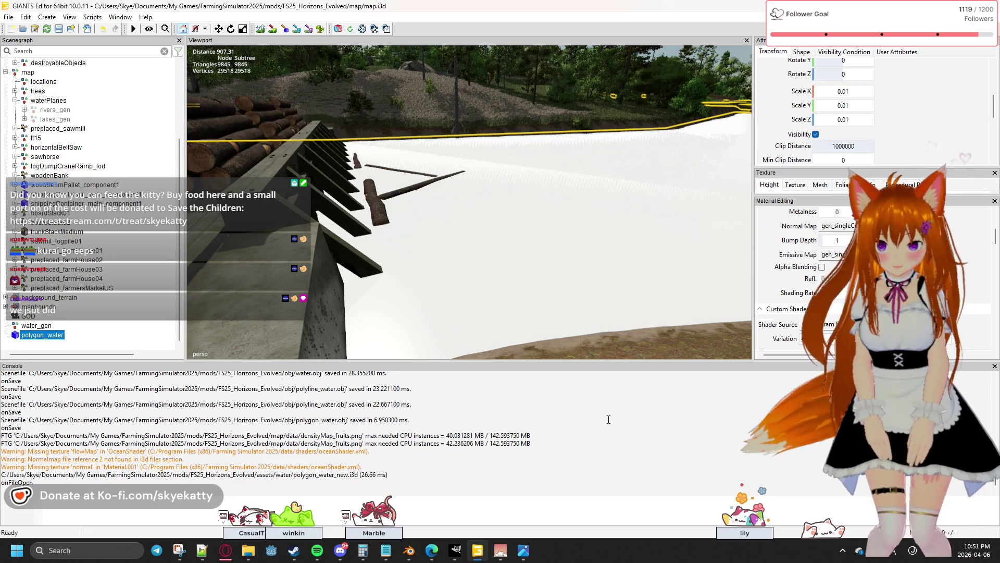
left_click(417, 554)
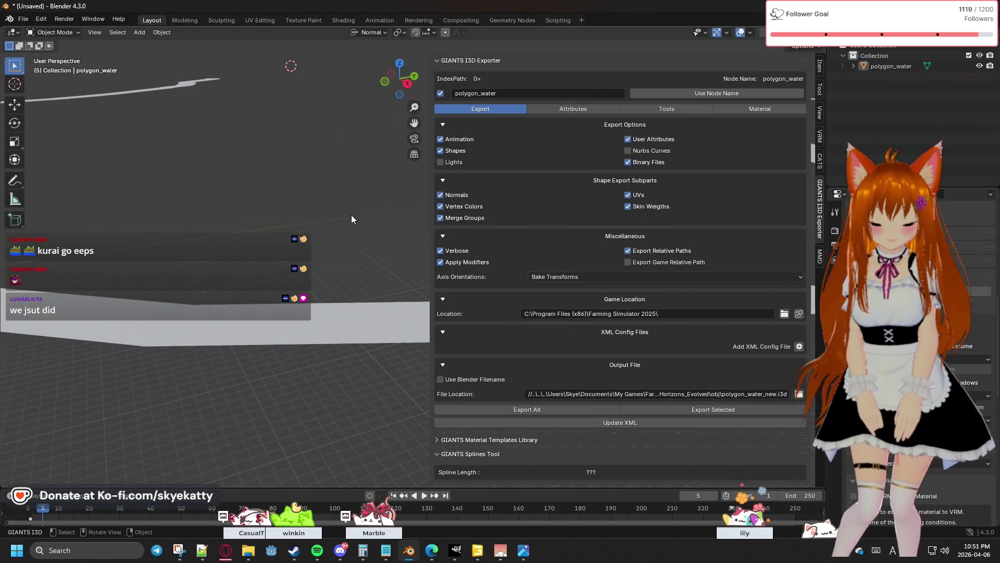
key("n")
scroll(381, 218, "down", 3)
scroll(380, 223, "up", 3)
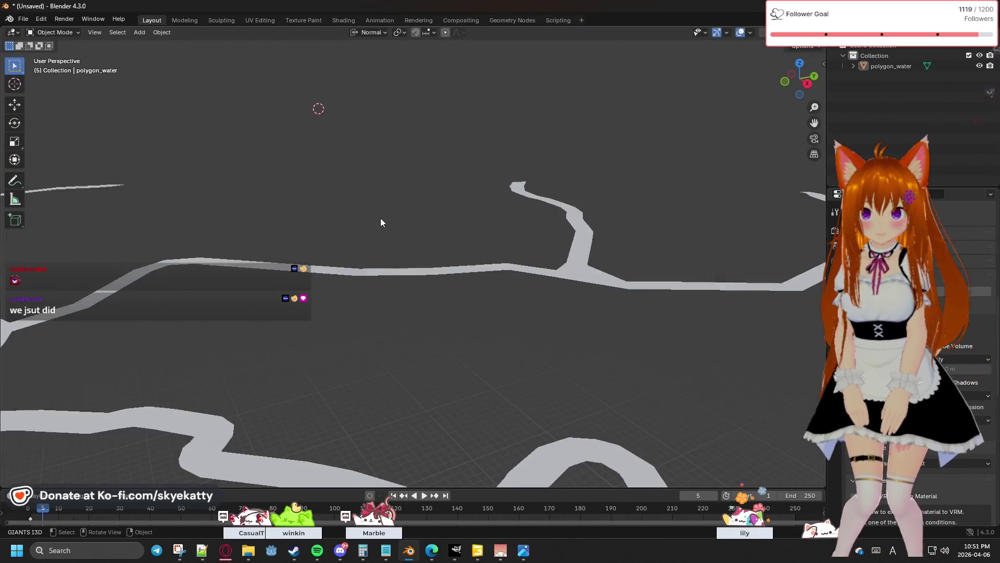
mouse_move(502, 313)
middle_mouse_down()
mouse_move(489, 329)
mouse_move(495, 311)
mouse_move(509, 315)
middle_mouse_up()
left_click(692, 442)
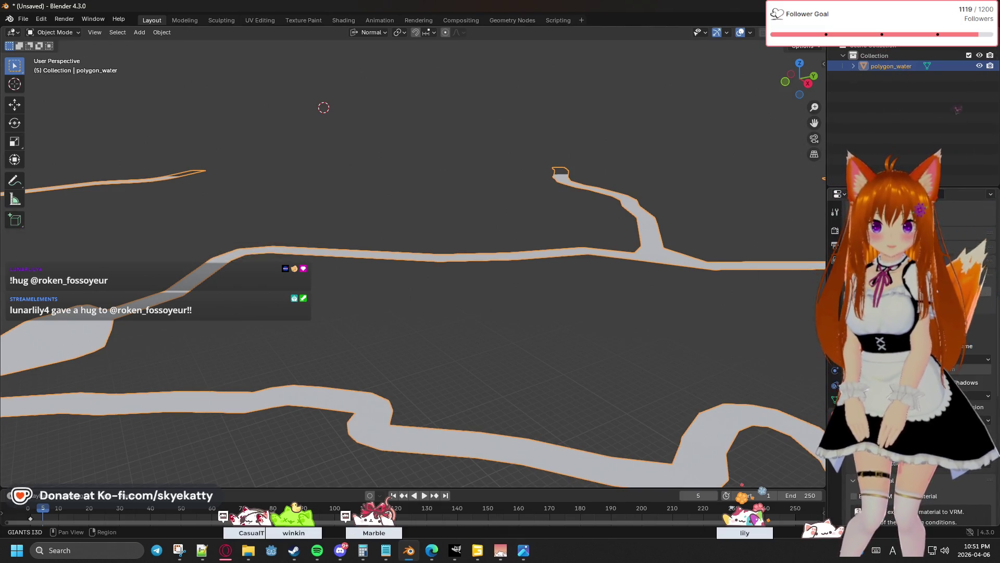
left_click(835, 417)
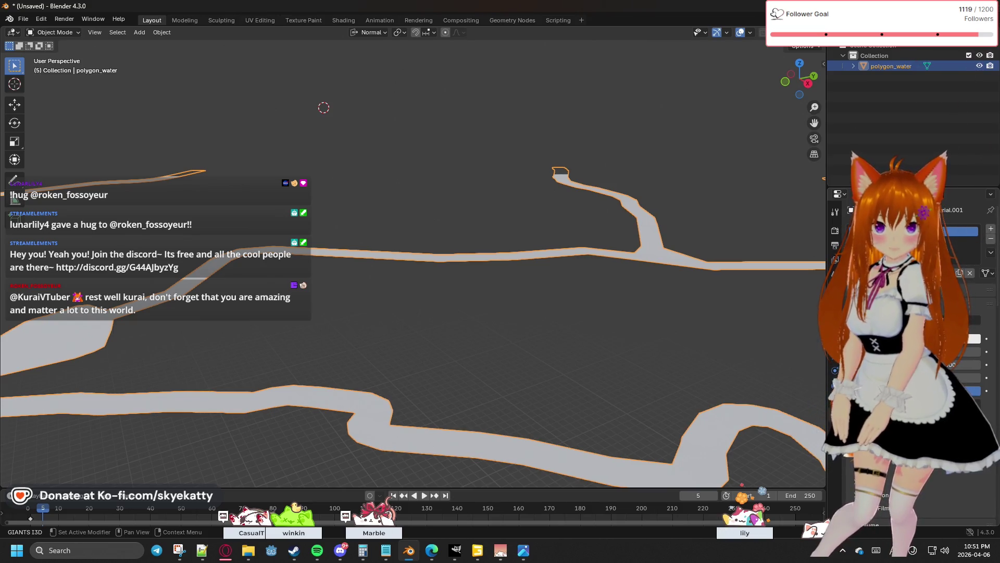
key("Tab")
key("c")
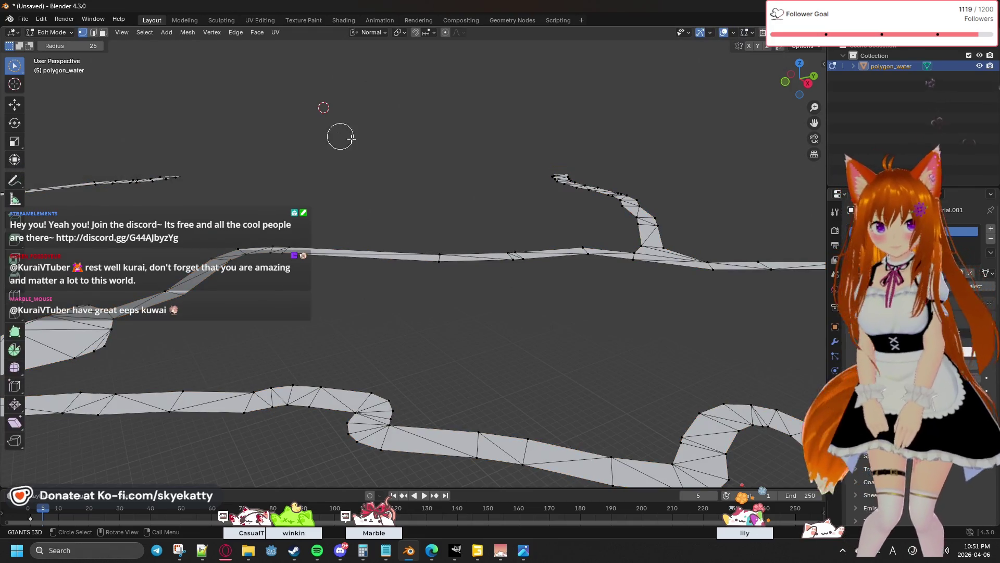
key("a")
key("Escape")
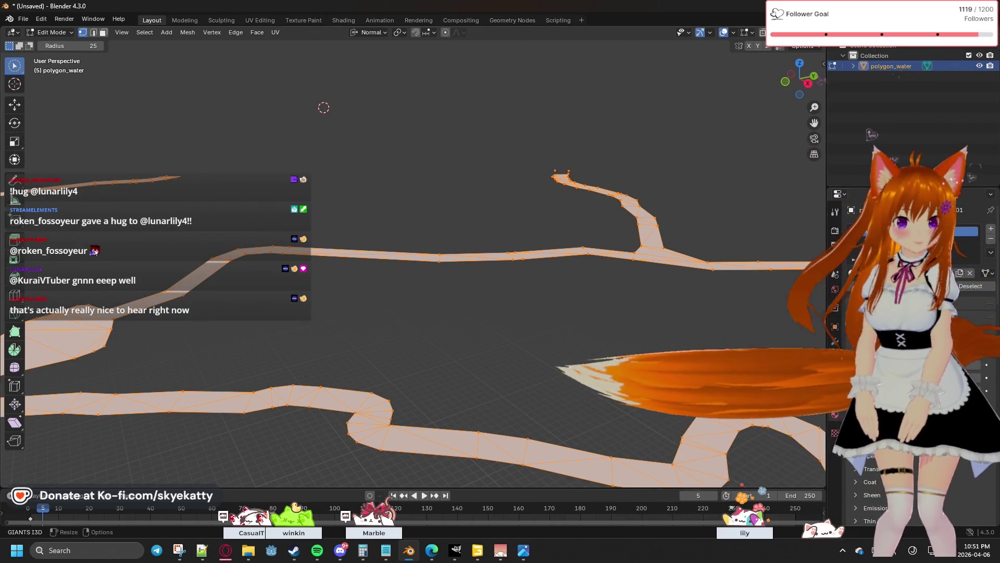
key("alt+a")
key("c")
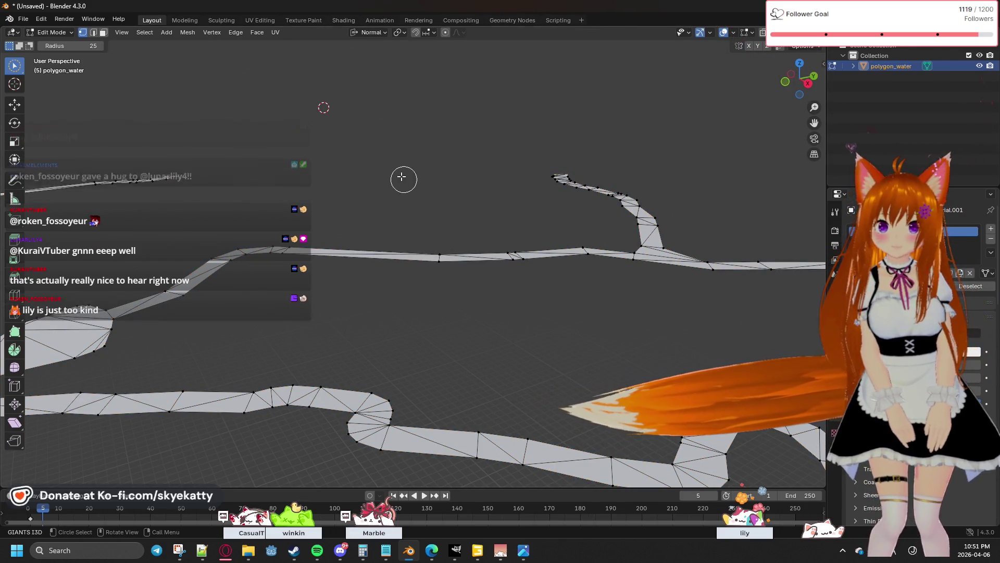
key("Tab")
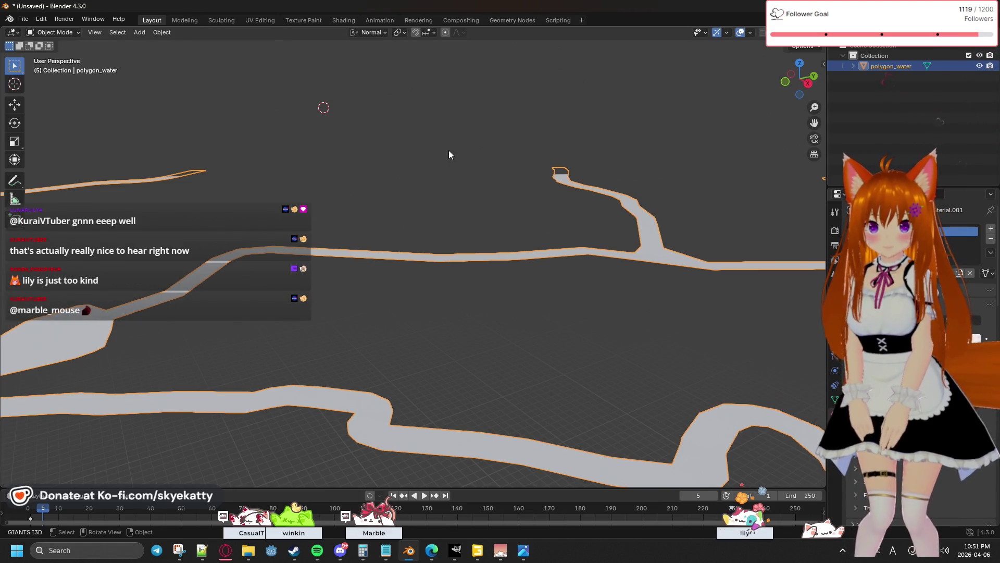
key("n")
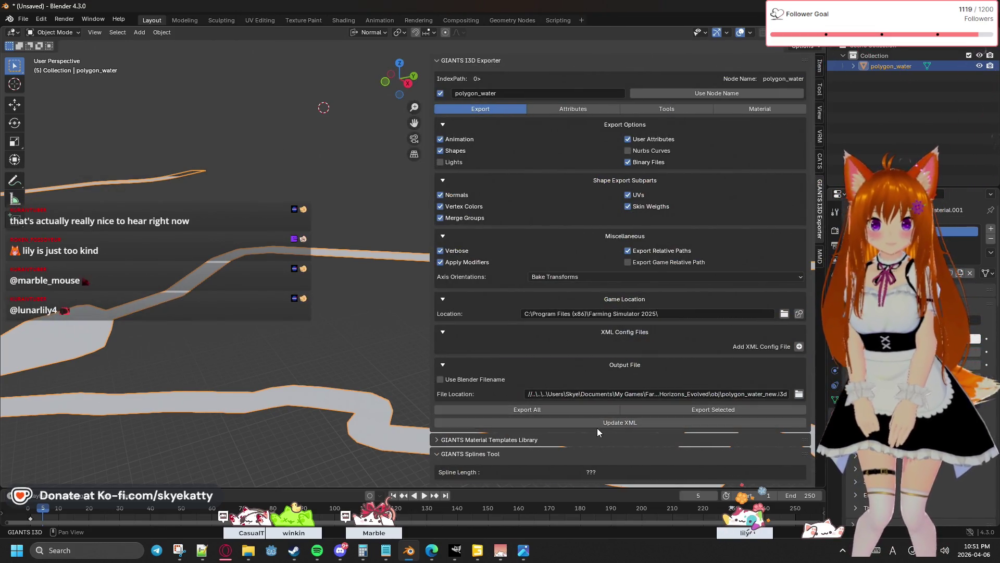
Re-export polygon_water to polygon_water_new.i3d with Export All, then switch to GIANTS Editor.
left_click(545, 411)
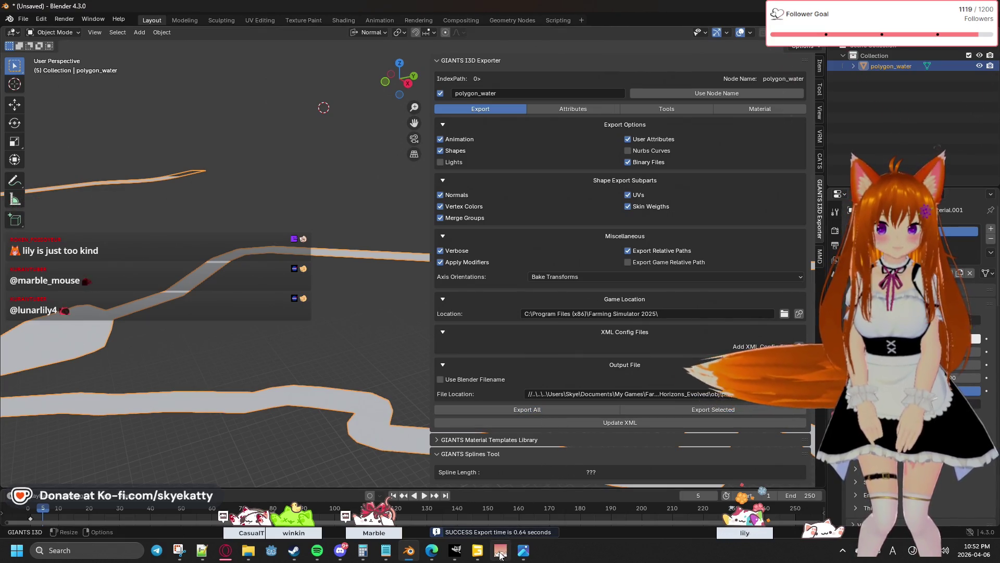
left_click(478, 550)
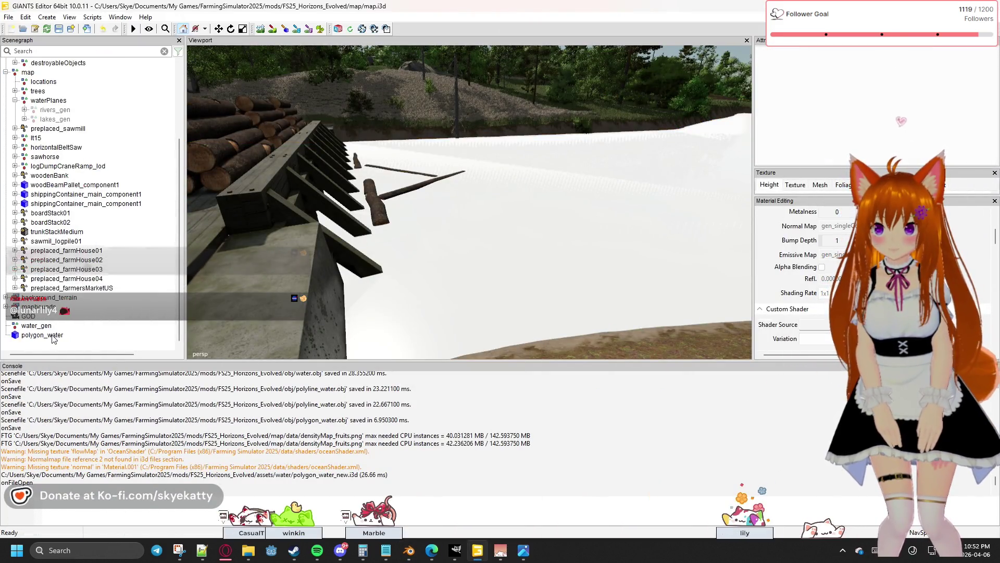
Delete the old polygon_water node and bring up the assets\water Explorer window.
key("Delete")
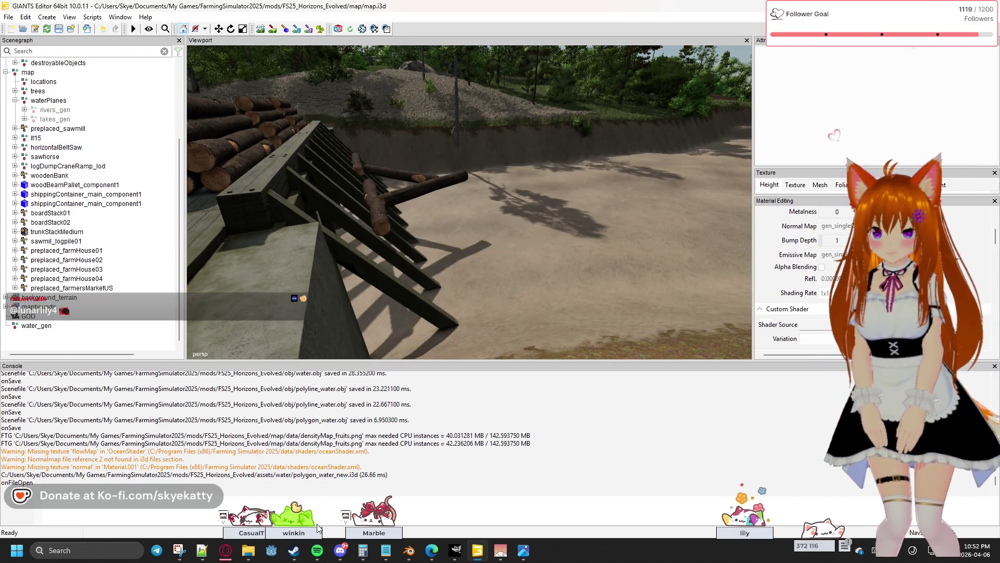
mouse_move(478, 550)
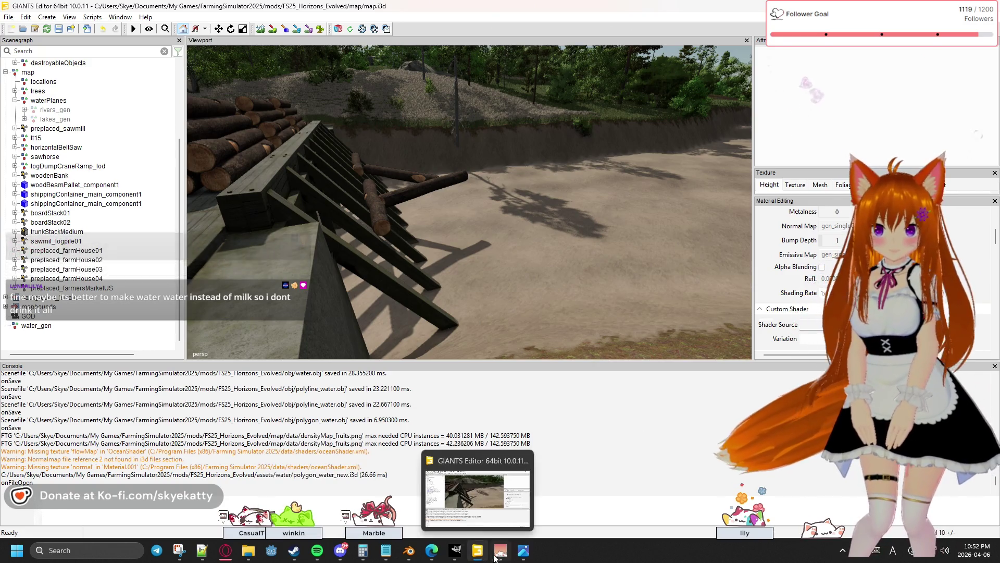
mouse_move(248, 550)
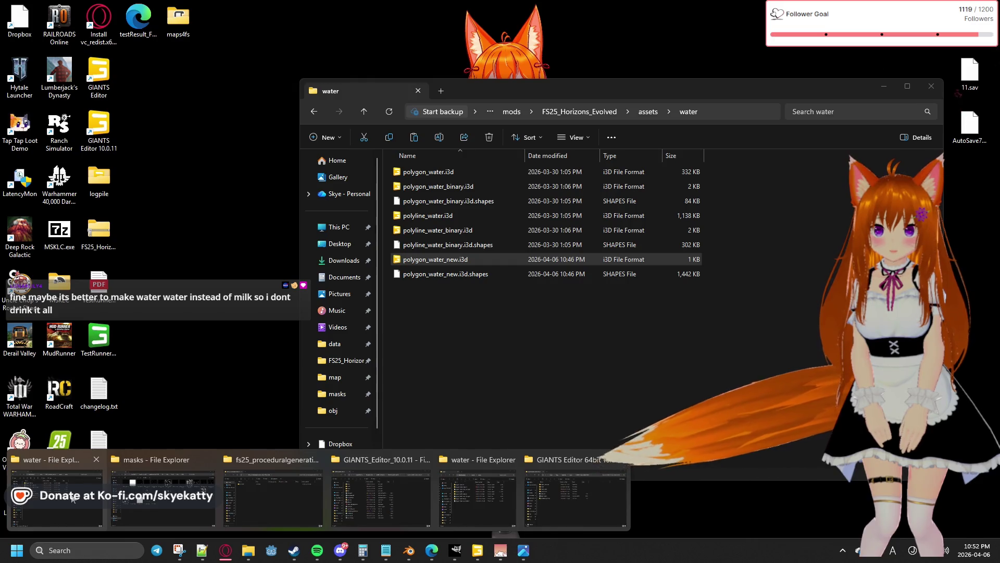
left_click(73, 499)
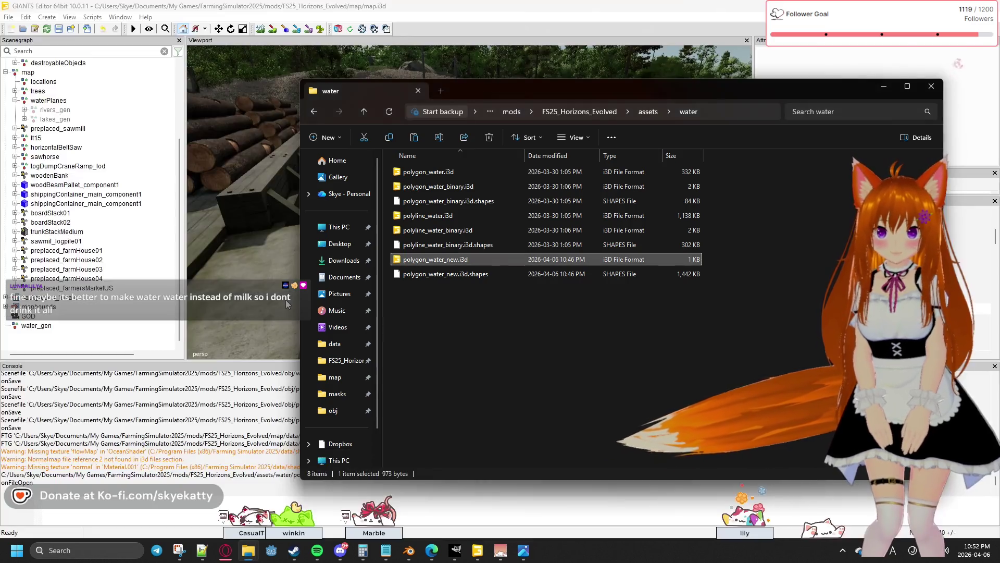
Move polygon_water_new.i3d and .shapes from obj into assets\water, replacing the older files.
left_click_drag(562, 92, 677, 83)
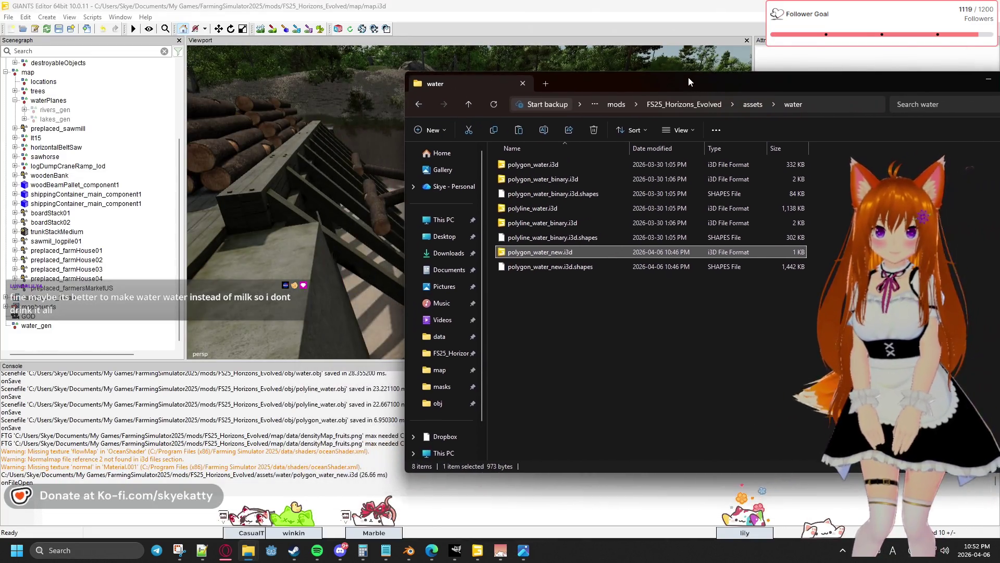
left_click(754, 103)
left_click(717, 101)
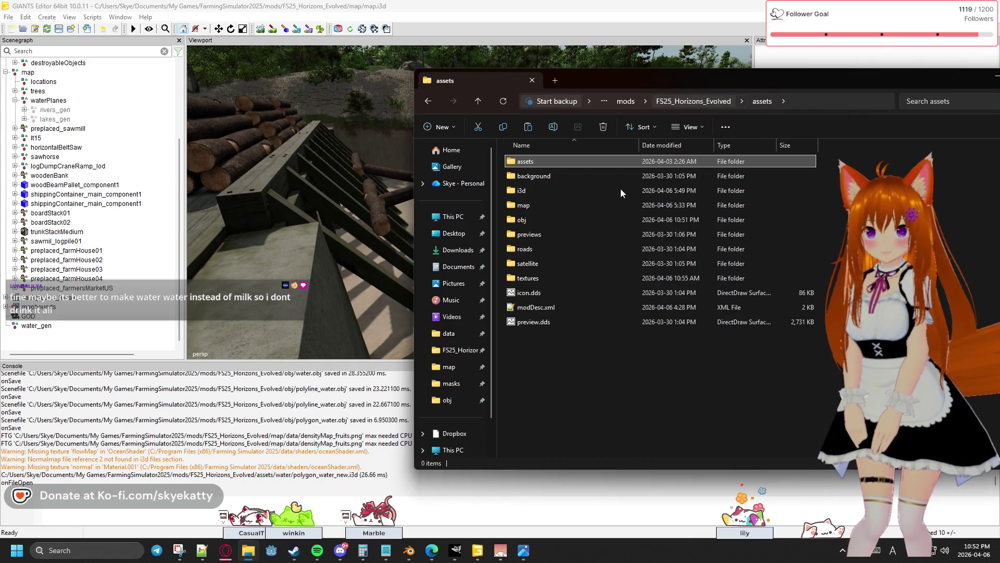
double_click(526, 222)
left_click(552, 177)
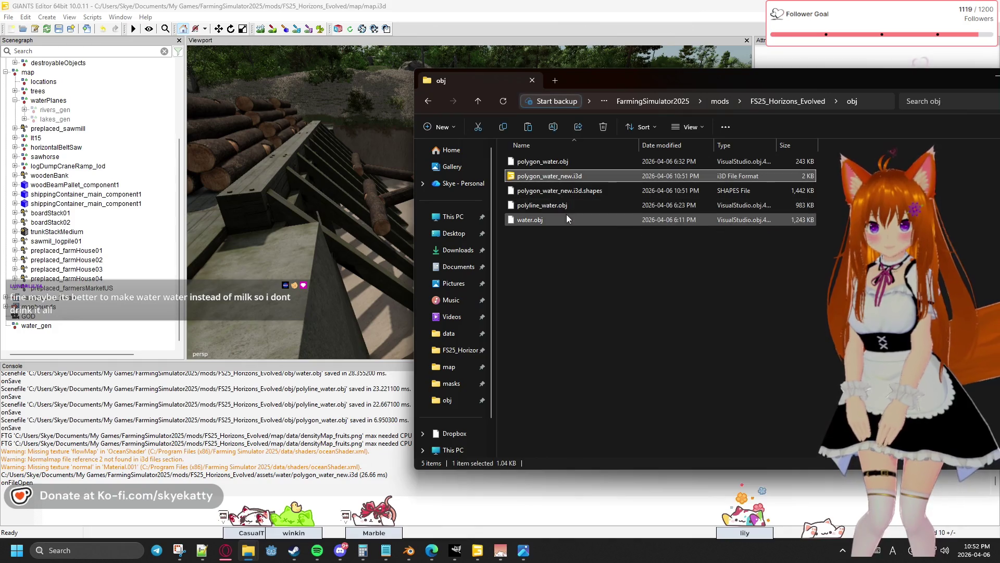
left_click(587, 191, "shift")
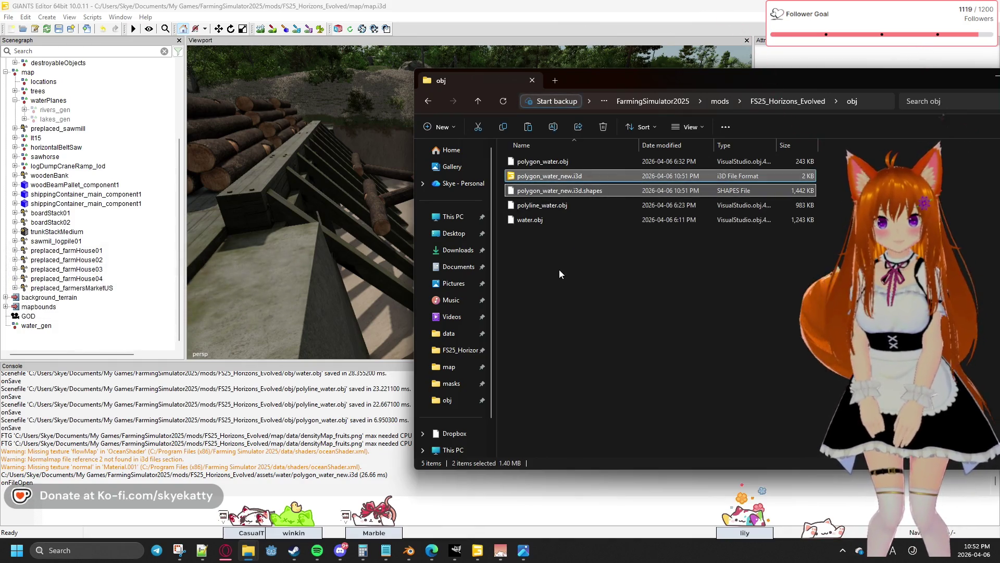
left_click(753, 102)
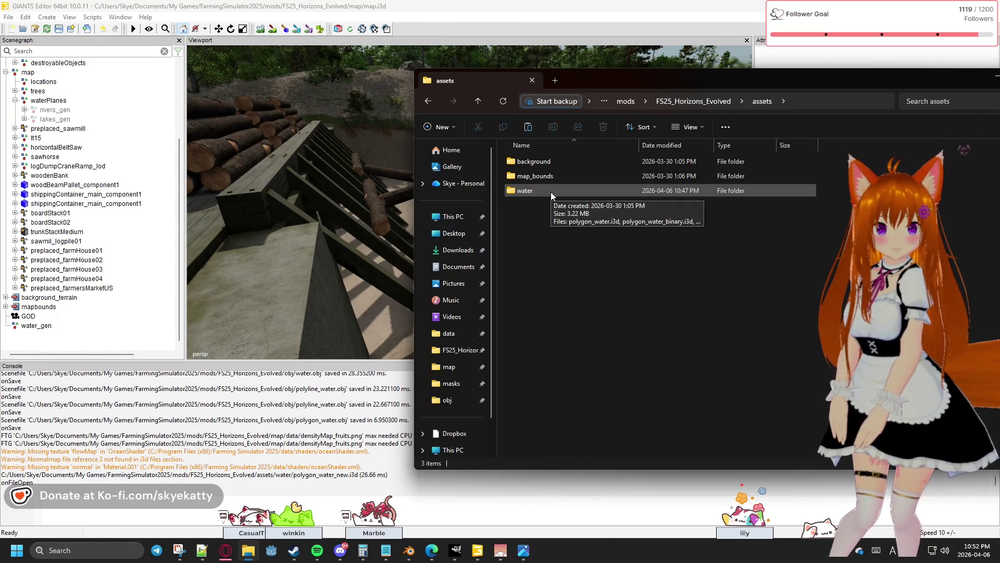
double_click(551, 191)
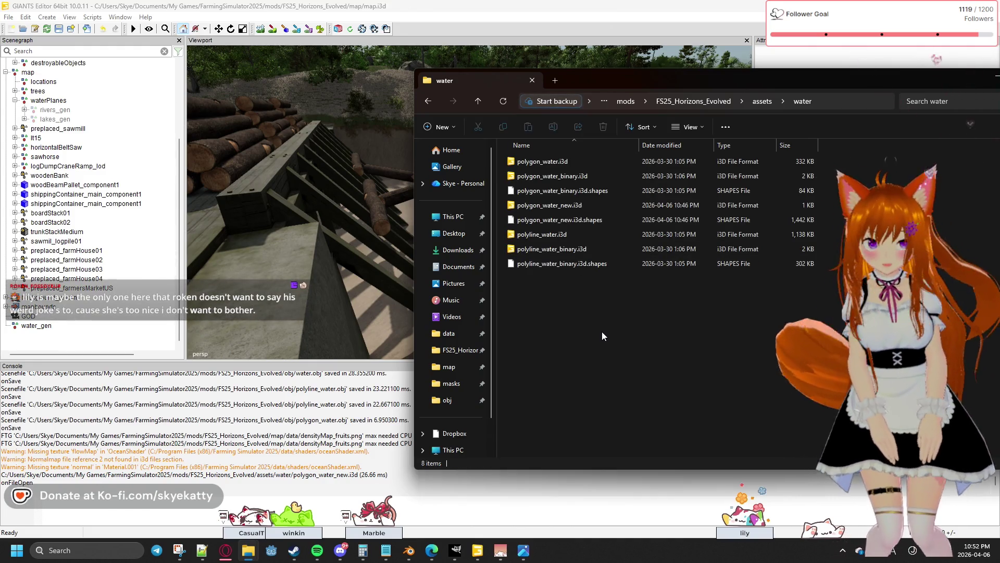
key("ctrl+v")
left_click(499, 192)
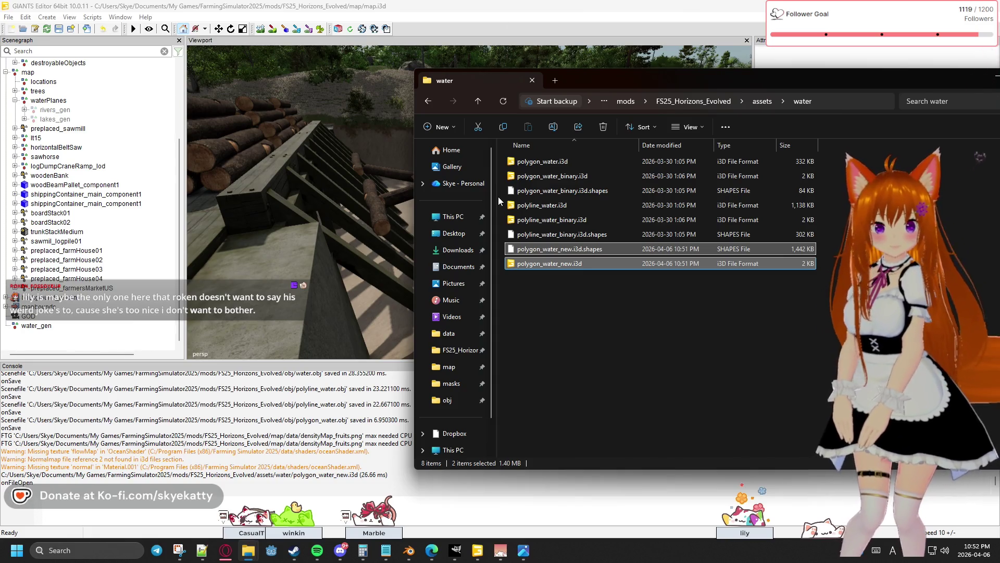
Import polygon_water_new.i3d into the GIANTS Editor scenegraph by dragging it in.
left_click(565, 308)
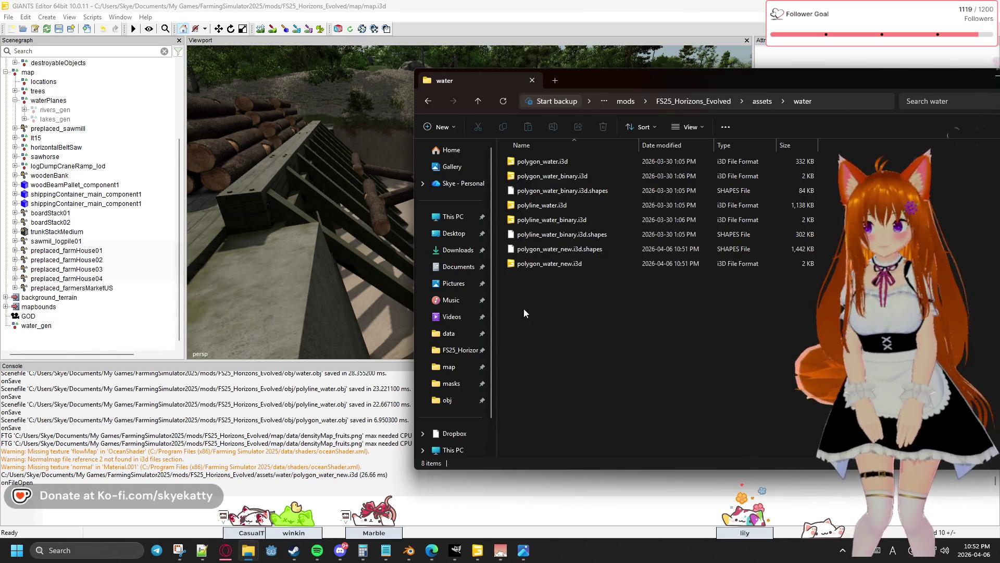
left_click_drag(540, 264, 84, 341)
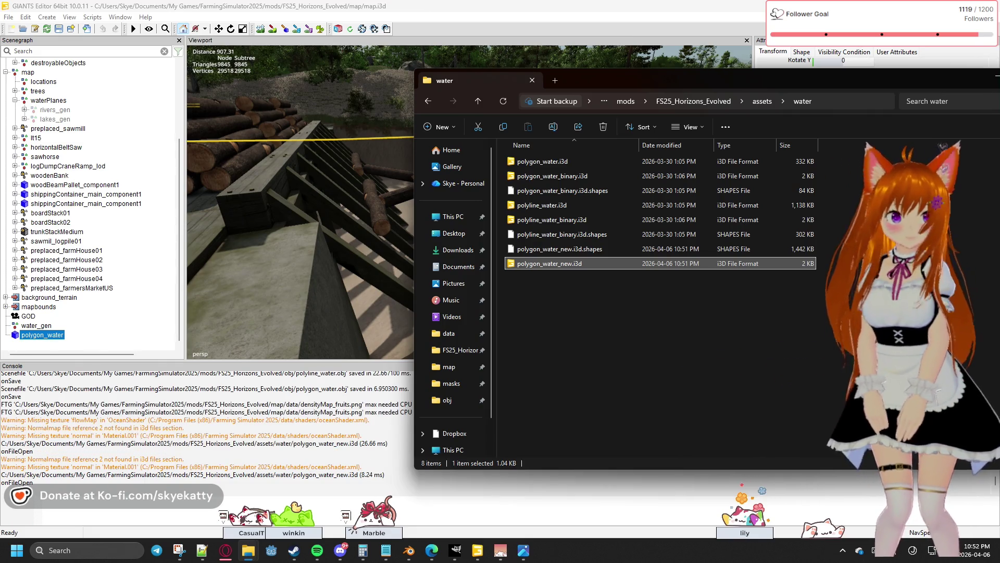
left_click(990, 78)
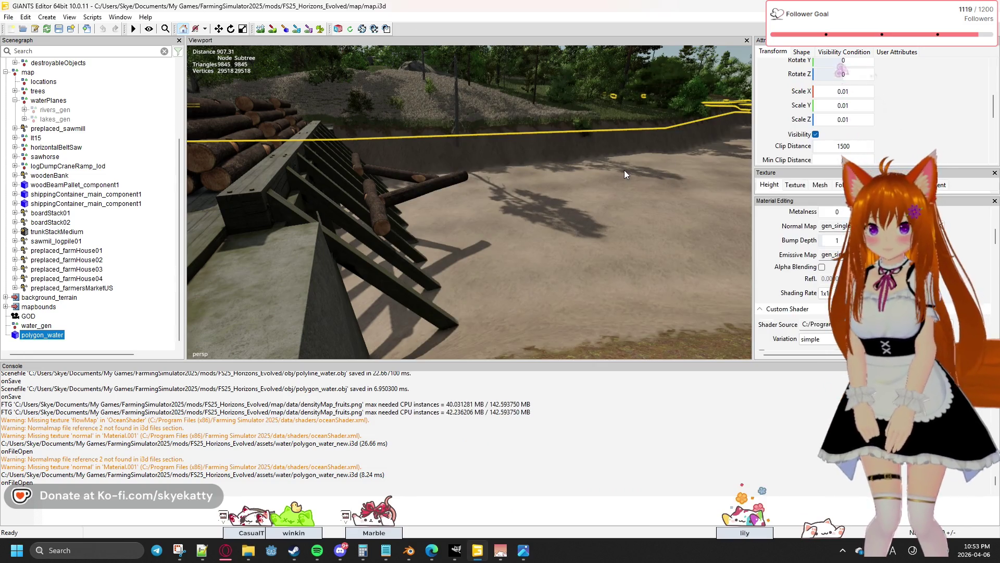
Fly the viewport toward the road area and select the downyServiceBerry_stage03 bush.
key("a")
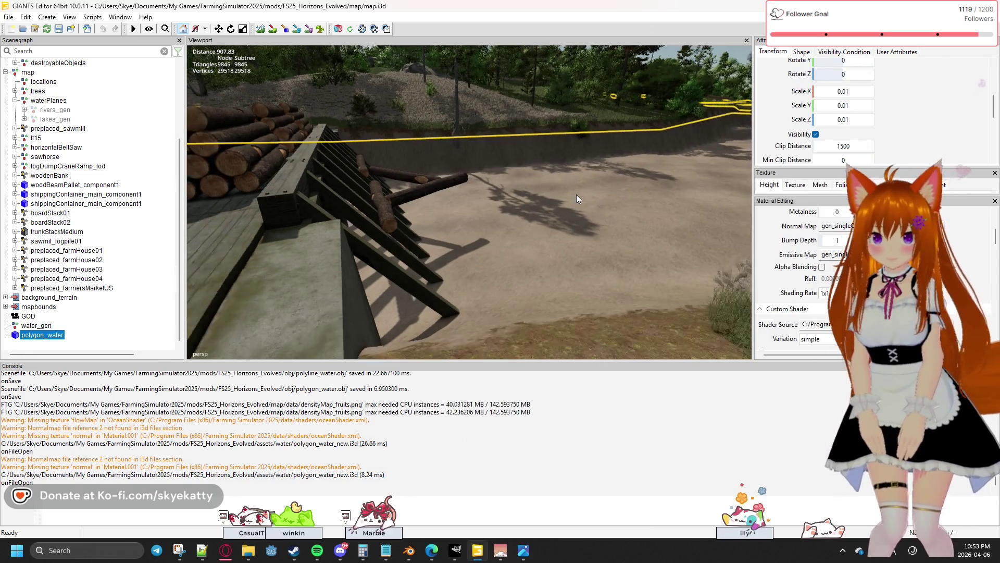
key("a")
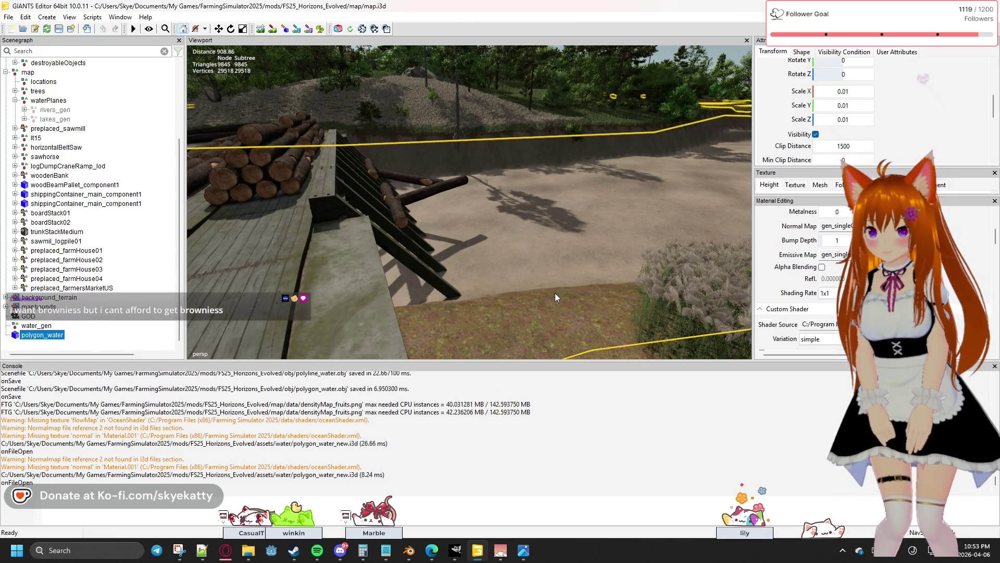
right_click_drag(466, 295, 565, 259)
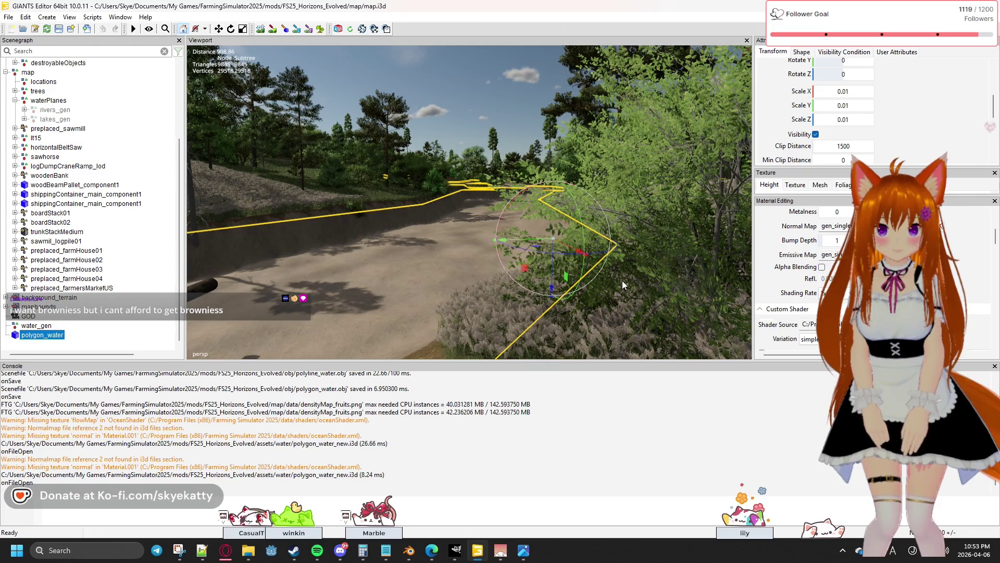
left_click(612, 293)
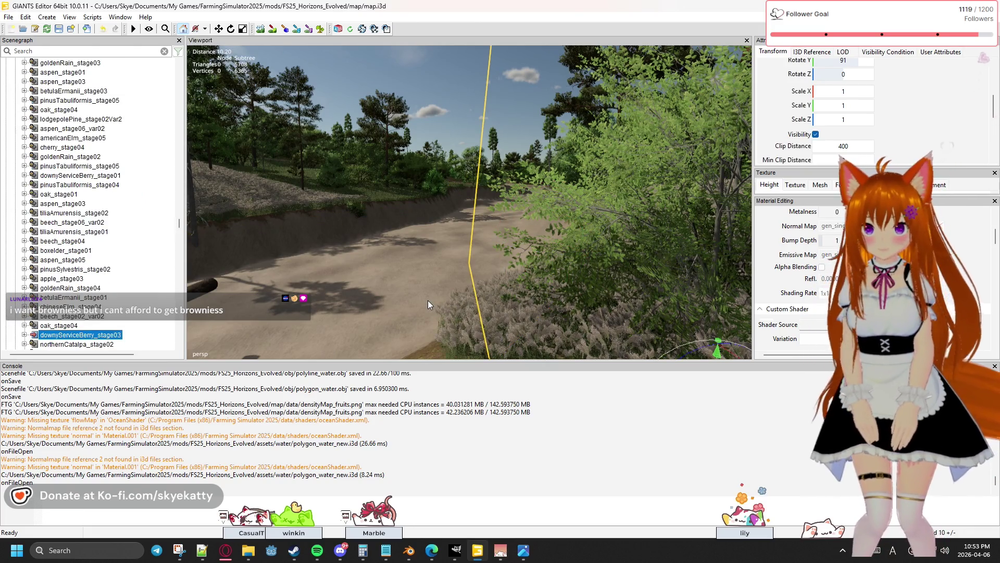
scroll(404, 284, "down", 2)
scroll(404, 284, "down", 2)
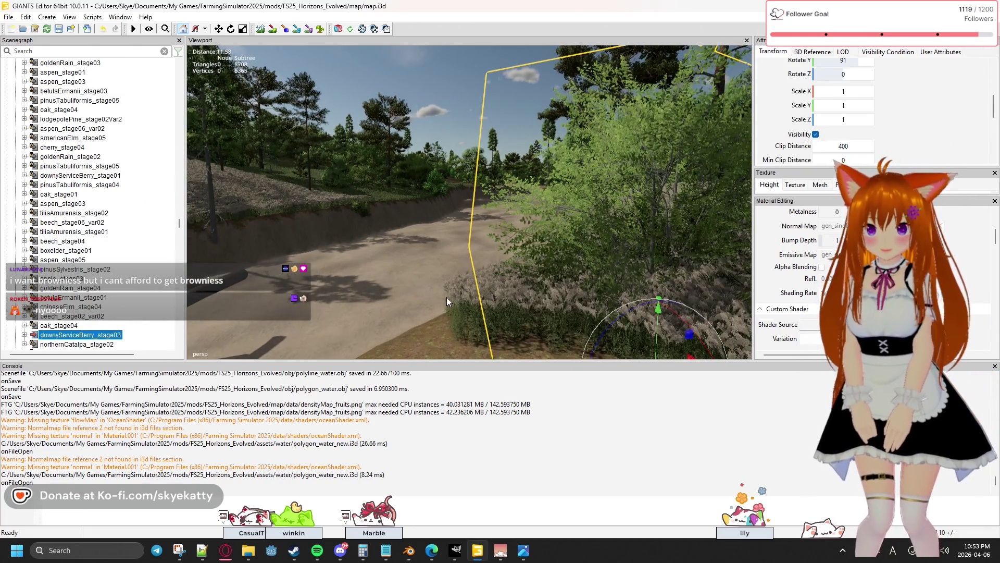
scroll(222, 321, "down", 2)
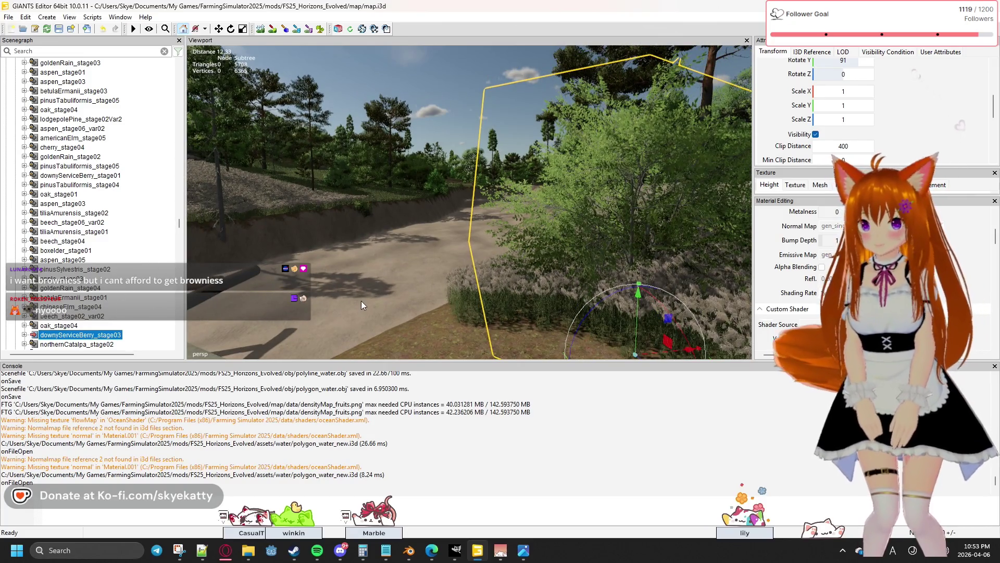
Reselect polygon_water, scroll the Scenegraph to the top, and frame the dirt river basin.
left_click(353, 298)
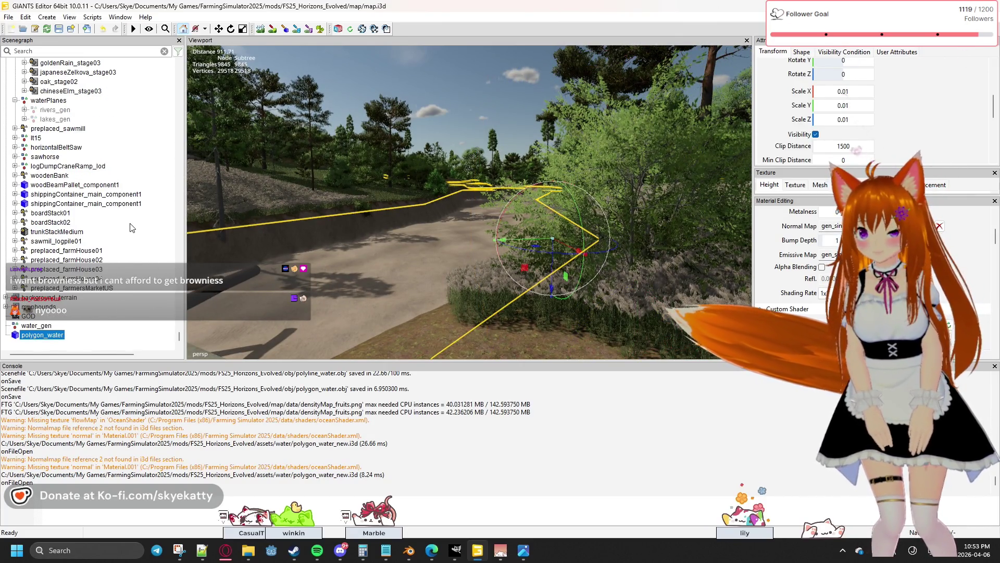
scroll(146, 214, "up", 3)
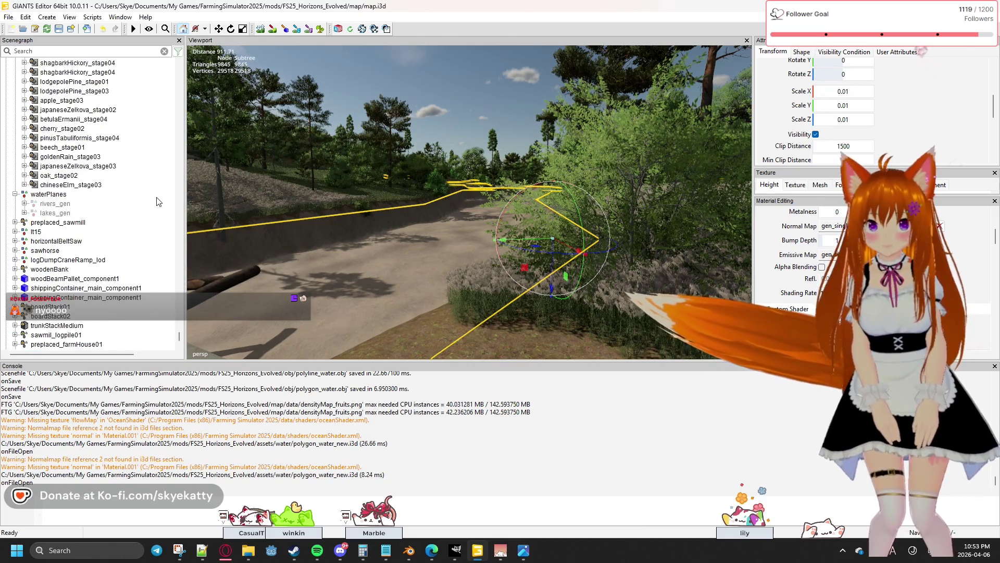
left_click_drag(178, 339, 180, 53)
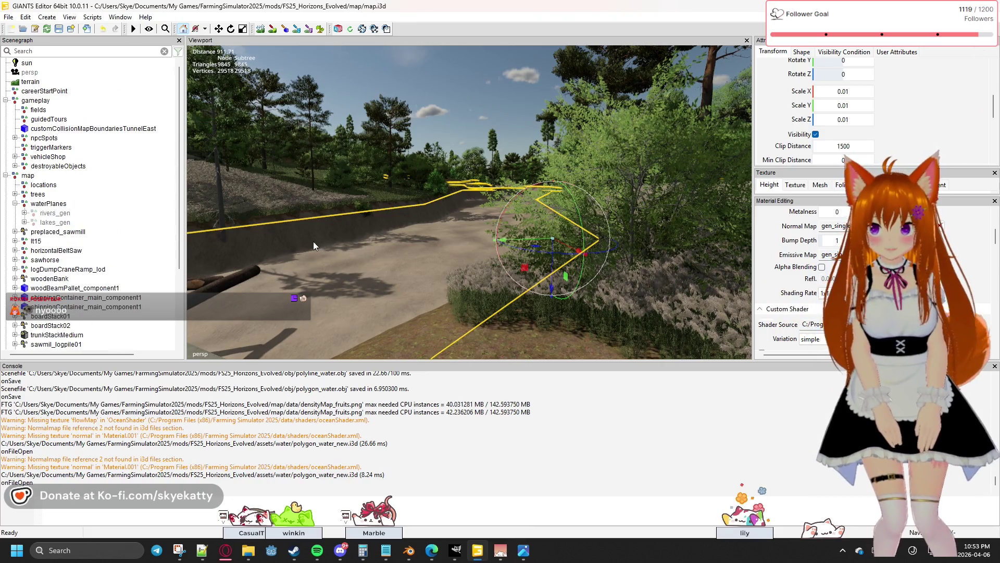
mouse_move(388, 277)
right_mouse_down()
mouse_move(308, 284)
mouse_move(393, 320)
mouse_move(412, 177)
right_mouse_up()
mouse_move(102, 201)
right_mouse_down()
mouse_move(186, 301)
mouse_move(521, 286)
mouse_move(390, 254)
mouse_move(387, 283)
mouse_move(333, 335)
mouse_move(674, 332)
right_mouse_up()
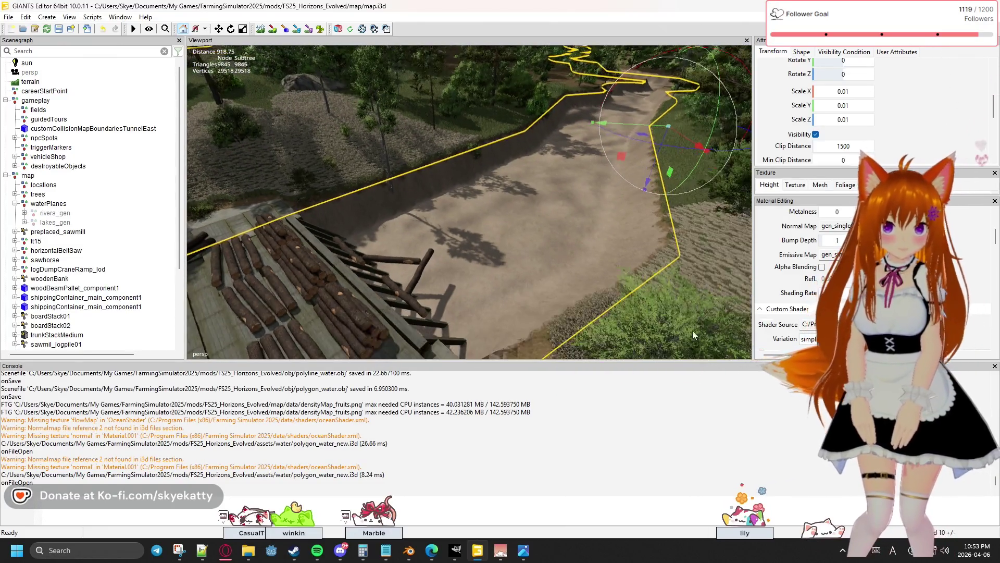
Turn off Alpha Blending on polygon_water's water material.
scroll(958, 284, "up", 5)
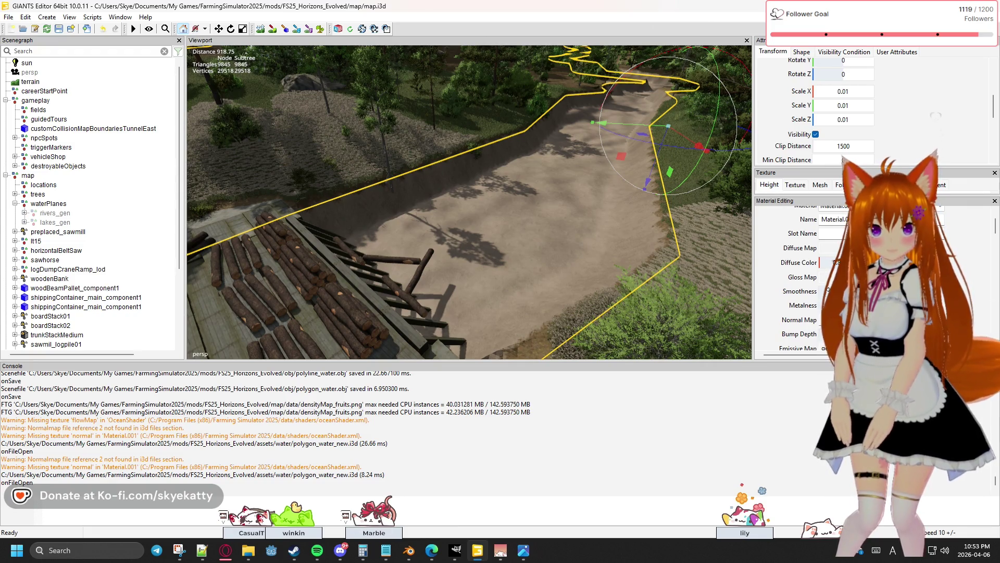
scroll(957, 284, "up", 2)
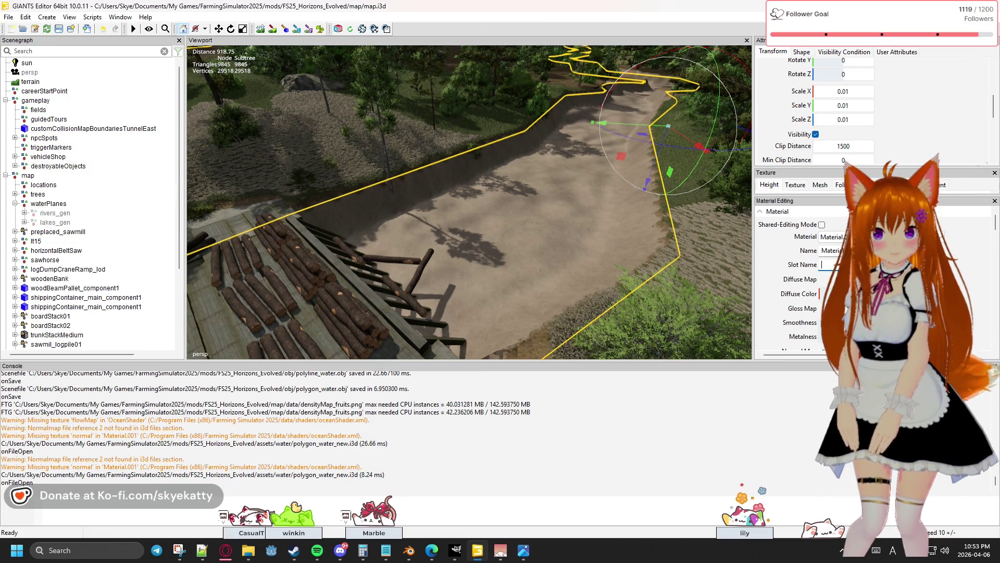
scroll(958, 260, "down", 2)
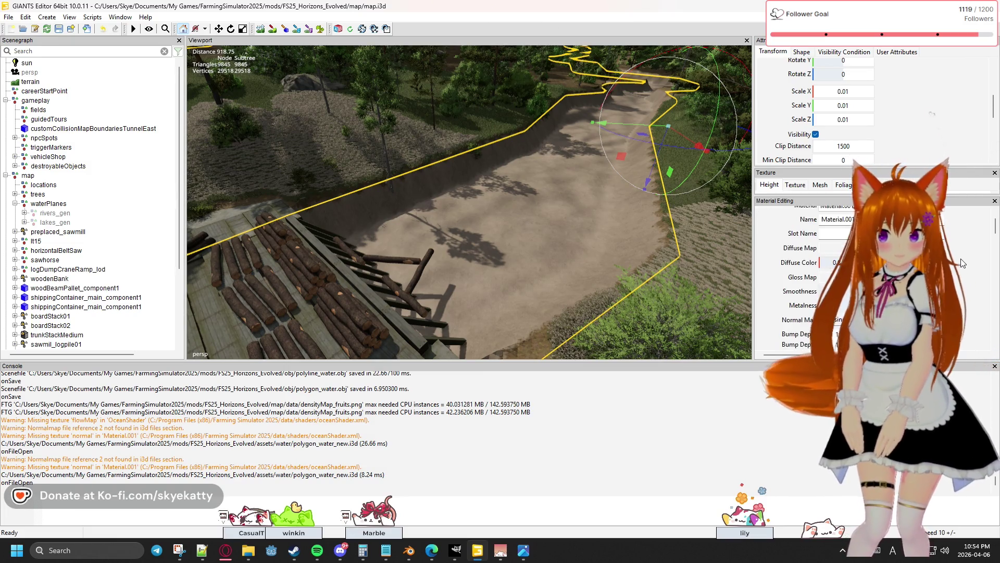
scroll(953, 269, "down", 4)
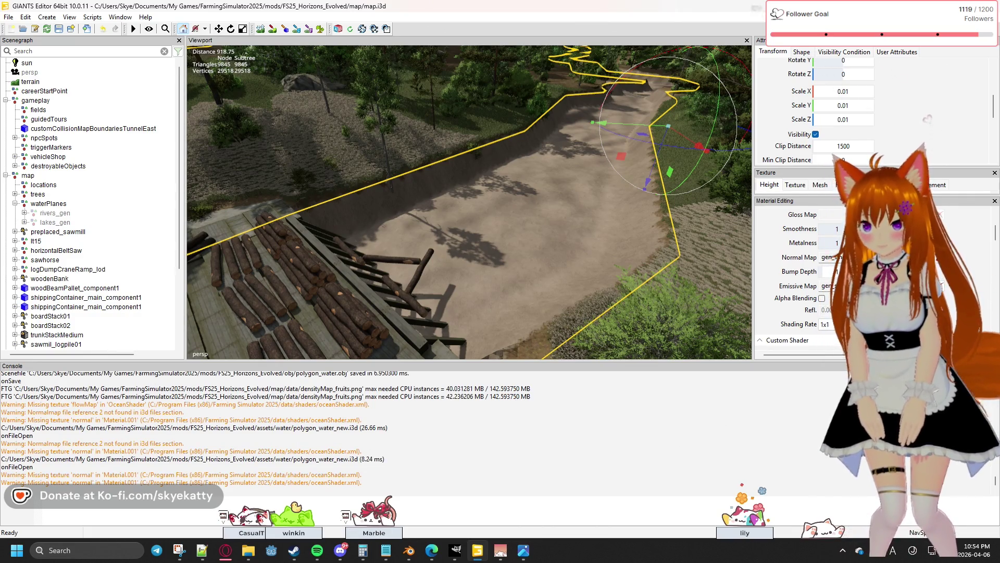
scroll(957, 287, "down", 2)
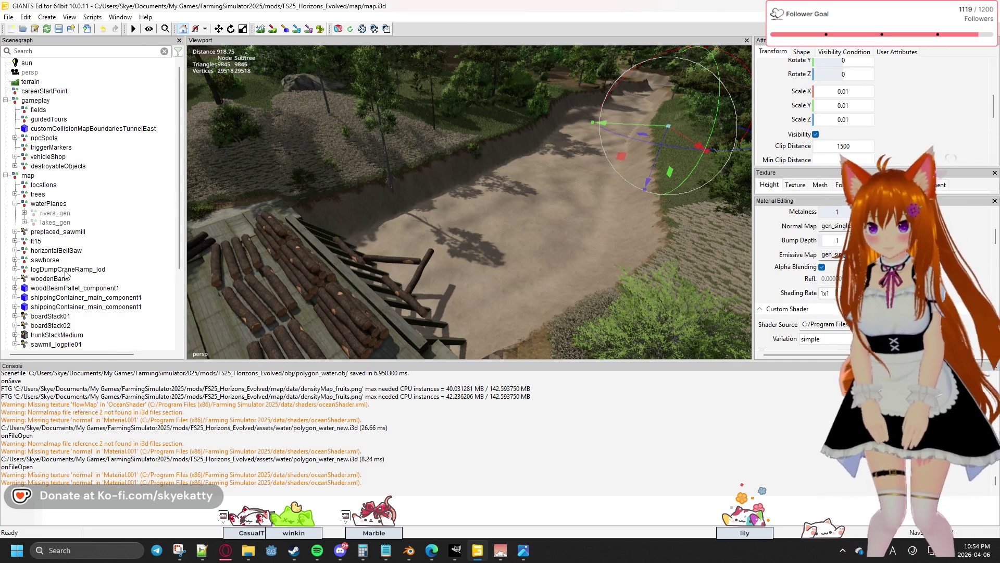
scroll(167, 282, "down", 2)
scroll(180, 286, "down", 2)
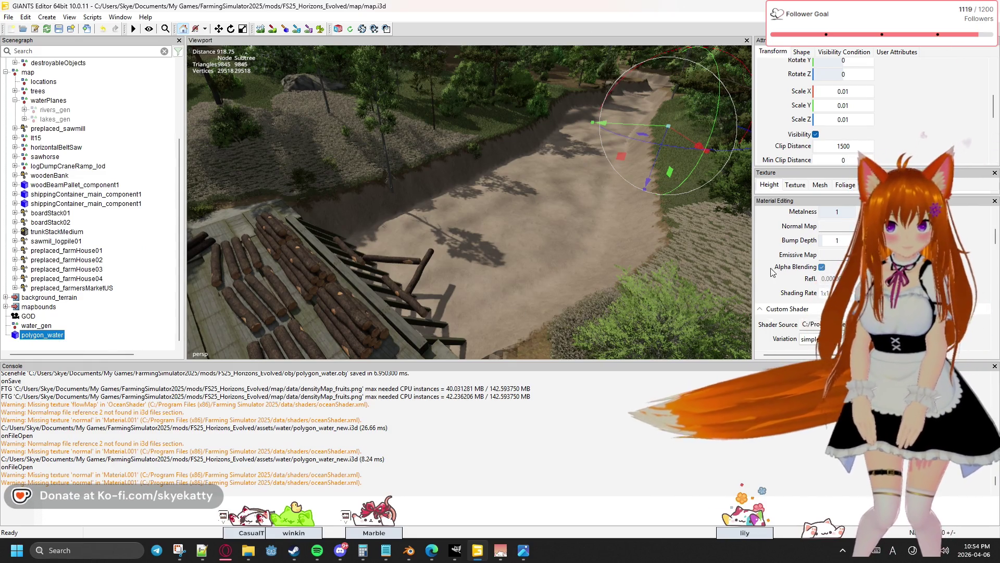
left_click(822, 268)
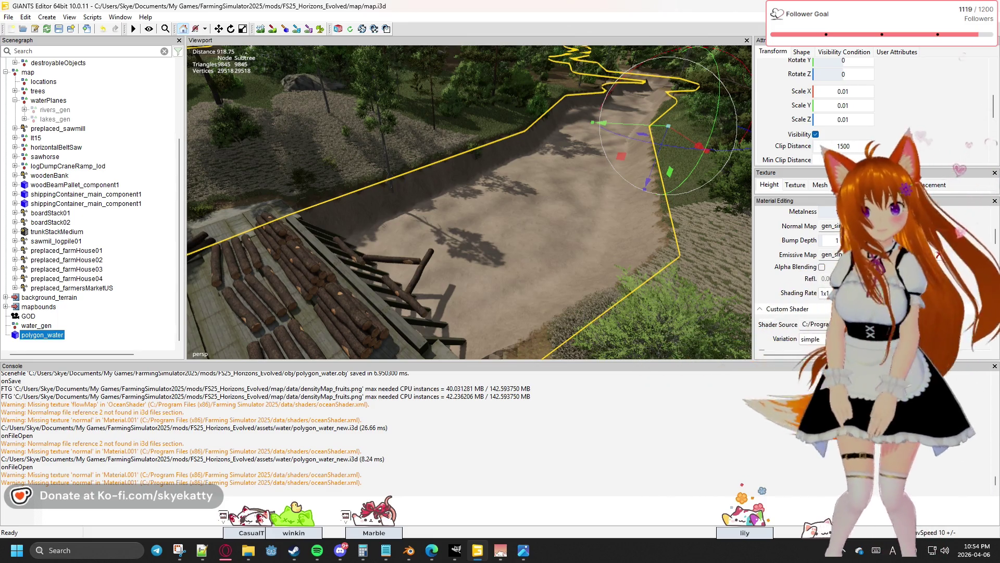
Set the Custom Shader Variation to simple and review the resulting shader parameters.
scroll(813, 261, "down", 2)
scroll(813, 261, "down", 1)
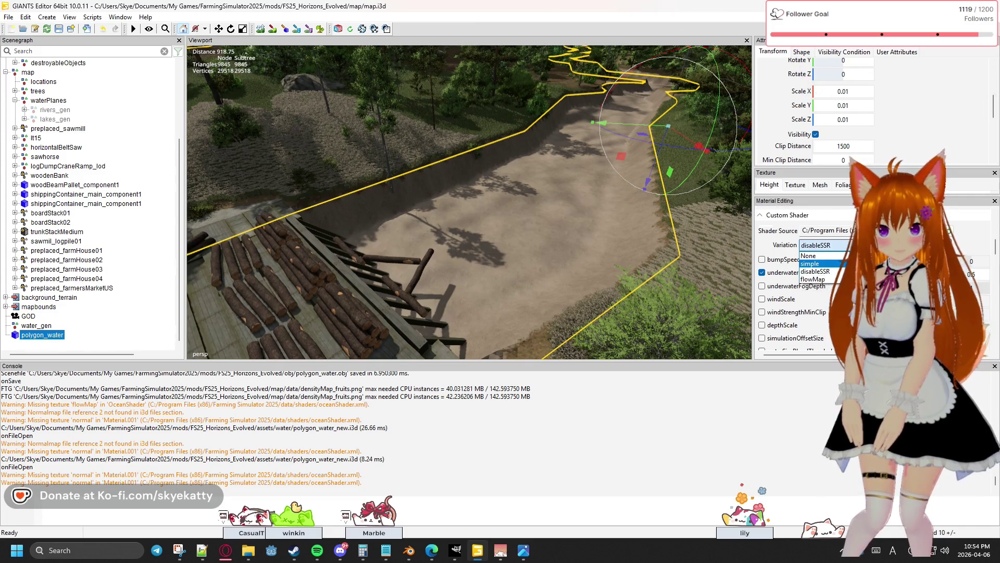
left_click(823, 263)
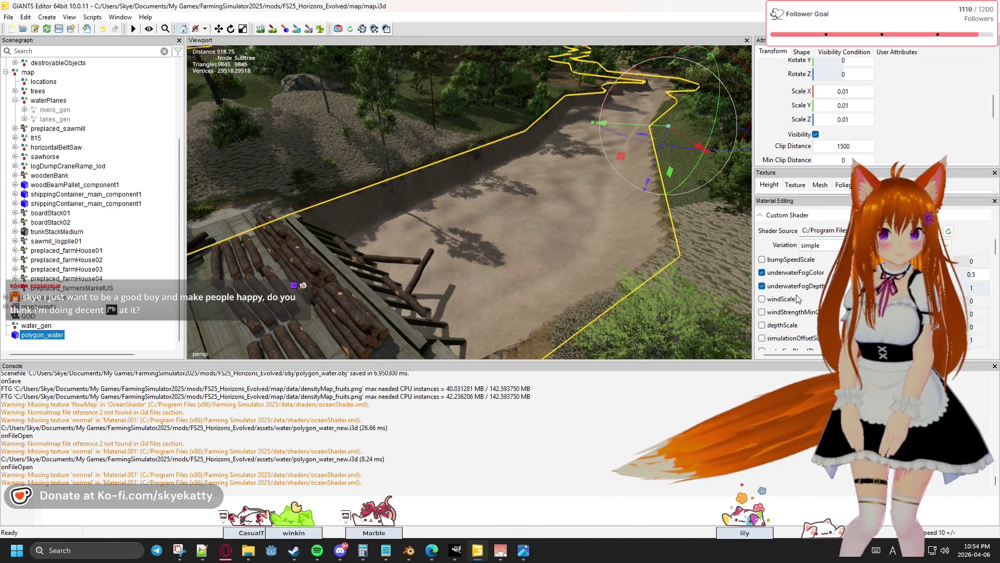
scroll(797, 298, "down", 3)
scroll(796, 298, "down", 3)
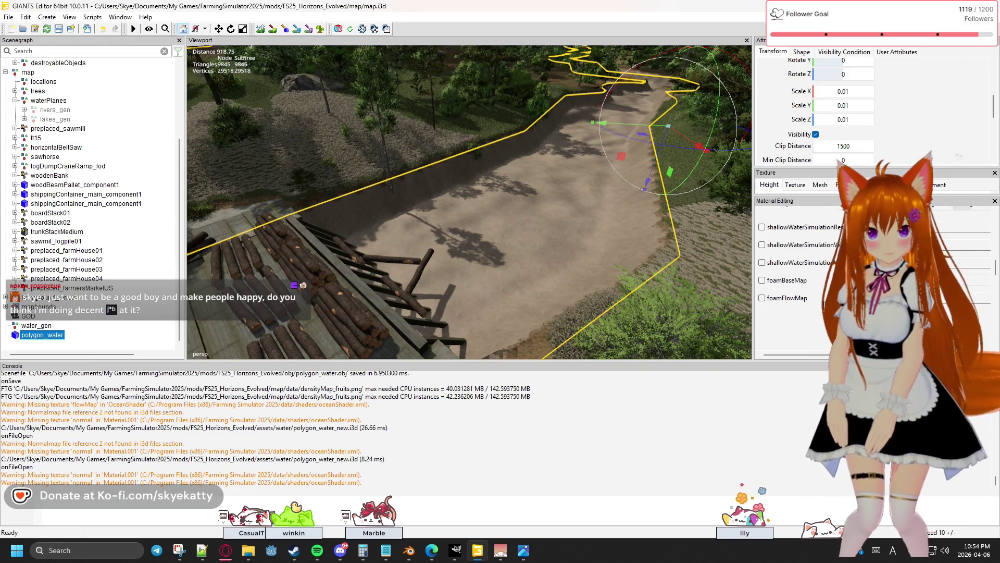
scroll(796, 281, "up", 2)
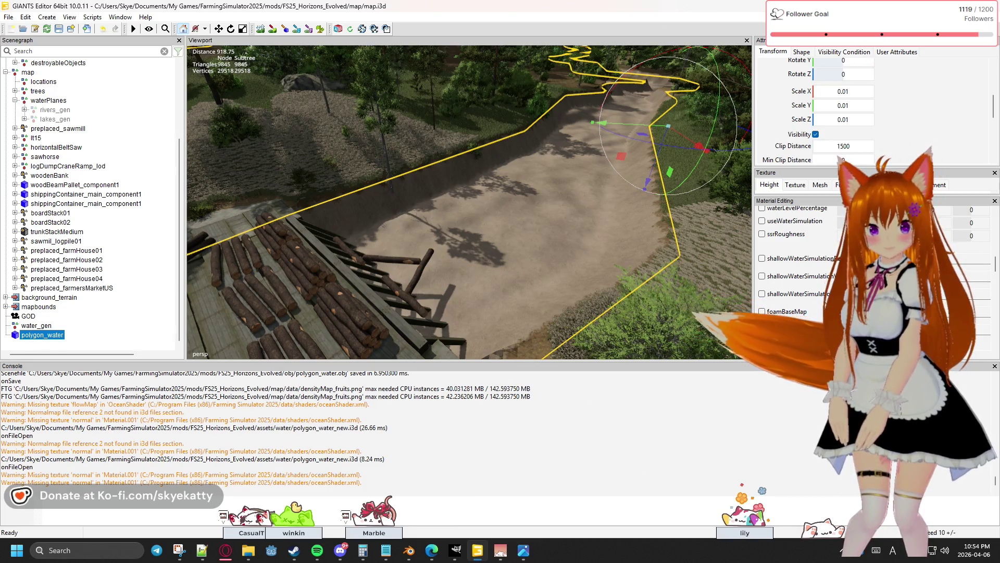
scroll(825, 304, "up", 3)
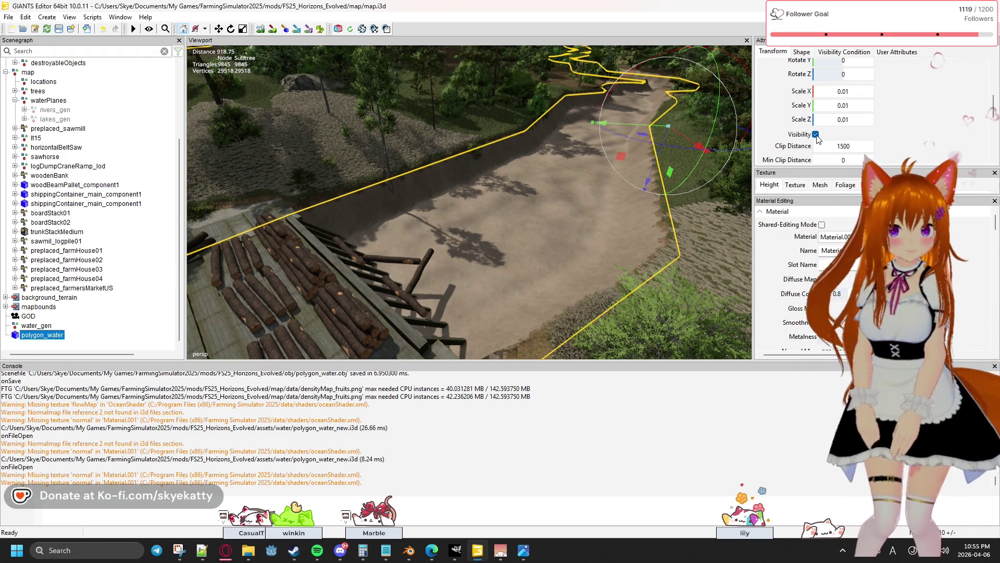
left_click(816, 136)
left_click(817, 135)
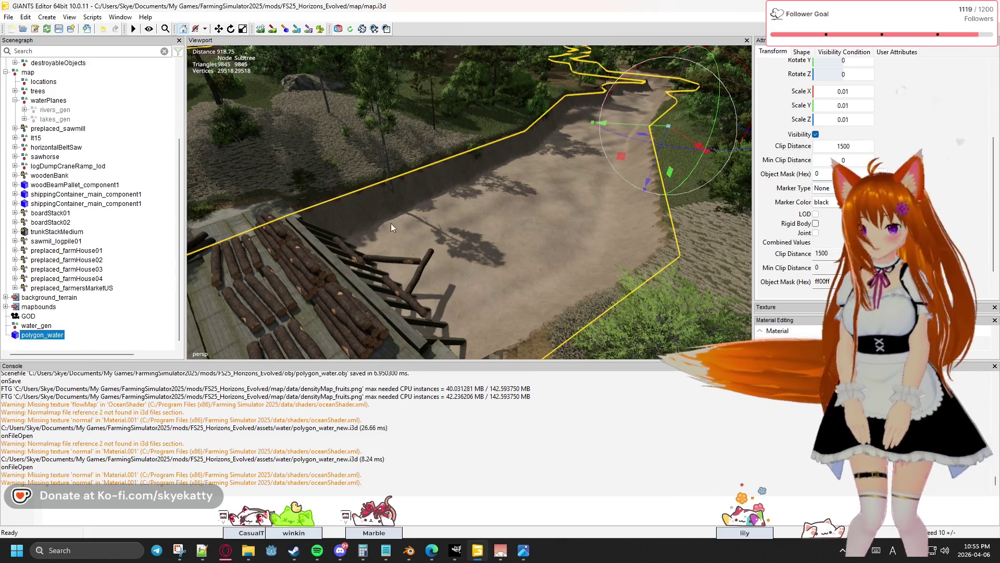
scroll(172, 230, "up", 1)
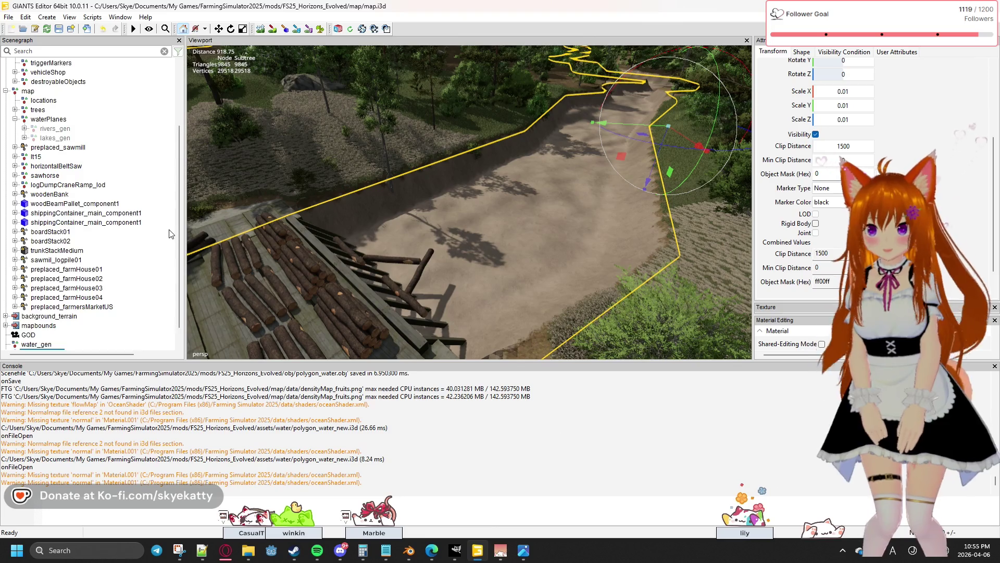
scroll(170, 233, "up", 3)
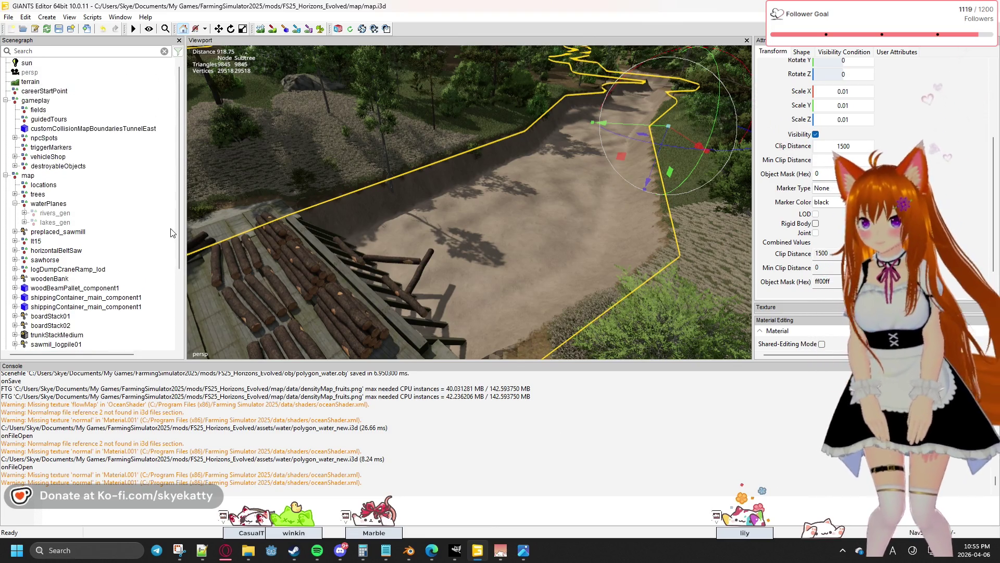
Expand rivers_gen and inspect the waterSimulation polyline_water's Transform and Rigid Body attributes.
left_click(24, 213)
key("Escape")
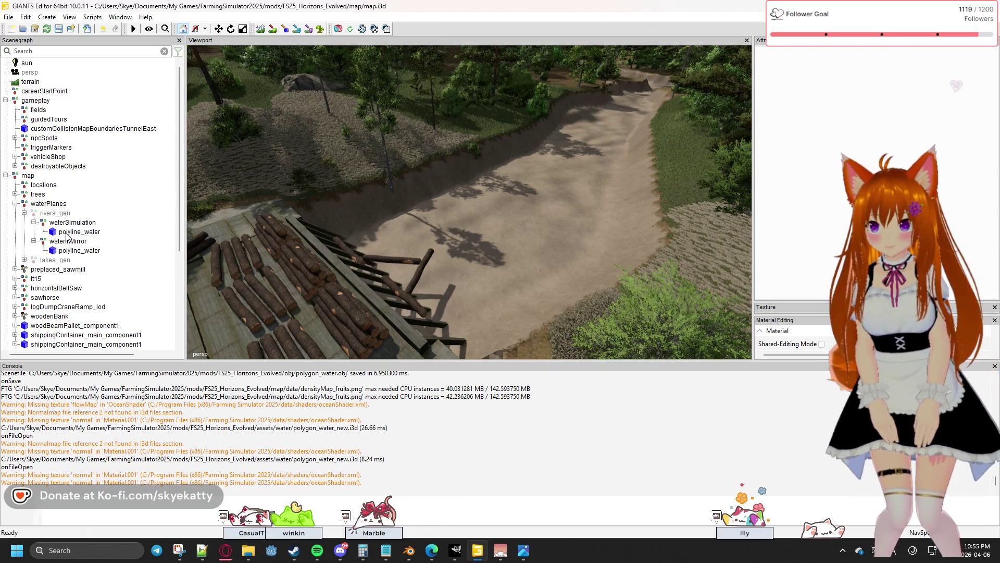
left_click(67, 236)
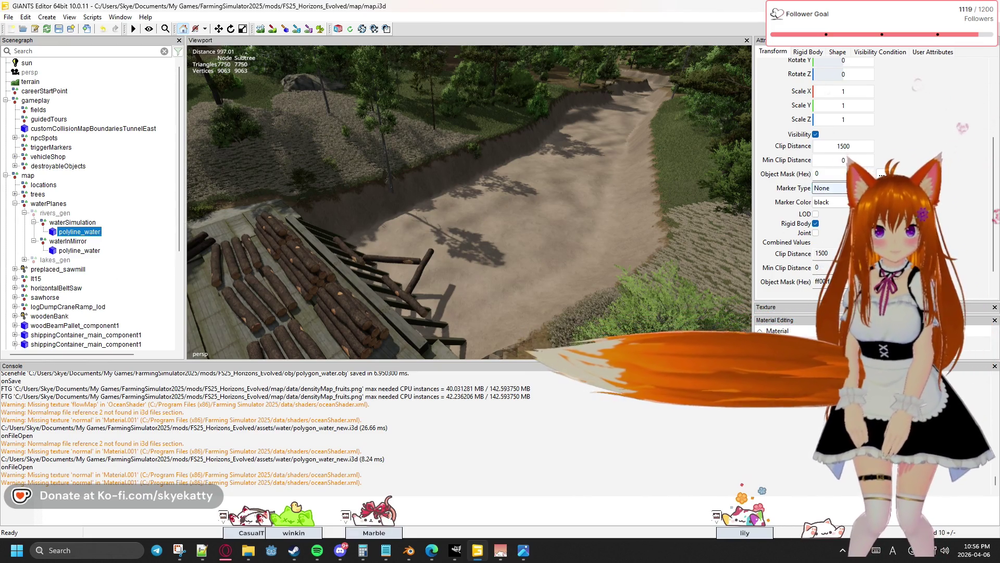
scroll(835, 203, "up", 4)
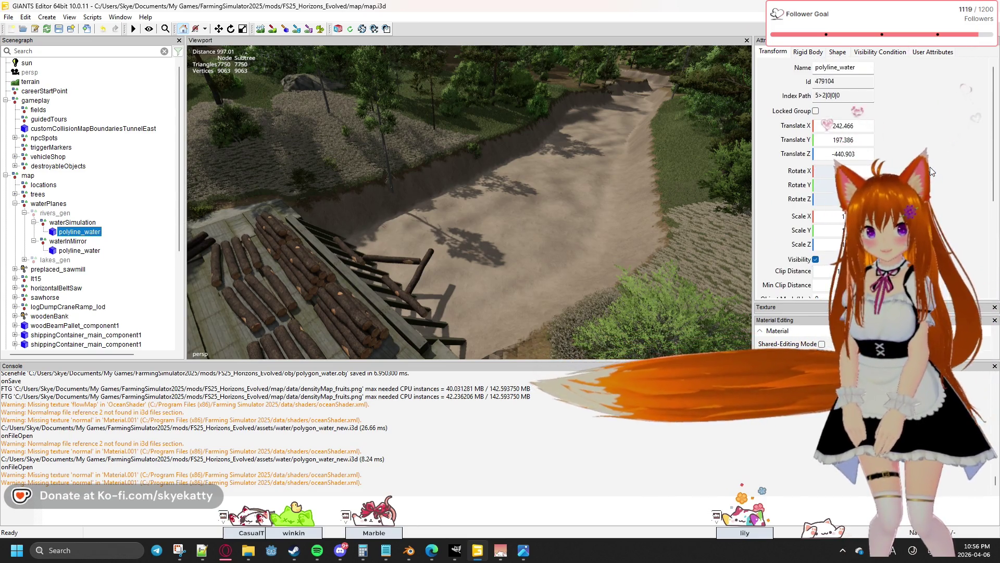
scroll(932, 172, "down", 3)
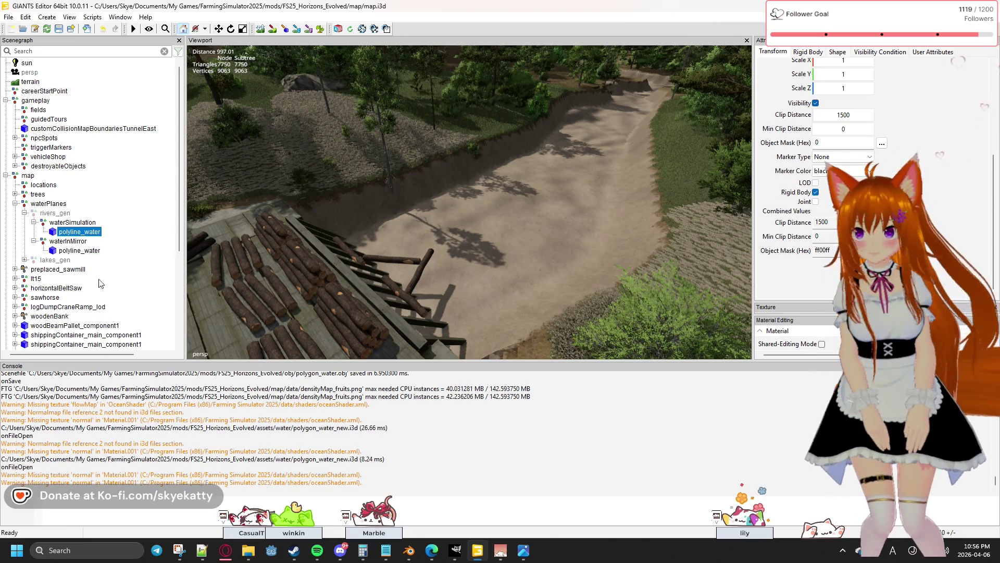
scroll(45, 285, "down", 5)
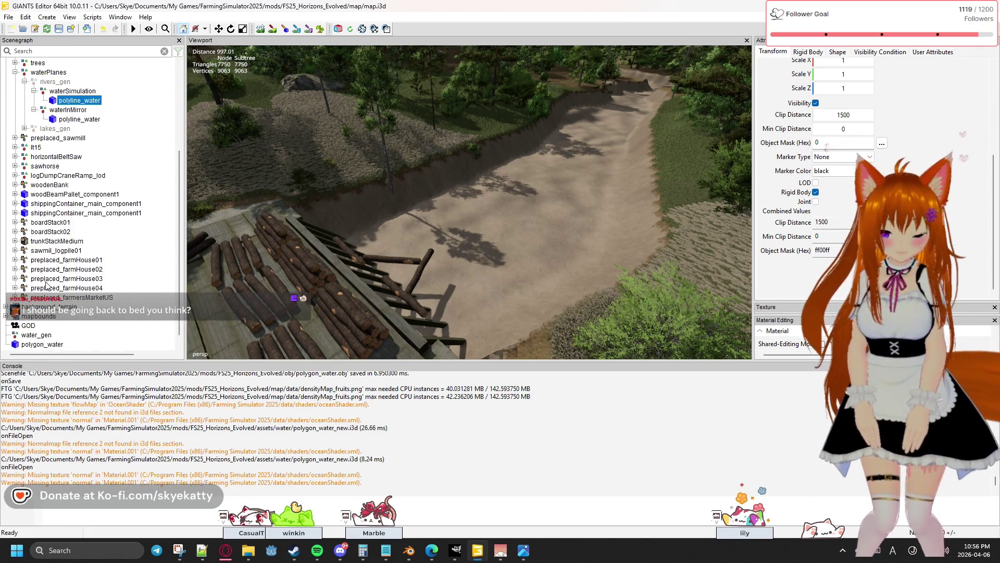
scroll(46, 285, "down", 1)
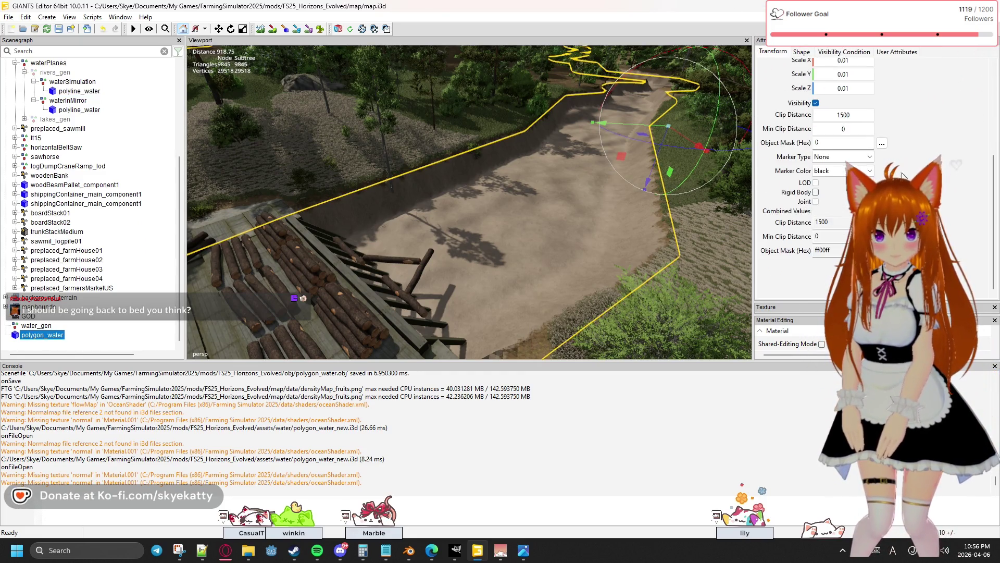
Enable Rigid Body on polygon_water and apply the WATER collision preset.
left_click(815, 192)
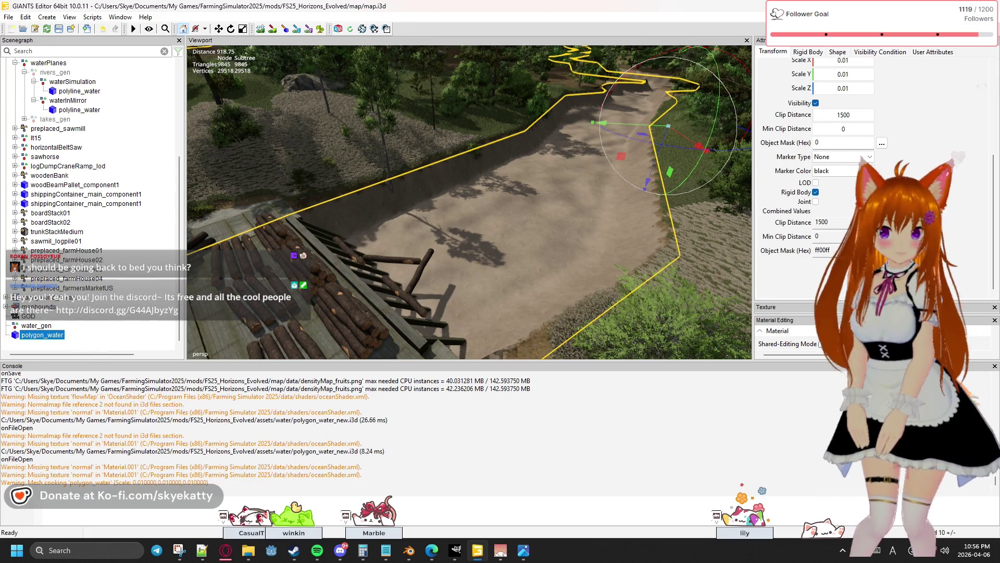
left_click(809, 52)
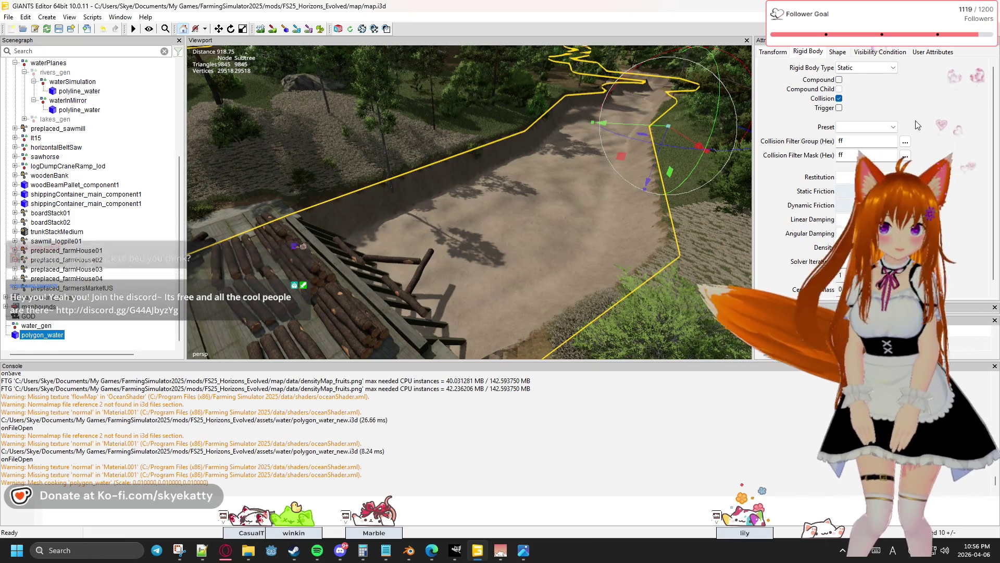
left_click(868, 52)
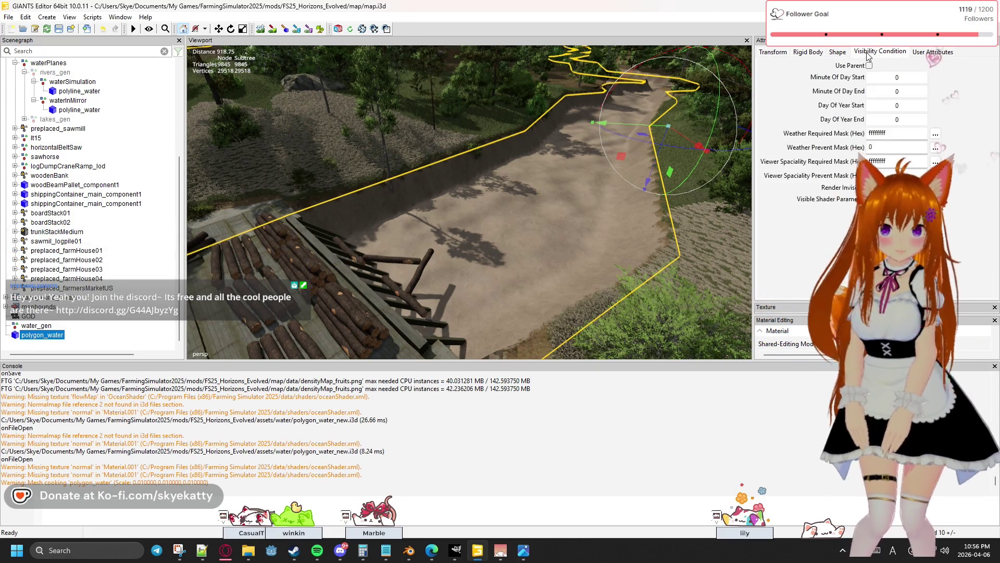
left_click(825, 53)
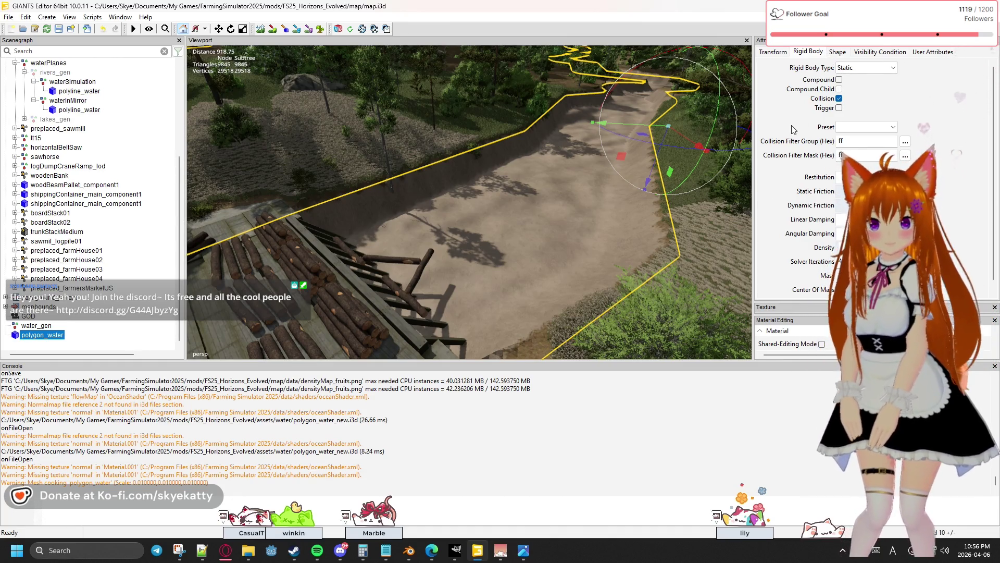
scroll(800, 128, "down", 1)
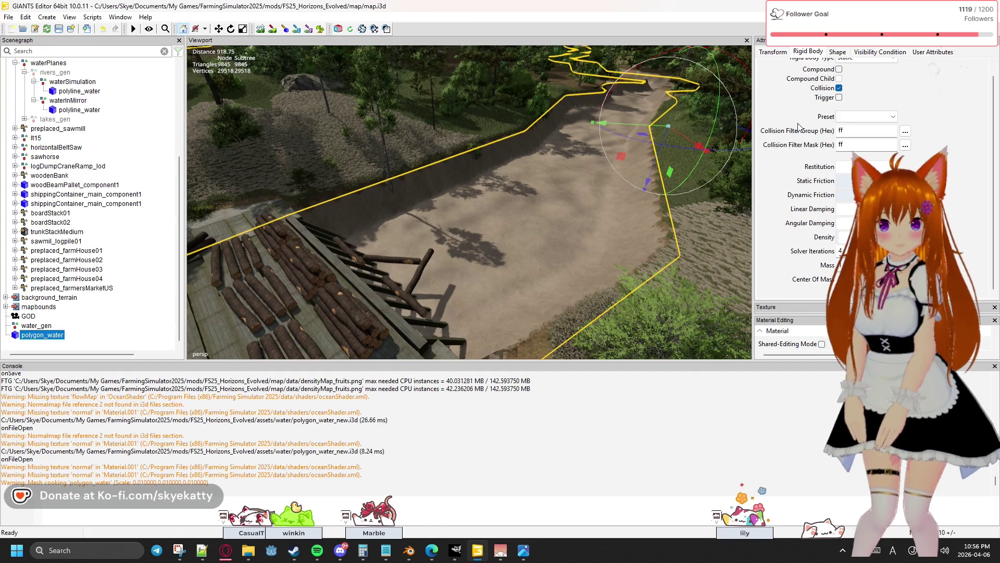
left_click(864, 116)
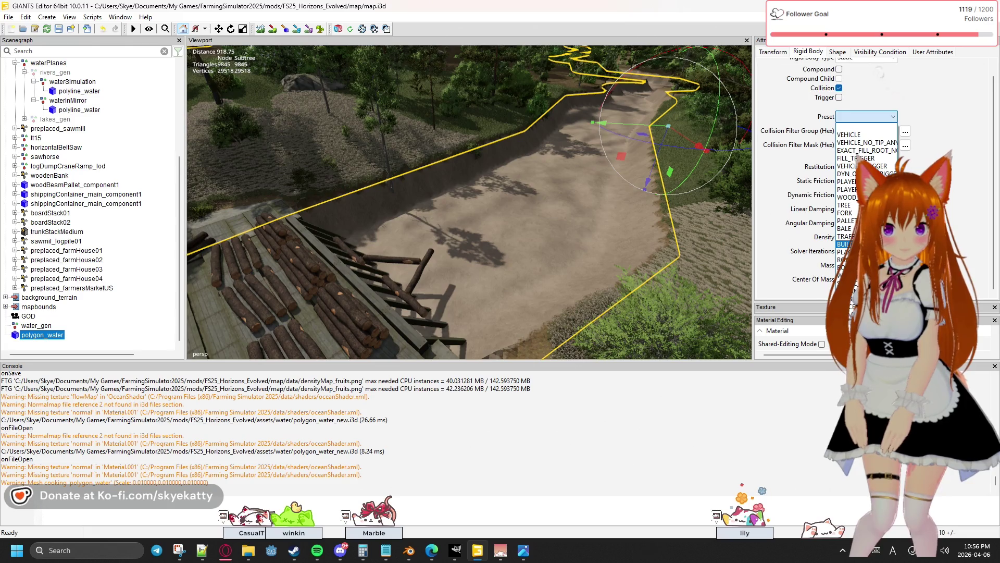
left_click(854, 275)
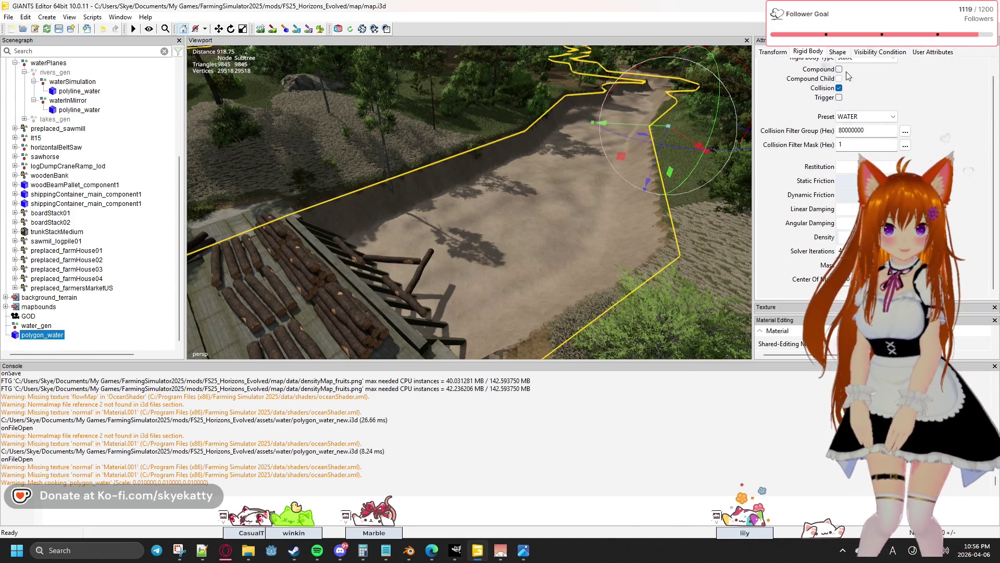
left_click(837, 52)
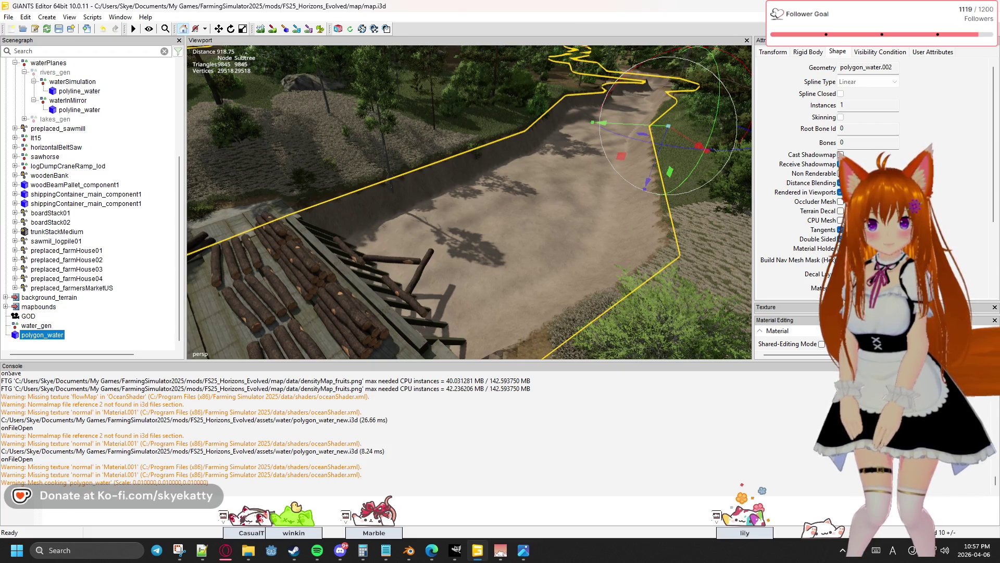
Review polygon_water's shape and visibility condition settings, then return to its transform properties.
scroll(947, 229, "down", 3)
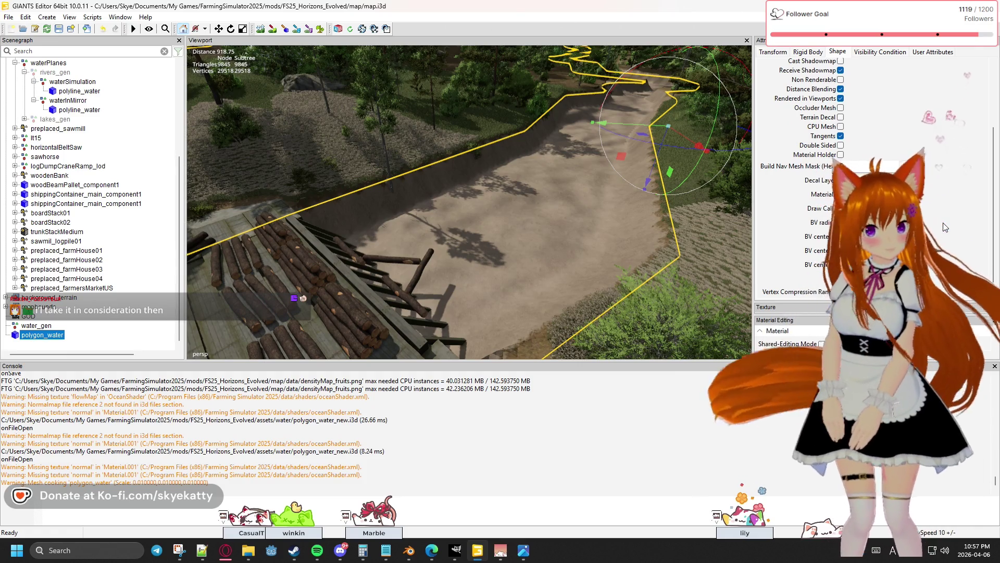
scroll(946, 228, "down", 1)
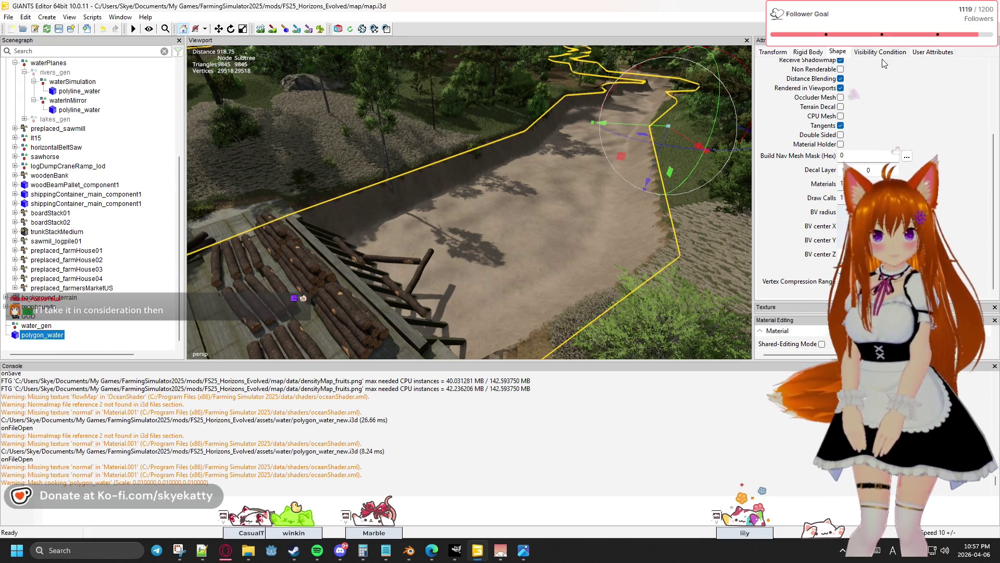
scroll(917, 128, "up", 1)
scroll(918, 128, "up", 2)
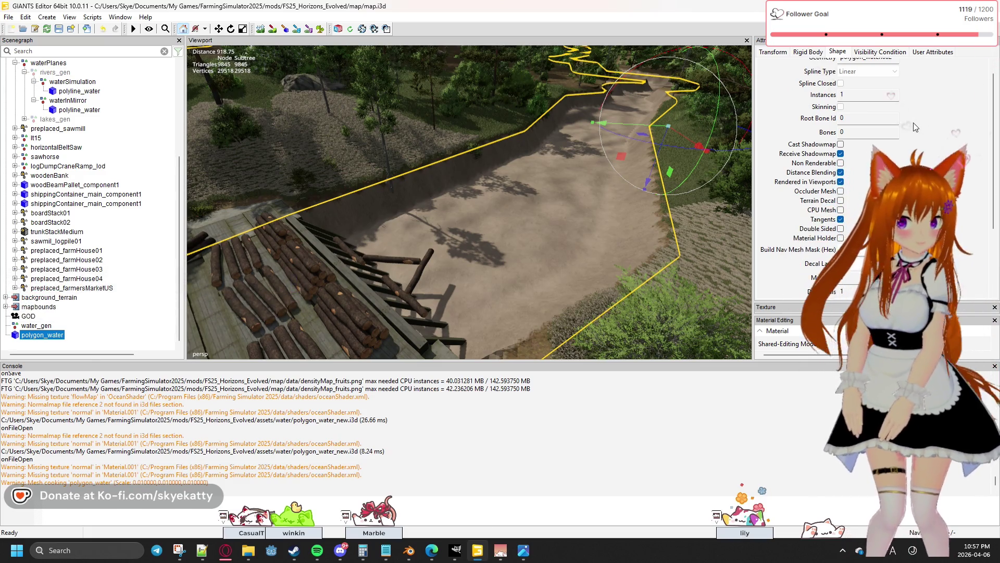
left_click(935, 52)
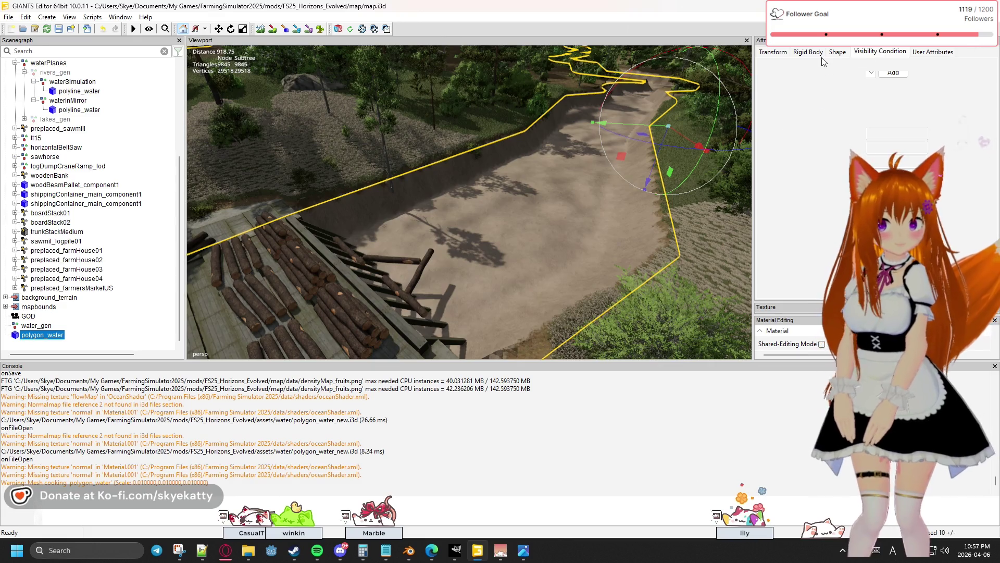
left_click(761, 52)
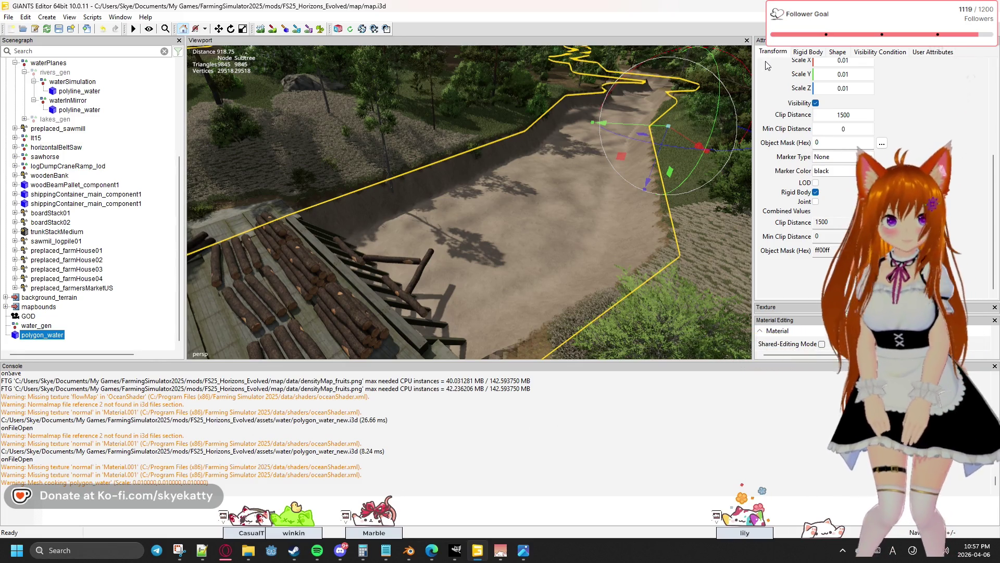
scroll(916, 131, "up", 2)
scroll(919, 135, "up", 2)
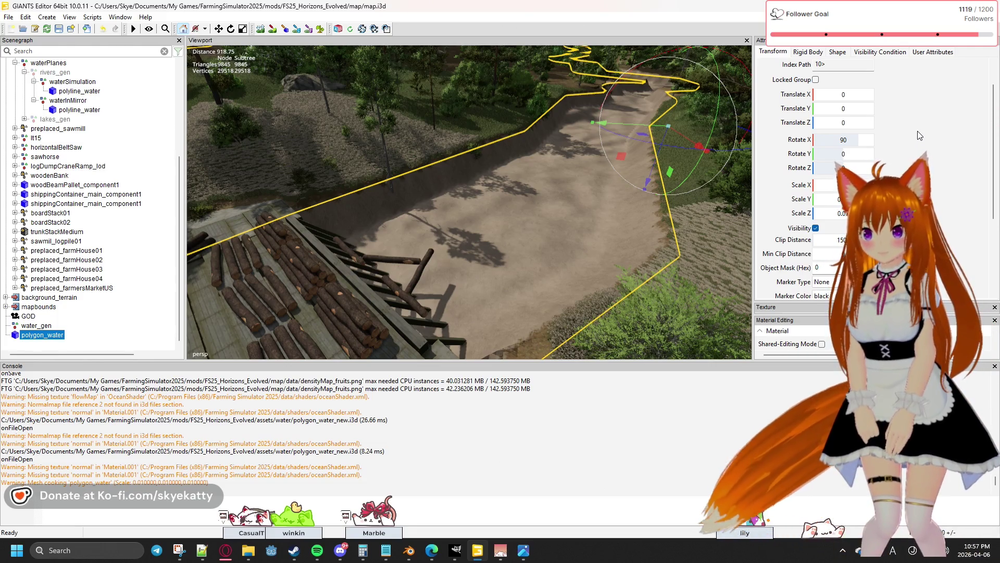
scroll(901, 129, "up", 1)
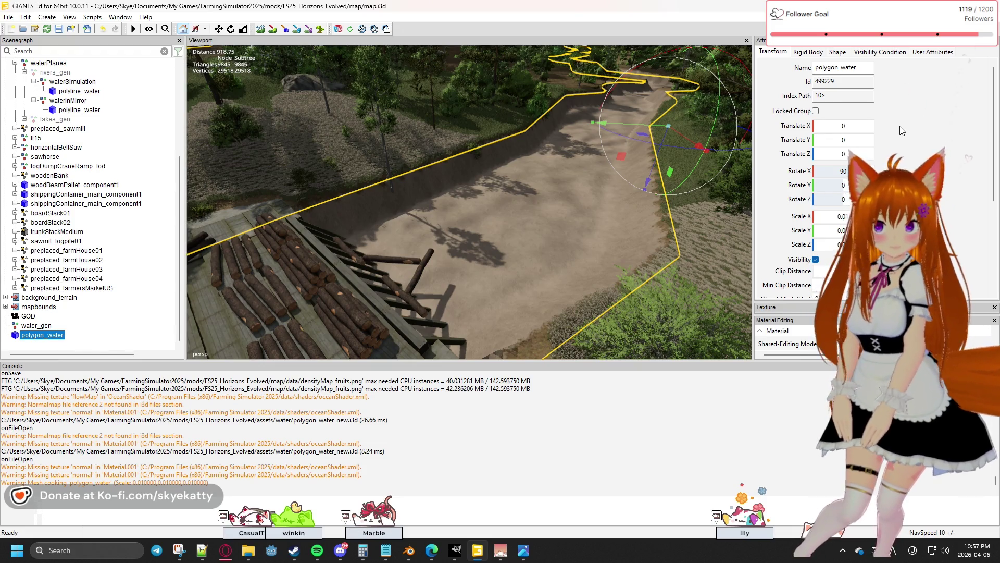
double_click(843, 216)
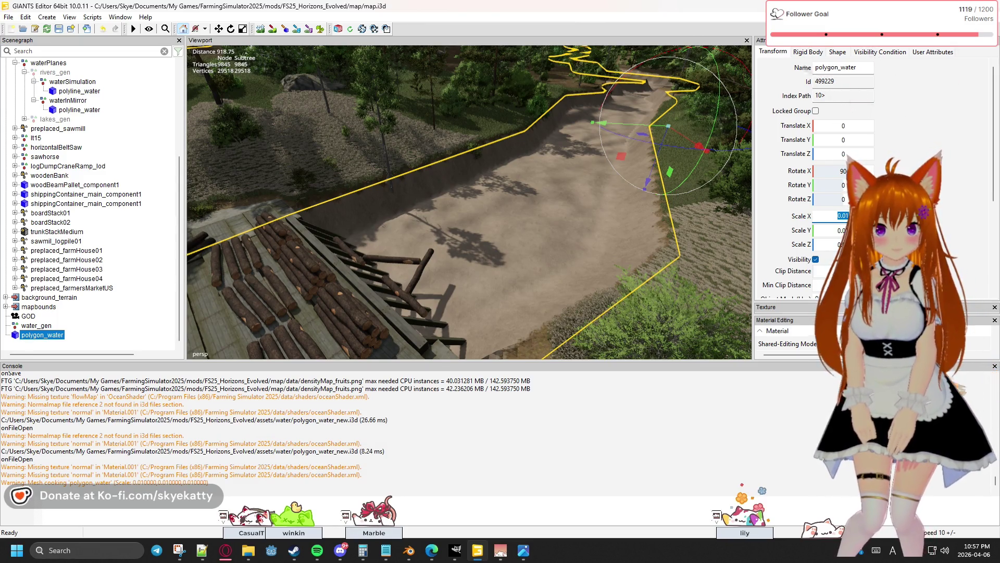
scroll(891, 143, "down", 2)
scroll(891, 143, "up", 2)
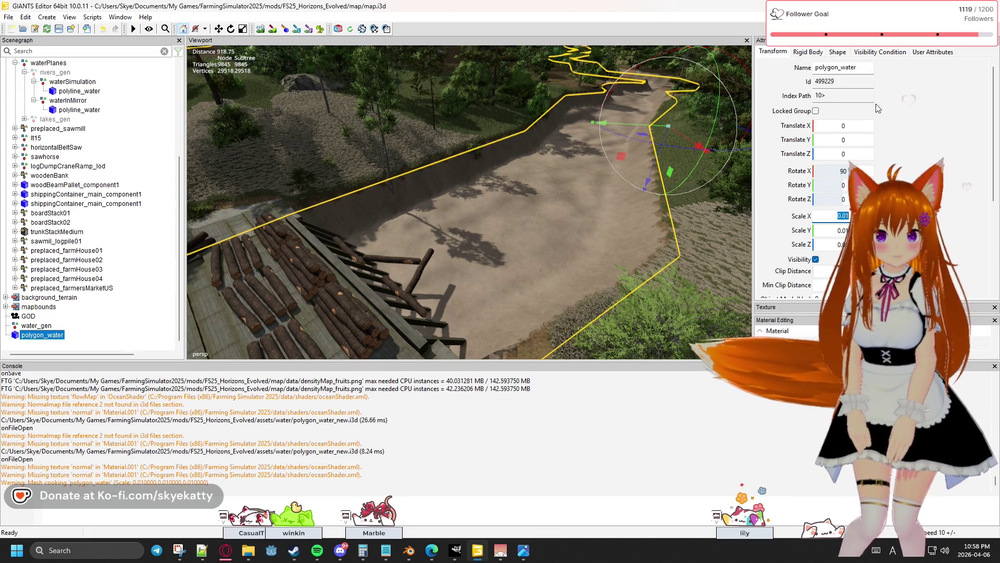
scroll(906, 106, "down", 3)
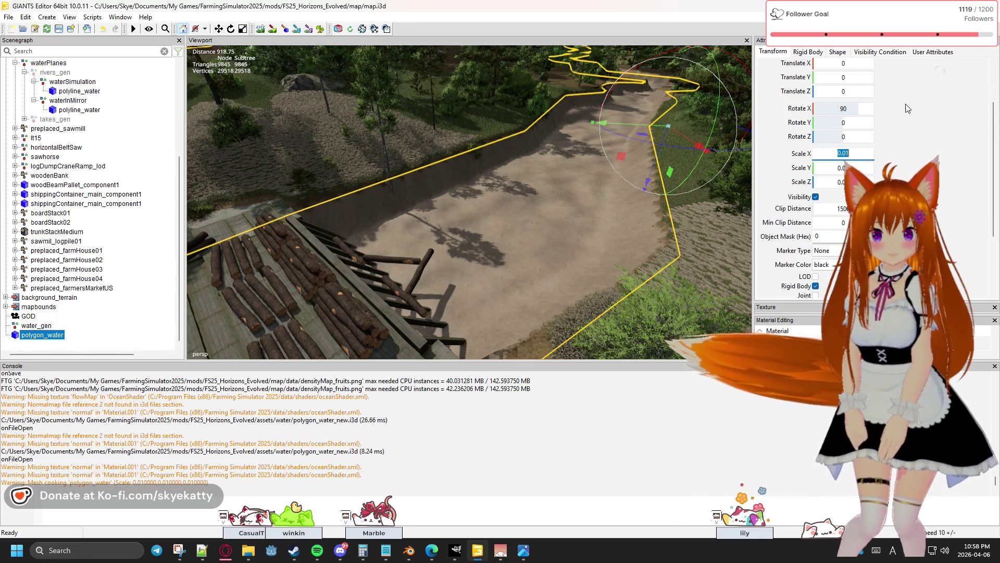
scroll(909, 110, "down", 1)
left_click(855, 188)
scroll(909, 109, "down", 1)
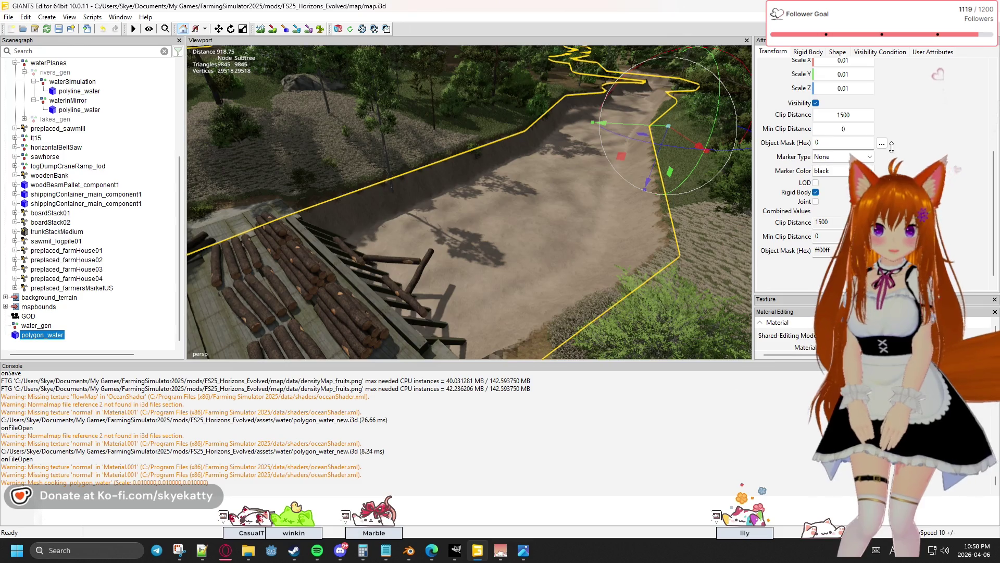
Close the Material Editing and terrain brush panels, resize the docks, and show the Window menu.
left_click_drag(891, 295, 891, 180)
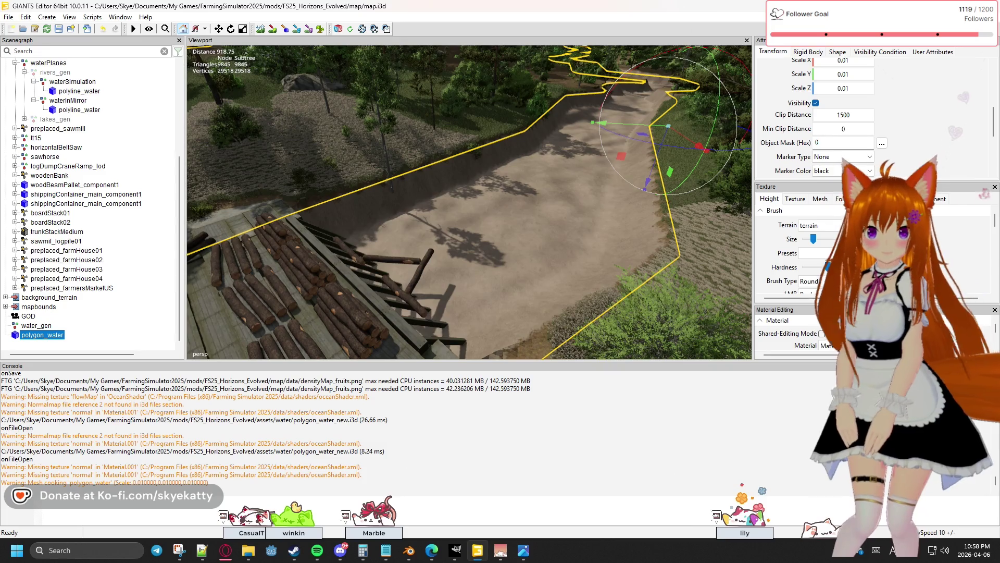
left_click(994, 309)
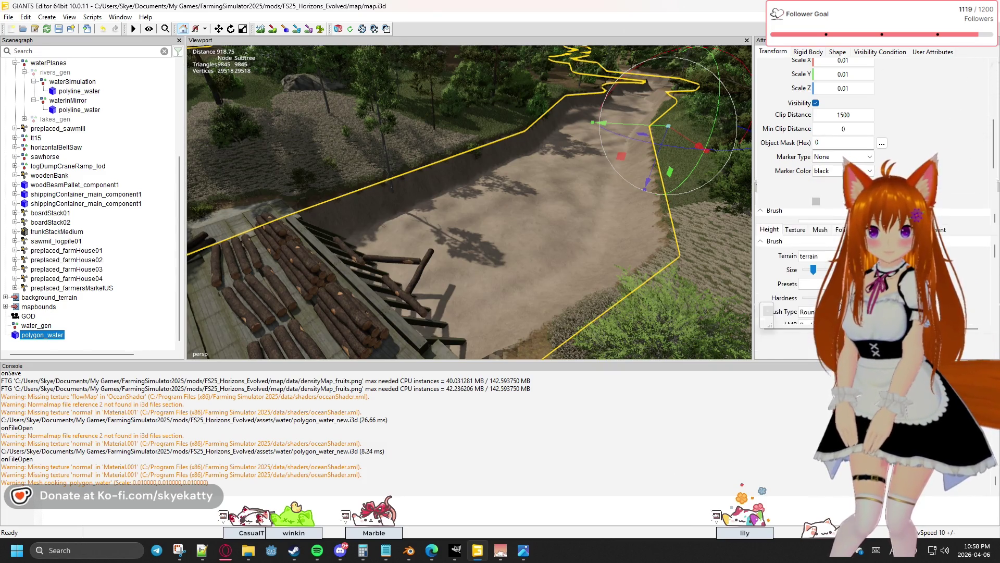
left_click_drag(798, 214, 812, 151)
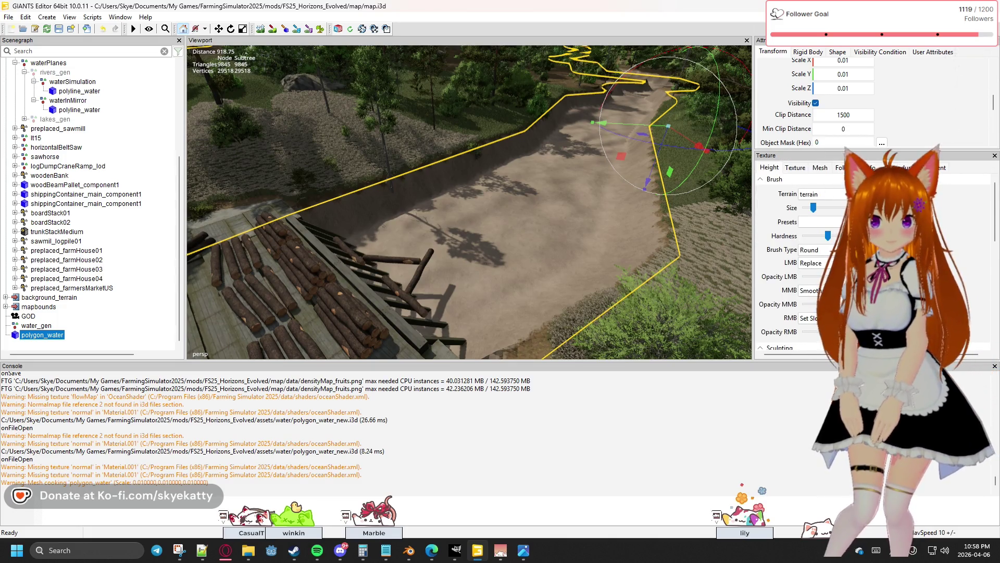
mouse_move(833, 363)
left_mouse_down()
mouse_move(834, 317)
mouse_move(834, 356)
left_mouse_up()
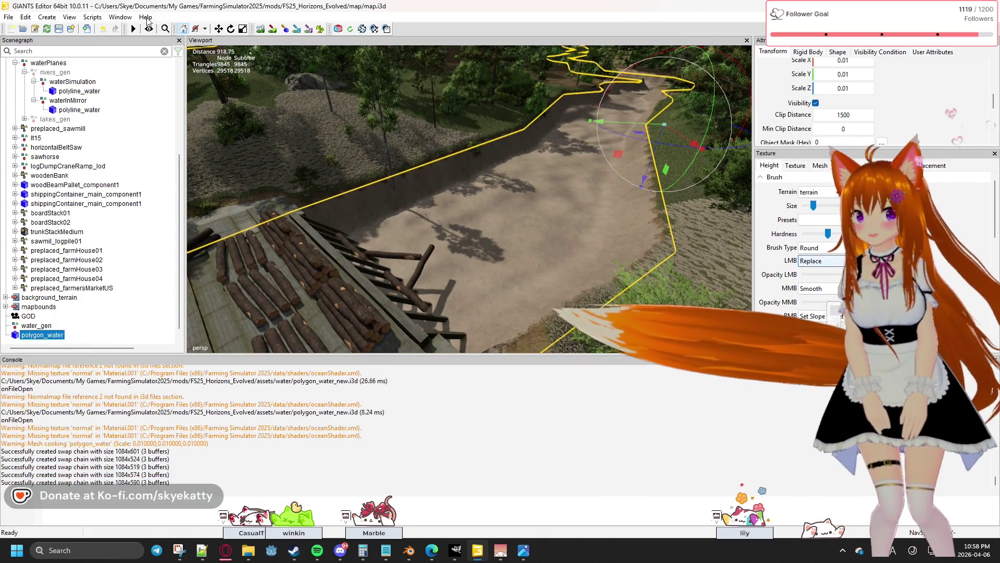
left_click(120, 17)
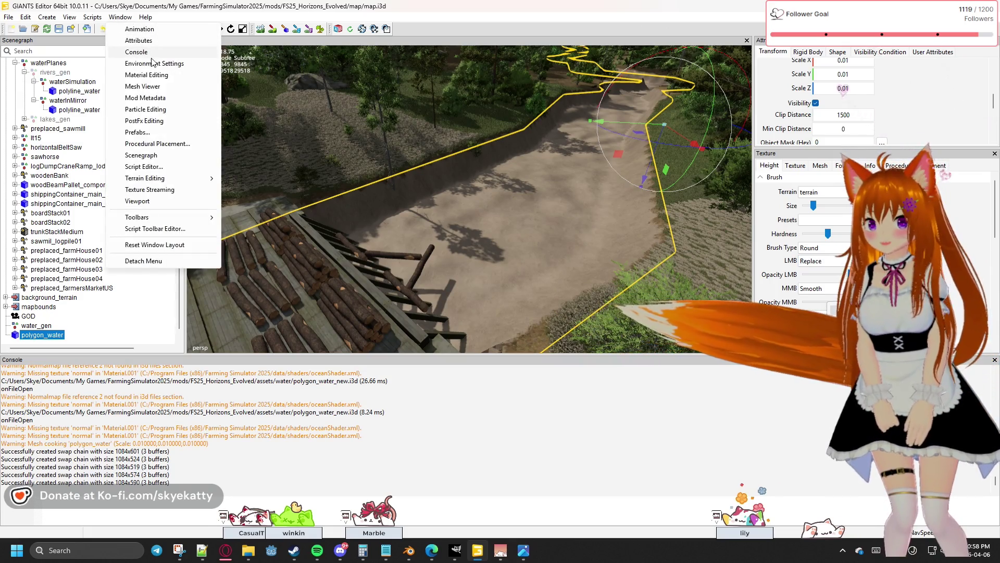
left_click(845, 208)
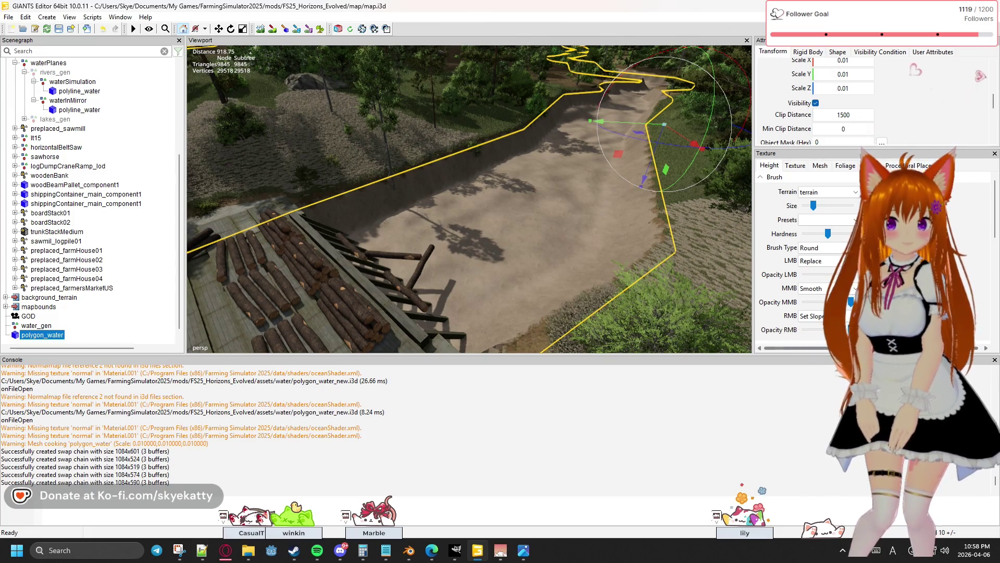
left_click(994, 153)
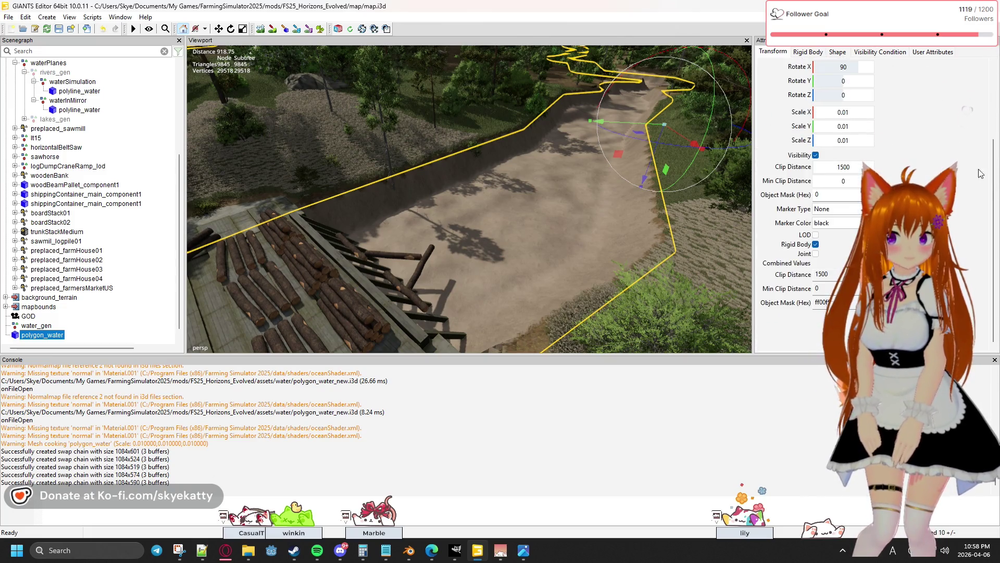
left_click(120, 16)
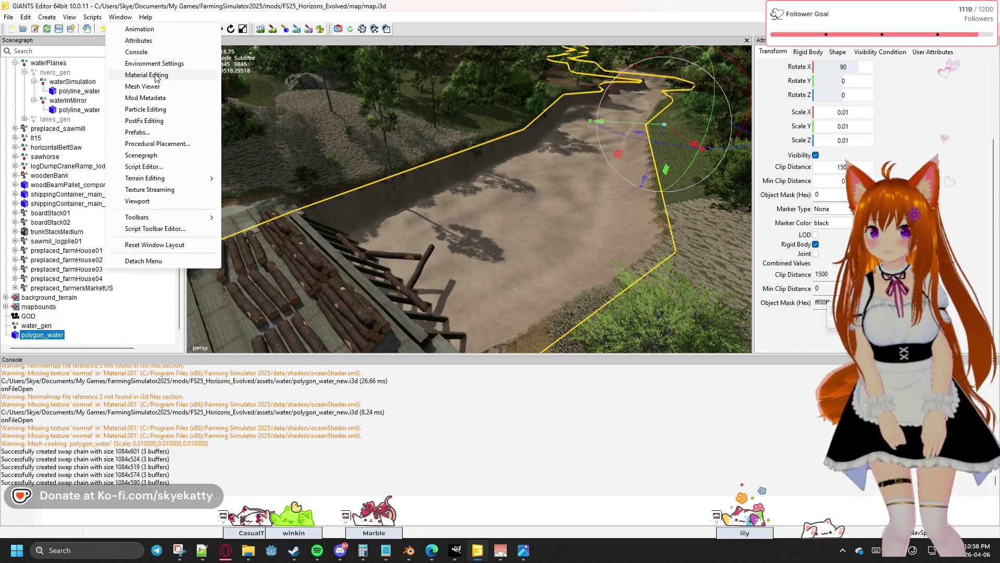
Reopen Material Editing with a larger dock and scroll to windScale and underwaterFogColor parameters.
key("Escape")
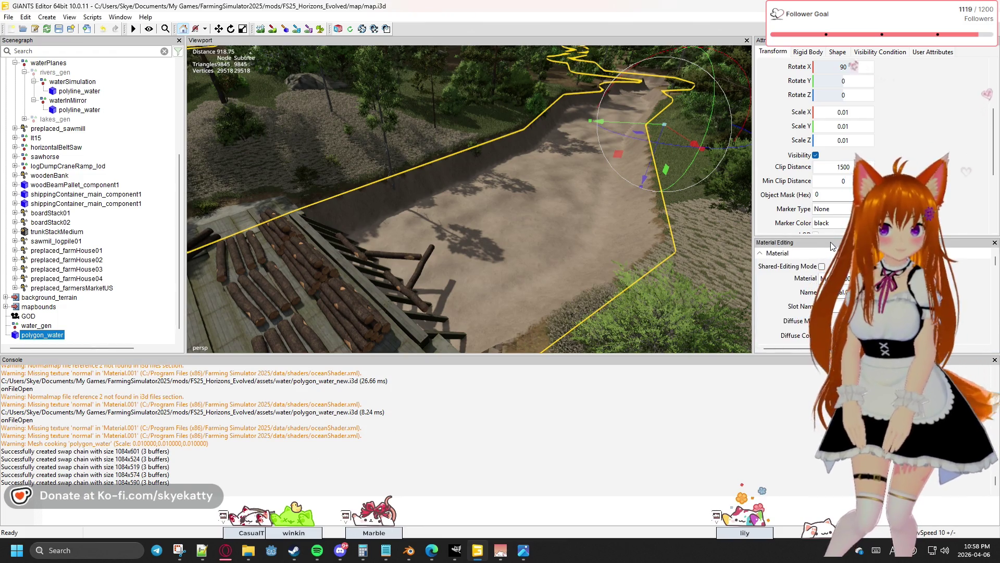
left_click_drag(830, 240, 831, 186)
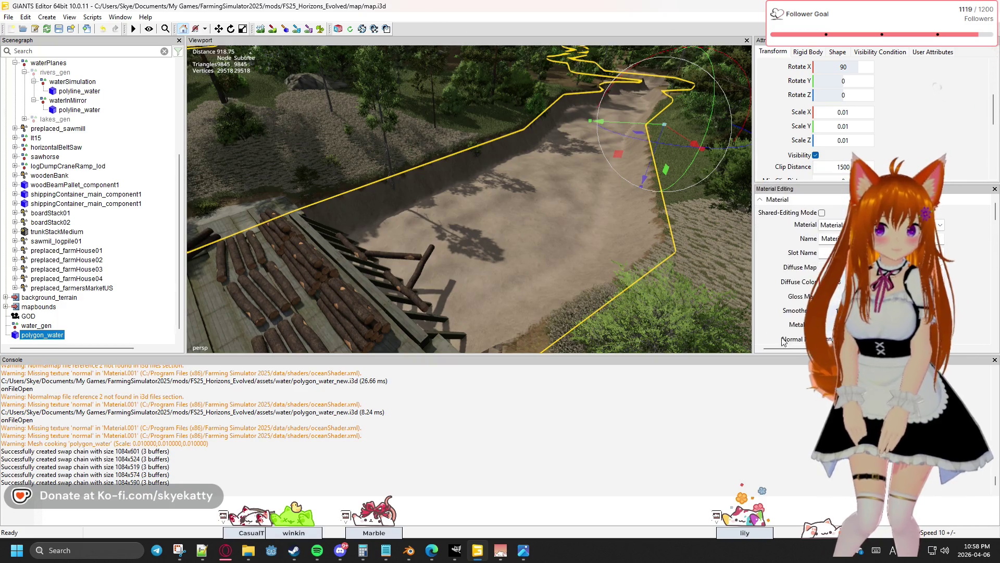
left_click_drag(742, 357, 749, 479)
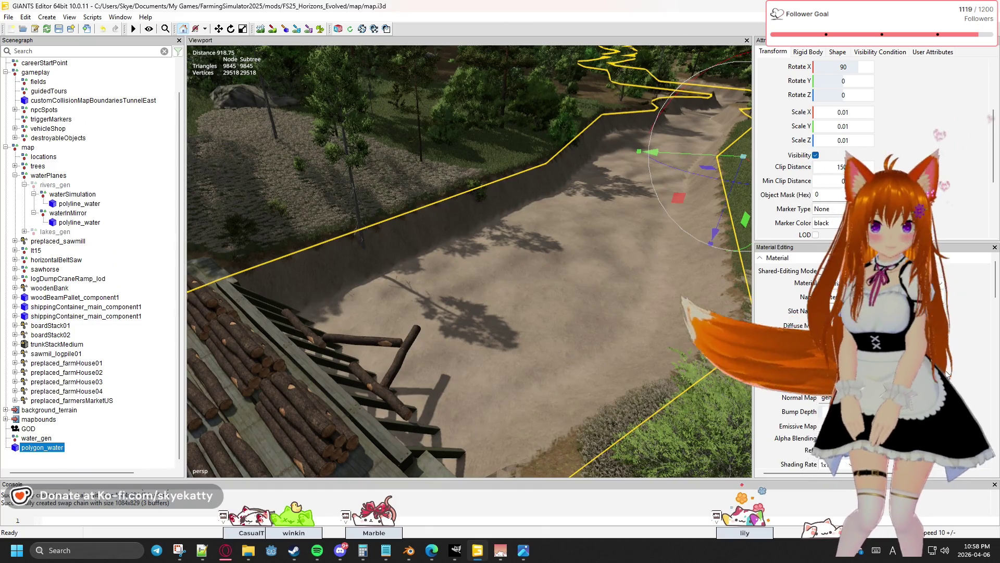
scroll(962, 320, "down", 3)
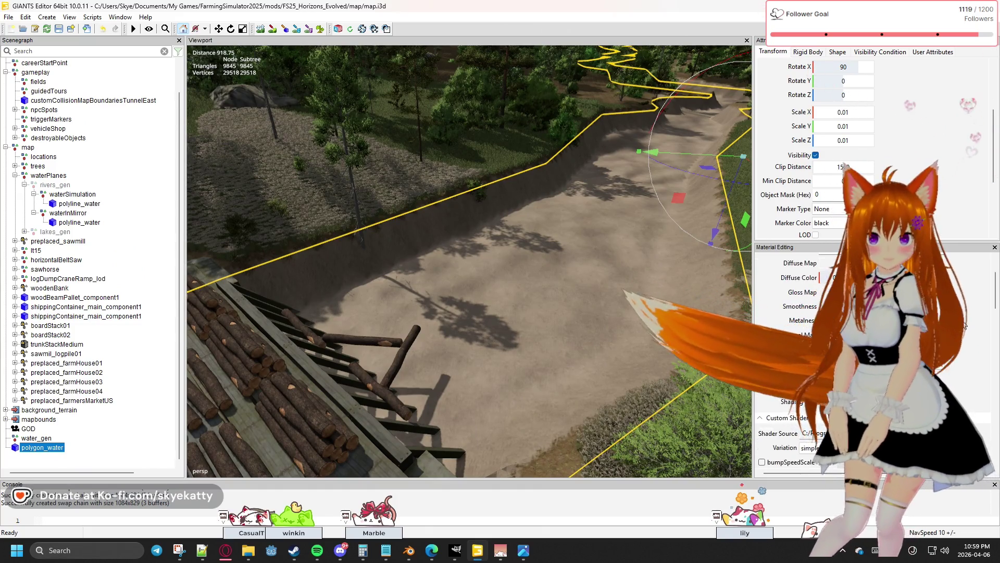
scroll(962, 320, "down", 3)
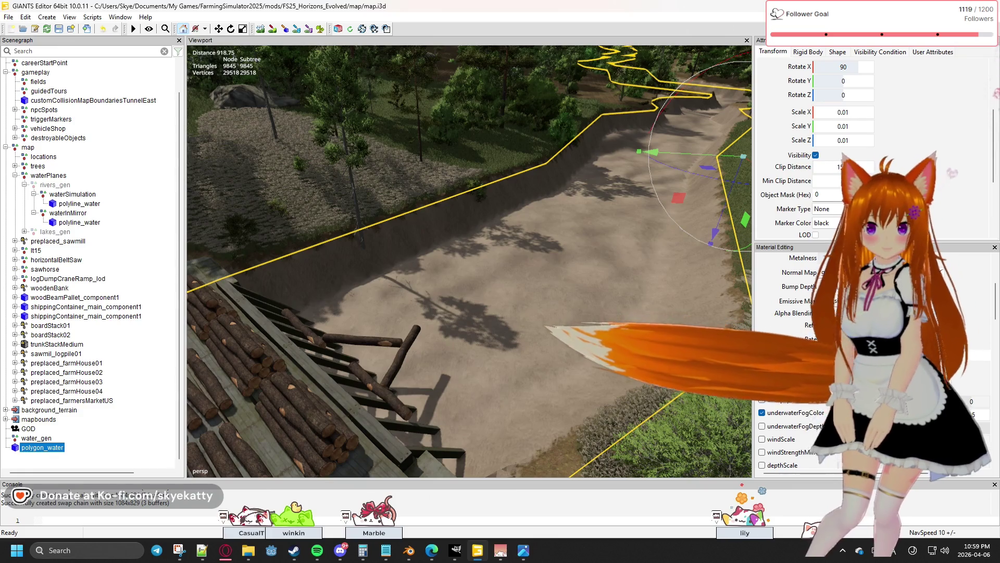
scroll(962, 320, "down", 2)
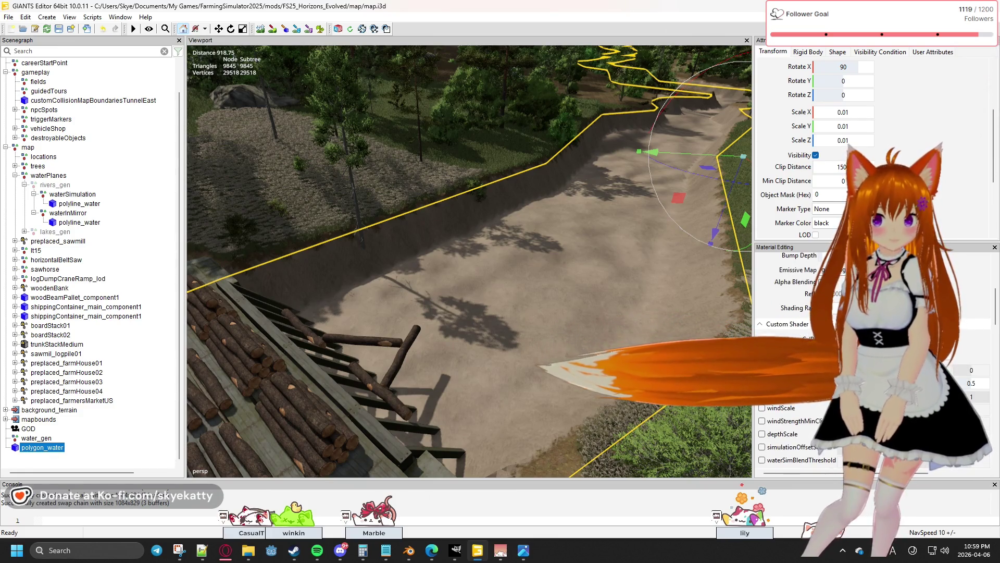
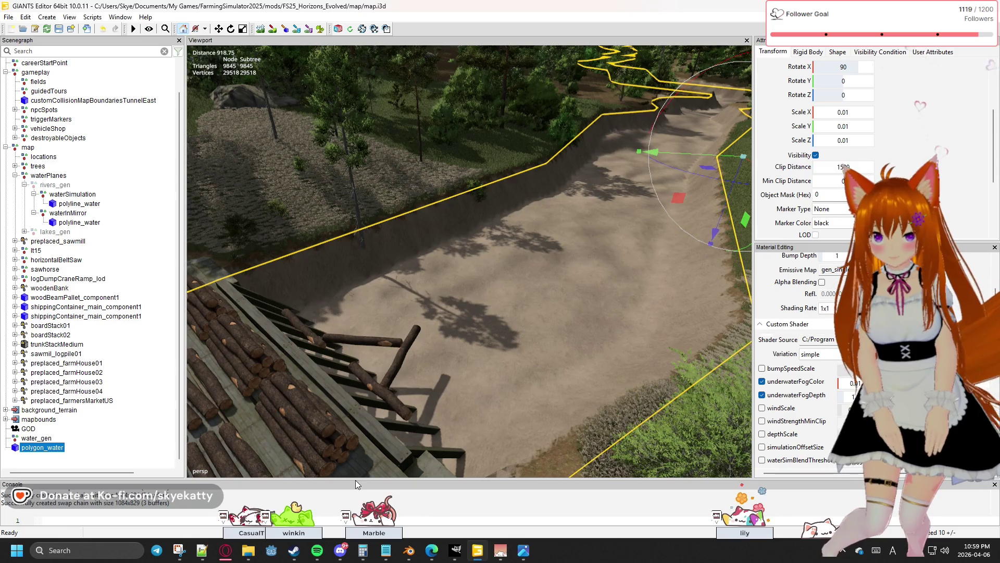
Enlarge the console log and inspect polyline_water's material settings.
left_click_drag(358, 479, 359, 436)
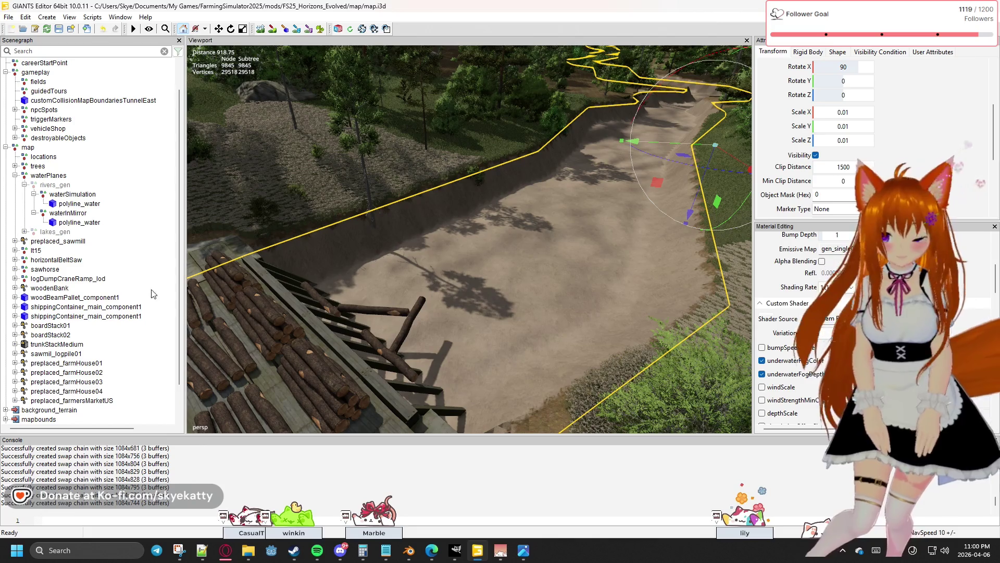
left_click(73, 205)
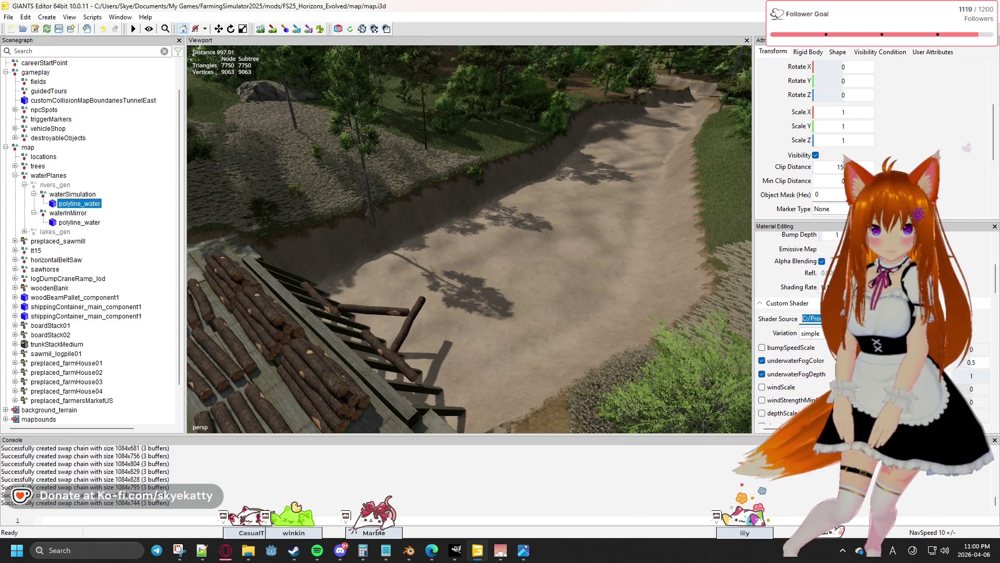
scroll(797, 324, "up", 2)
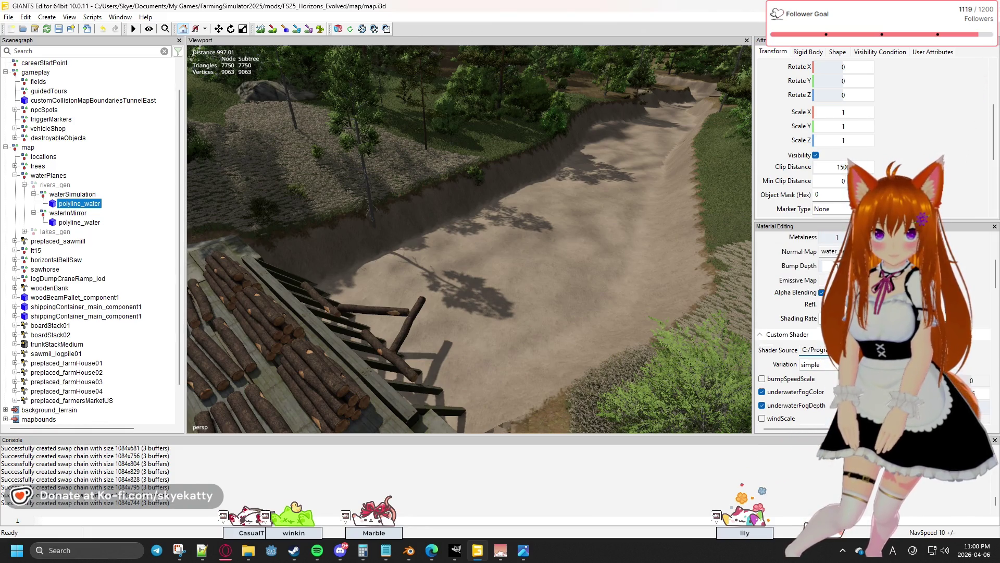
scroll(797, 323, "down", 10)
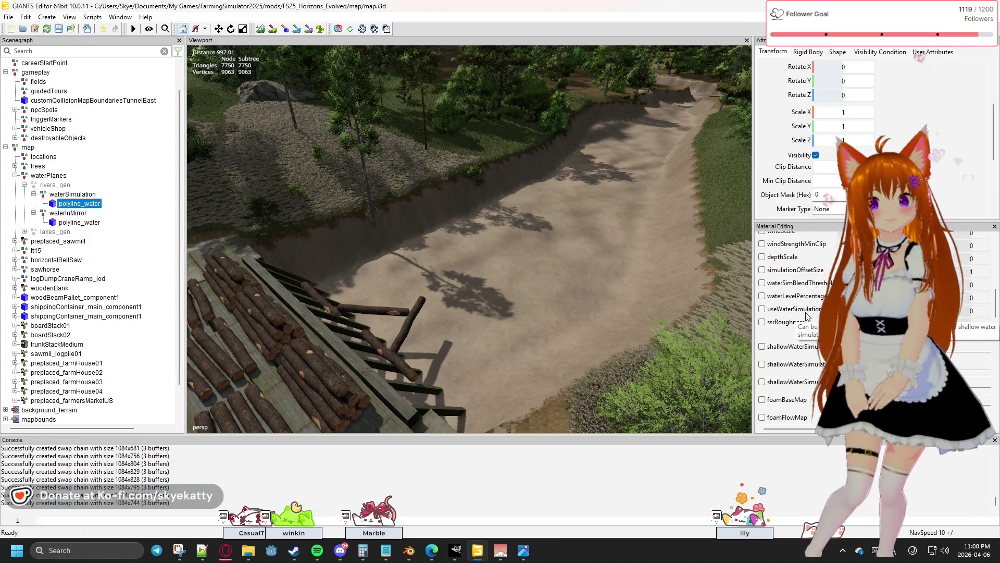
scroll(806, 315, "up", 10)
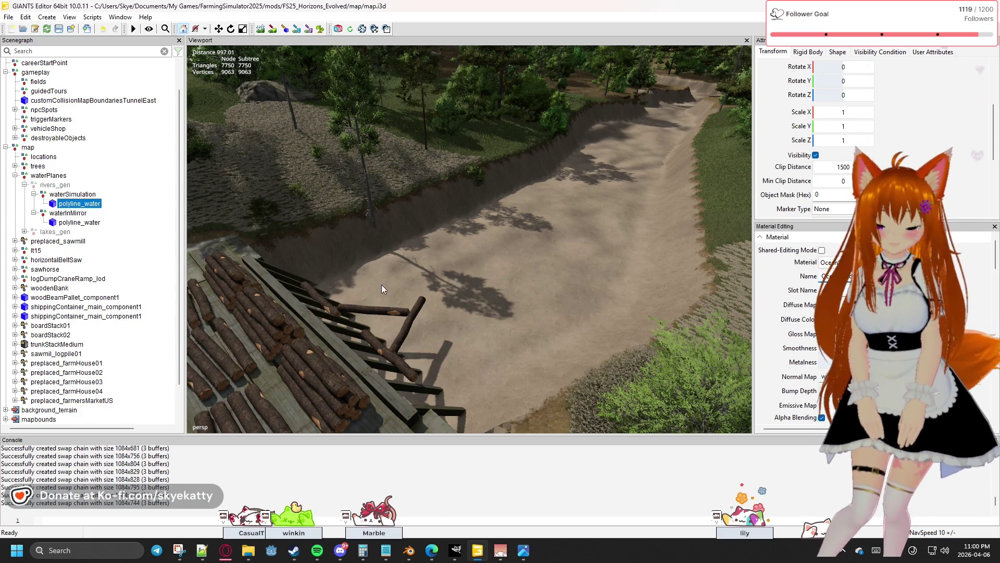
Select polygon_water in the Scenegraph to compare its material with polyline_water's.
scroll(62, 365, "down", 2)
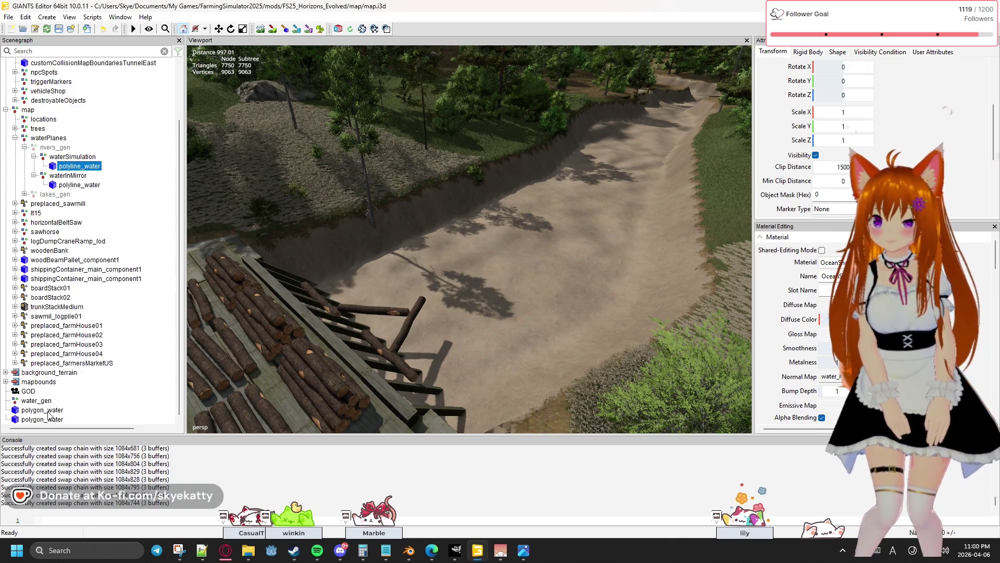
left_click(52, 411)
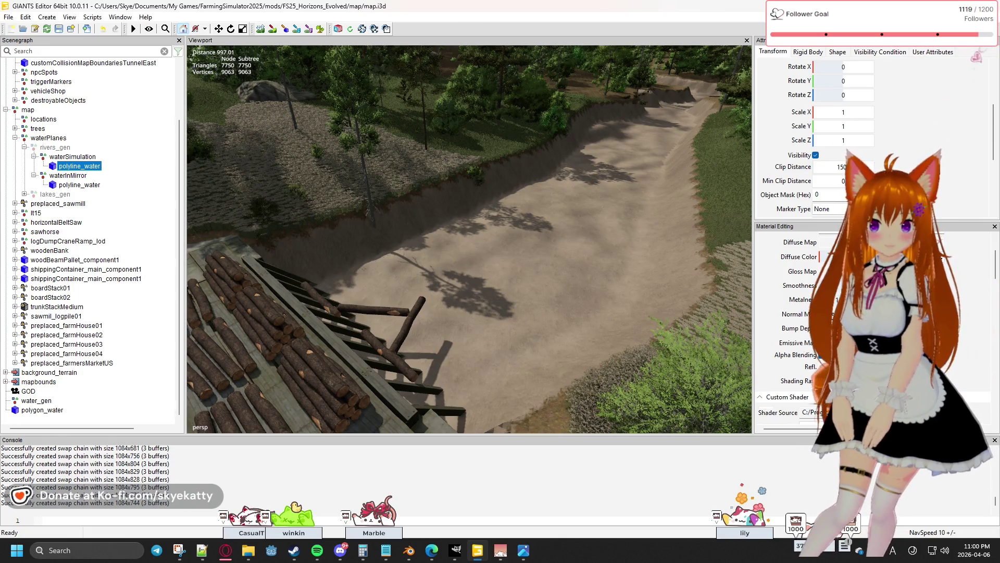
left_click(42, 410)
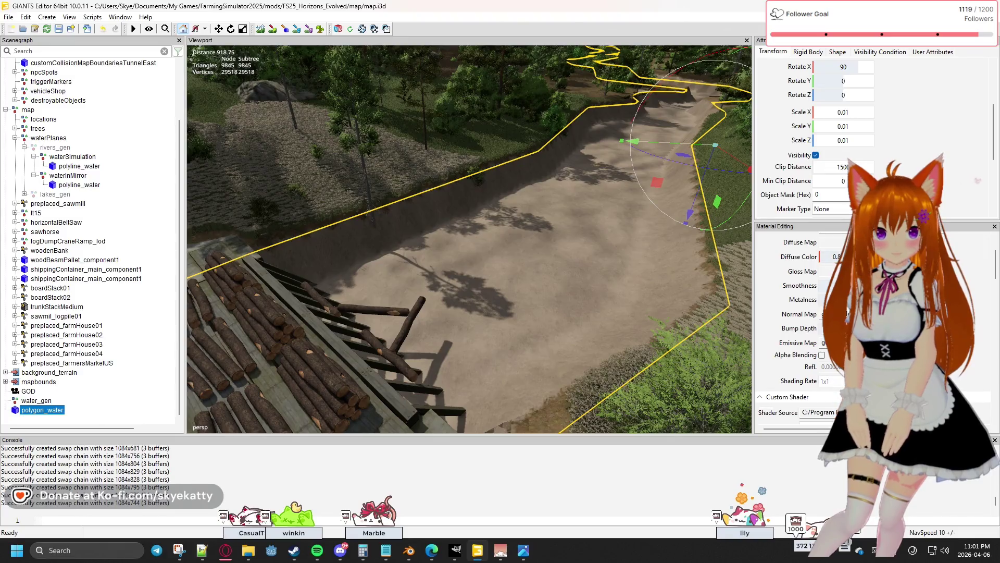
left_click(834, 315)
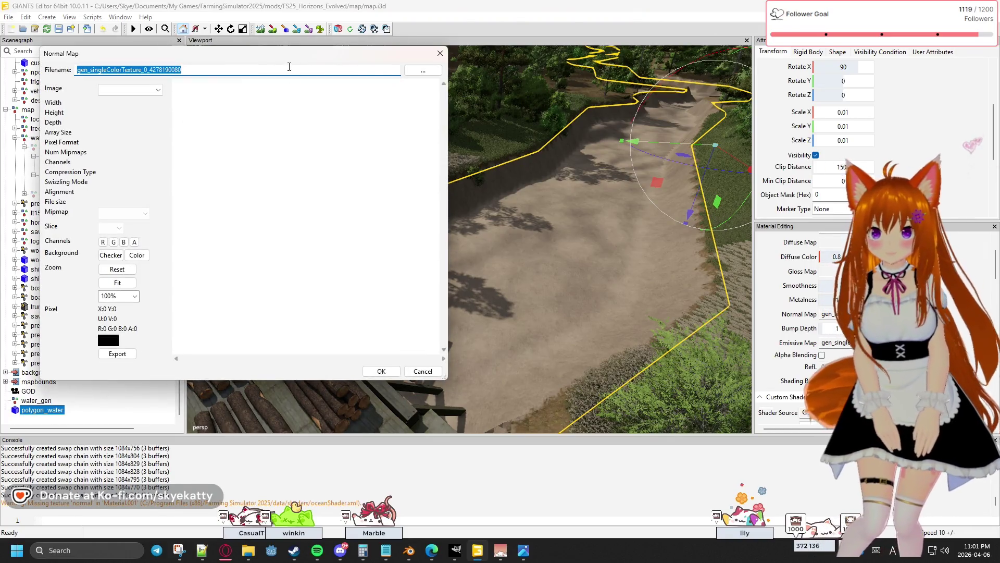
left_click(440, 53)
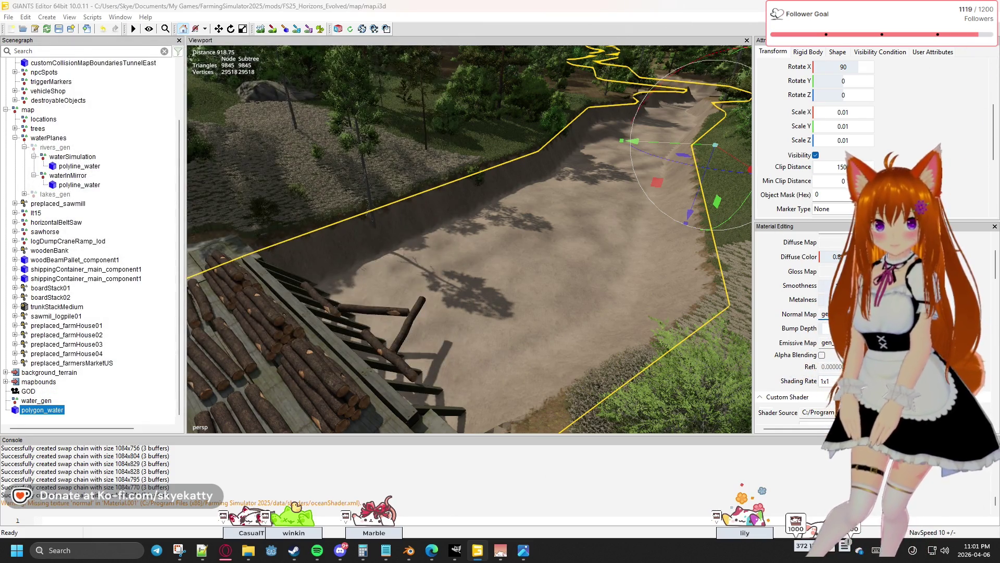
left_click(834, 314)
left_click(146, 90)
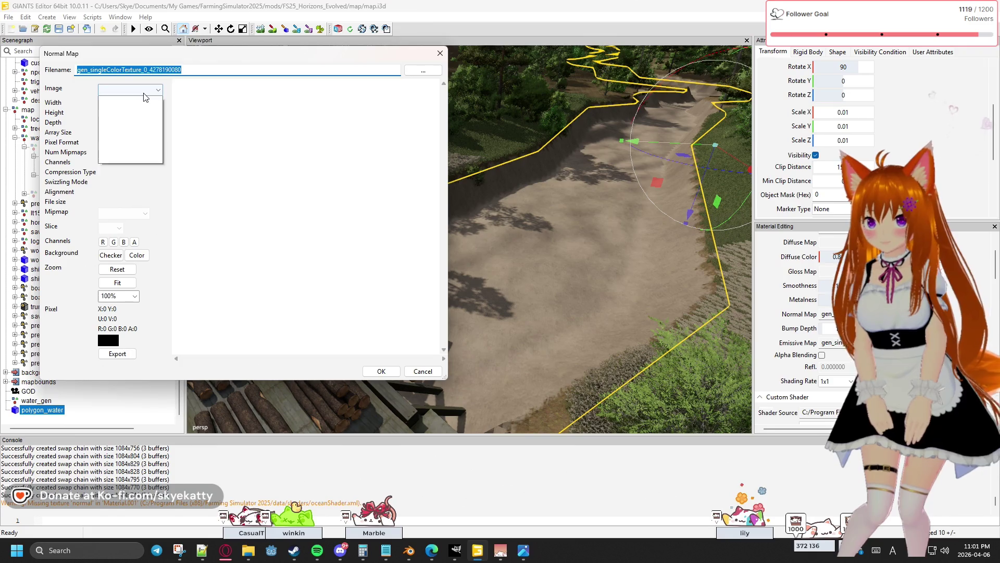
left_click(145, 96)
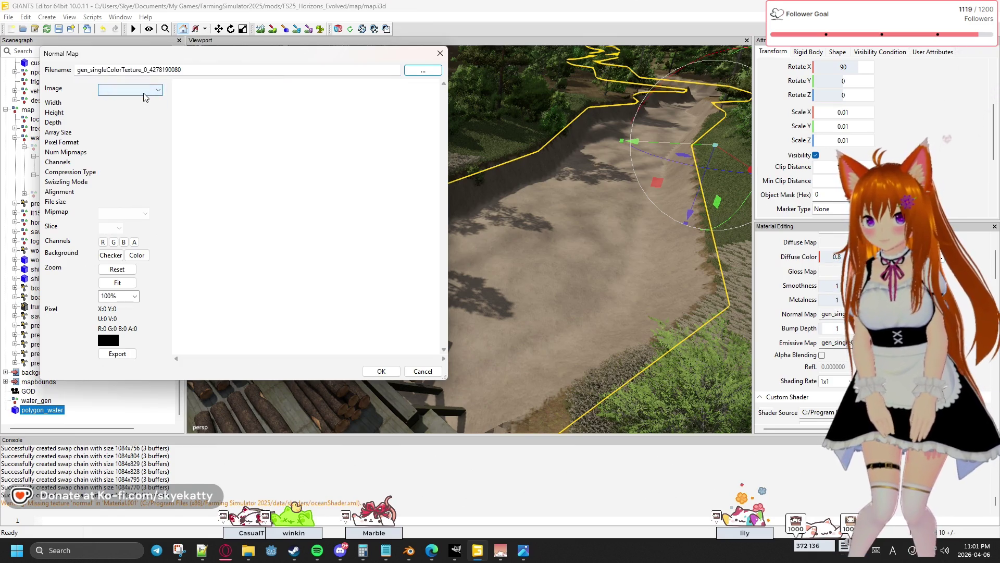
left_click(434, 72)
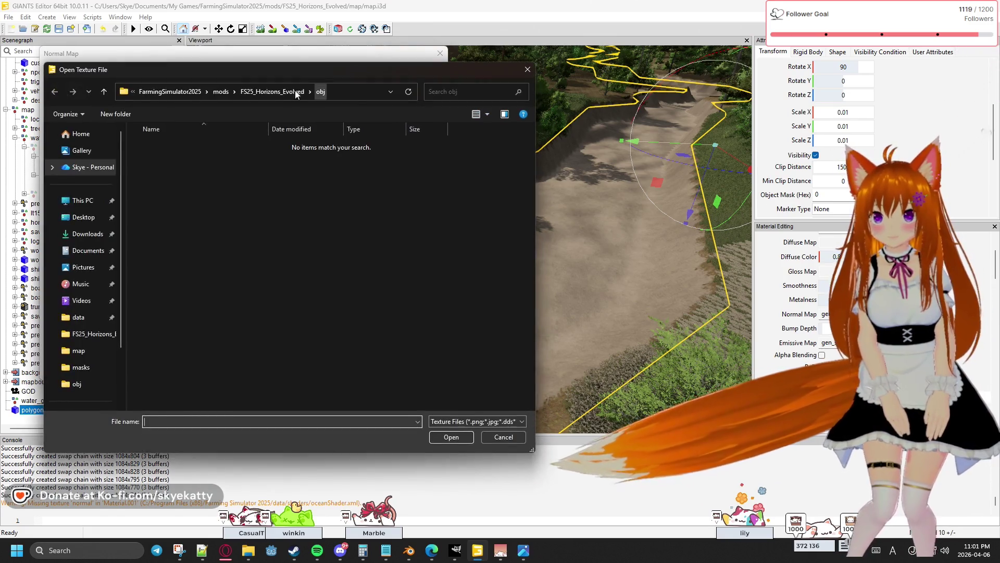
left_click_drag(284, 77, 496, 112)
left_click(525, 126)
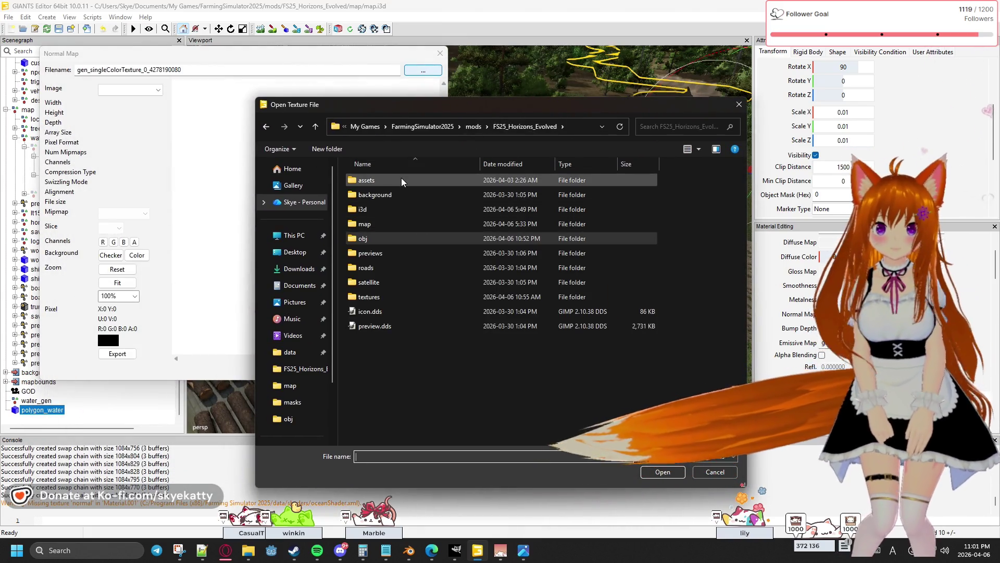
mouse_move(483, 108)
left_mouse_down()
mouse_move(390, 106)
mouse_move(421, 127)
left_mouse_up()
double_click(357, 196)
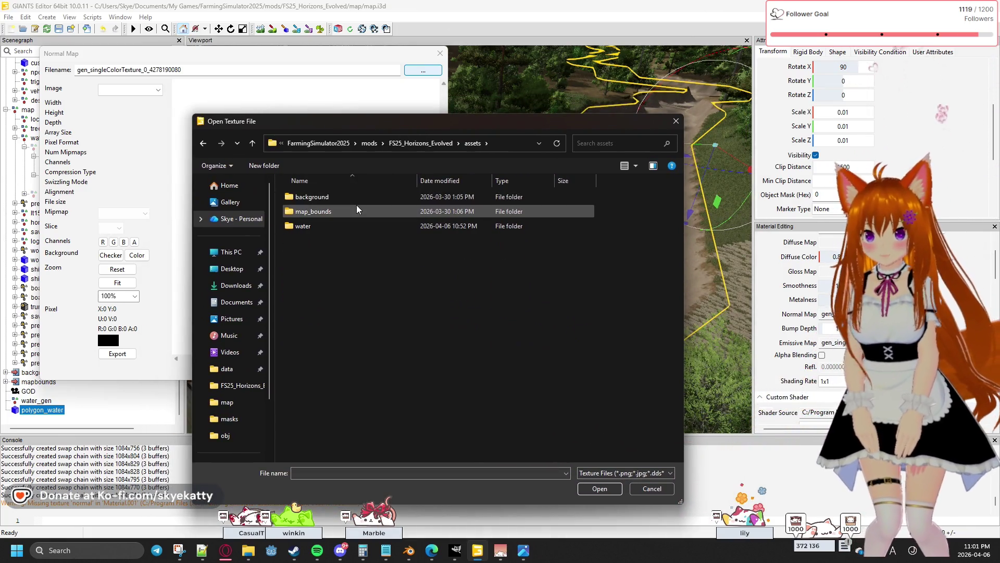
double_click(349, 225)
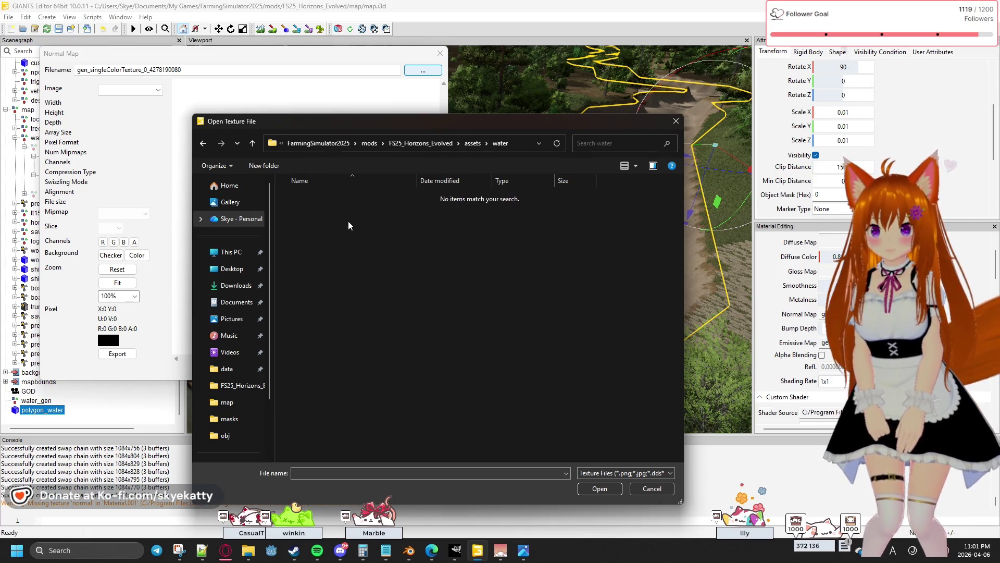
left_click(208, 149)
left_click(209, 148)
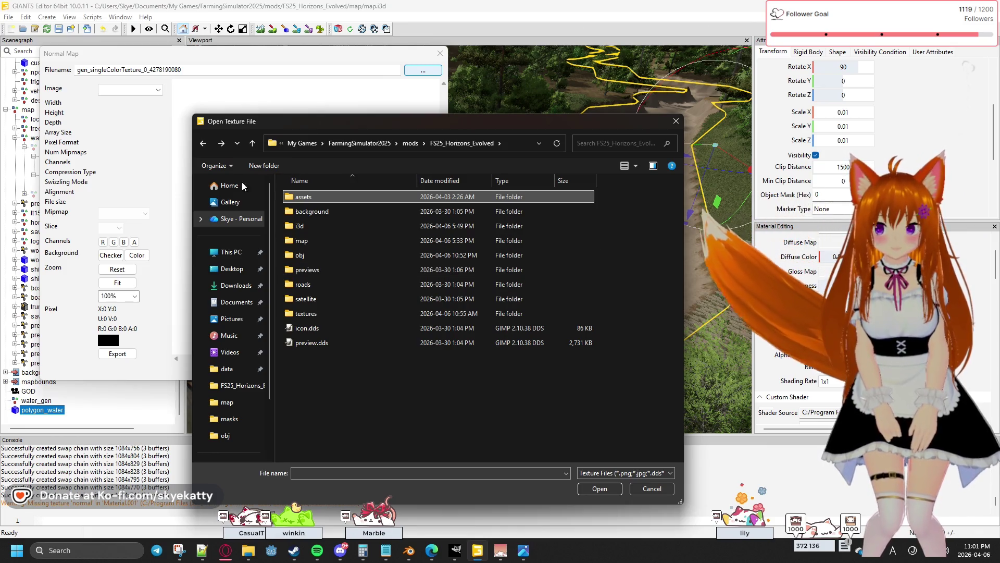
key("Escape")
key("Escape")
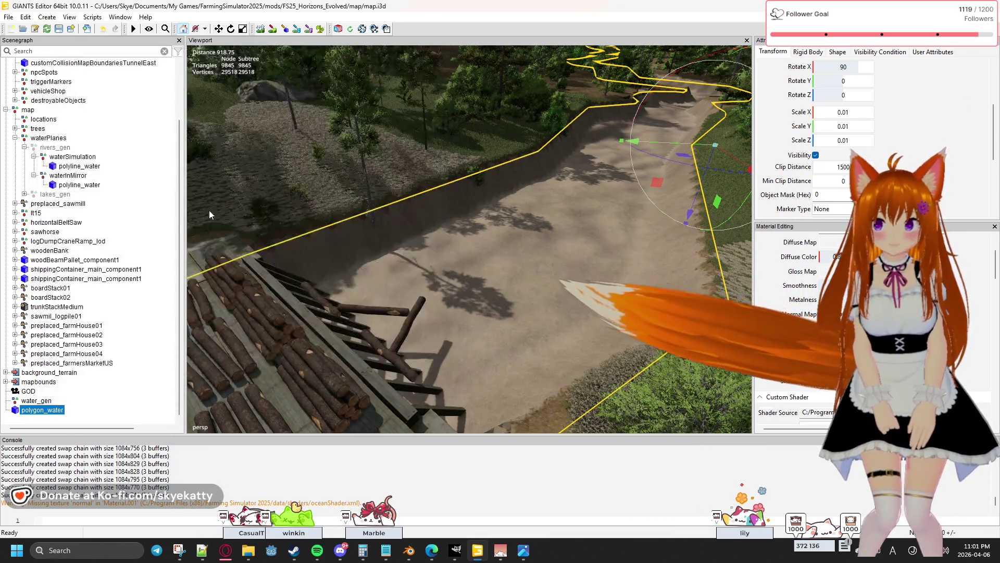
Copy the water_normal.dds normal-map path from polyline_water's material.
left_click(79, 166)
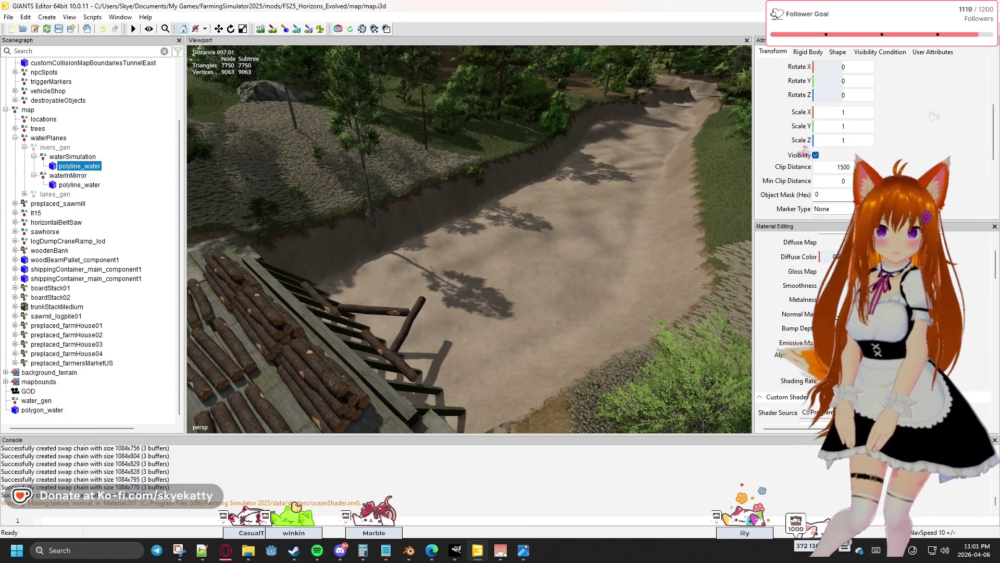
left_click(837, 314)
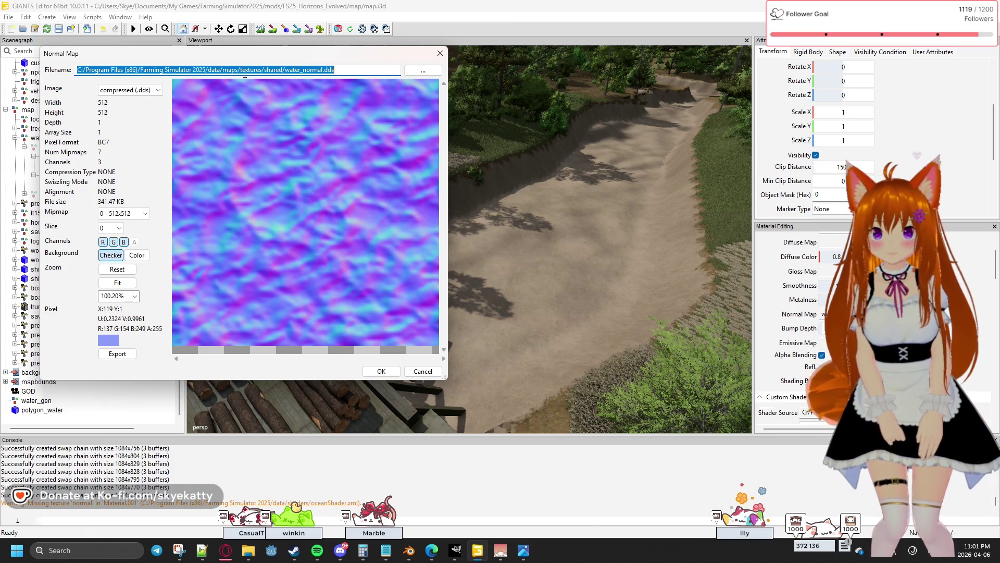
right_click(358, 71)
left_click(346, 105)
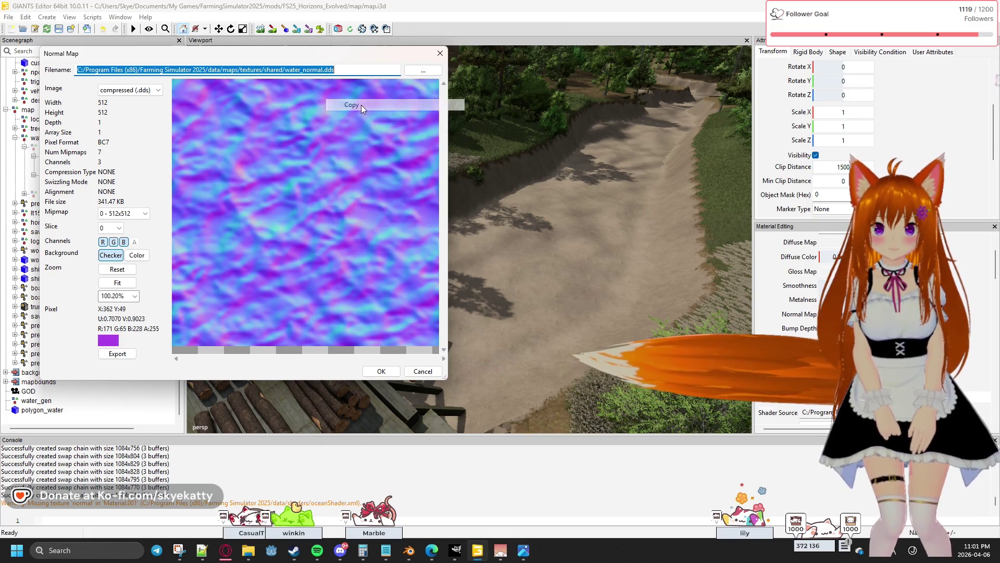
left_click(440, 54)
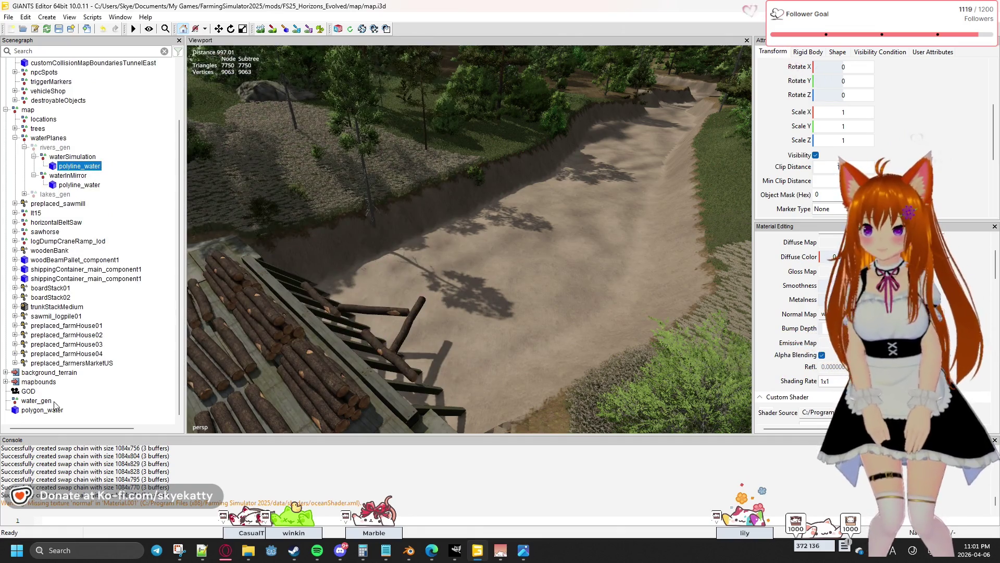
Paste water_normal.dds as polygon_water's normal map and confirm it.
left_click(42, 410)
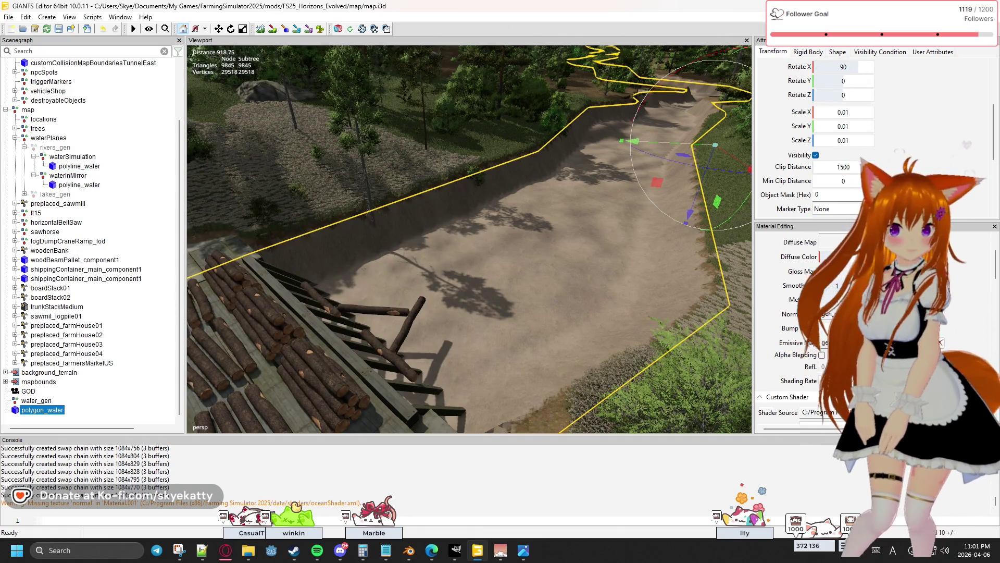
left_click(839, 313)
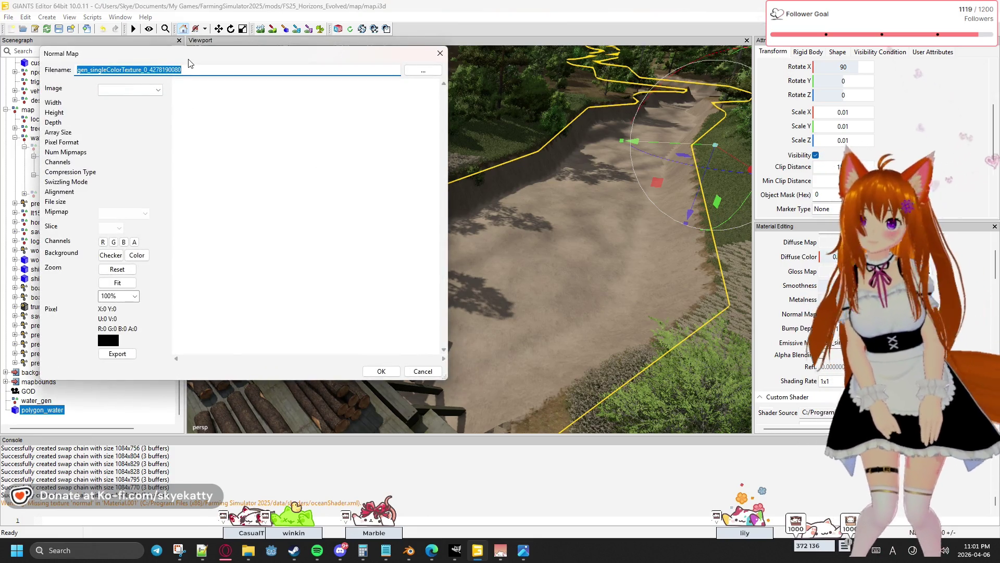
key("ctrl+v")
key("Return")
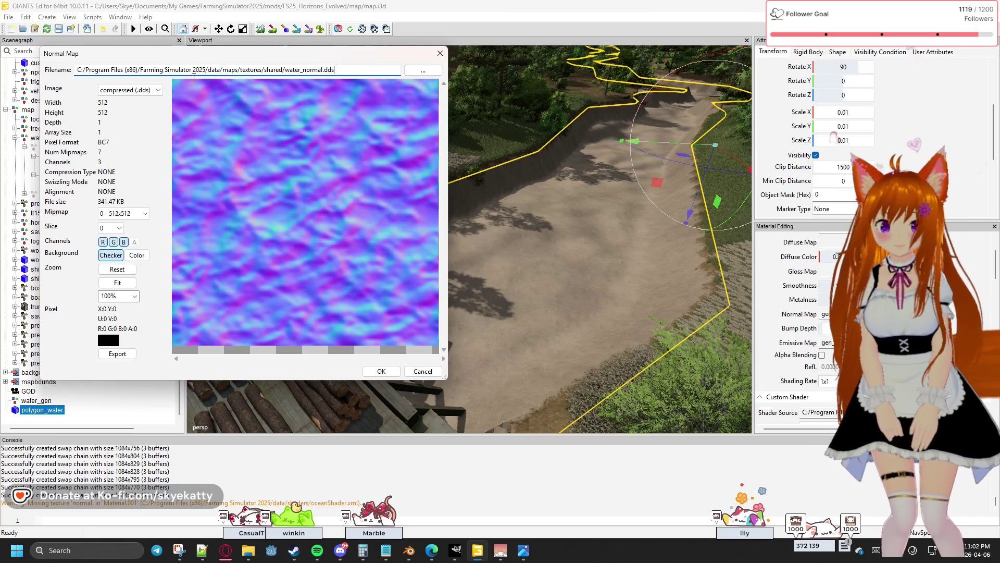
left_click(381, 370)
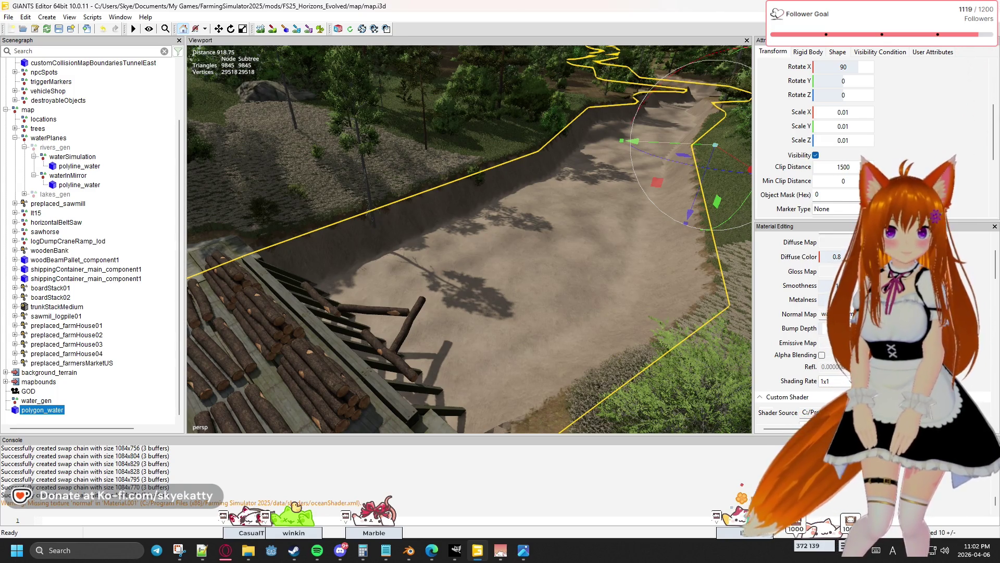
scroll(802, 323, "up", 2)
Clear polygon_water's shader variation in Material Editing.
scroll(803, 313, "down", 2)
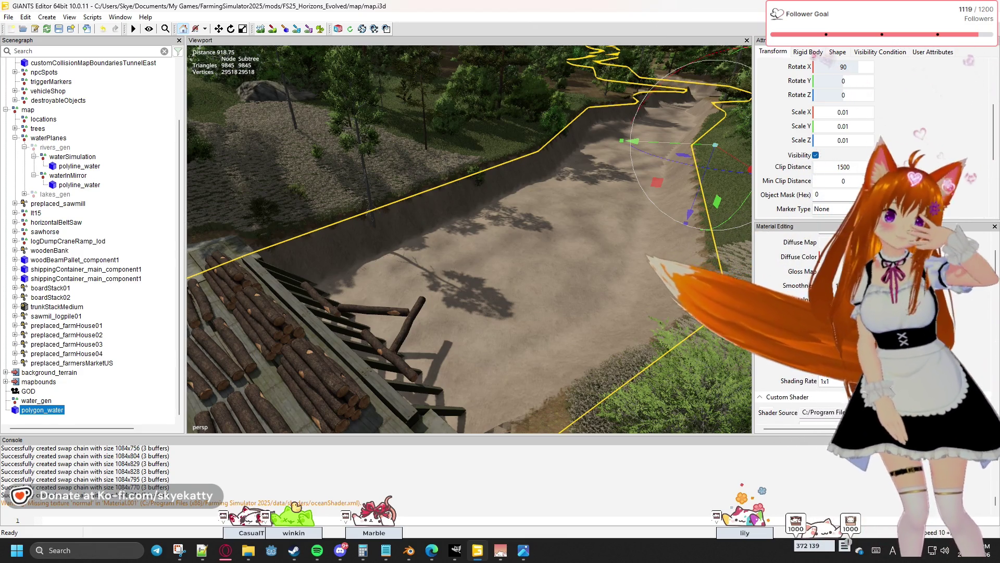
scroll(917, 162, "up", 2)
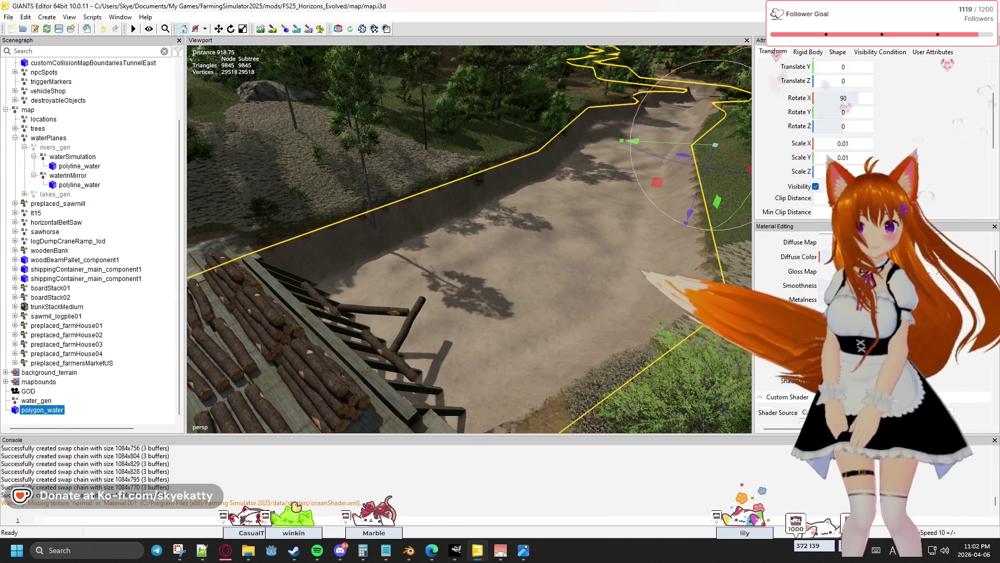
scroll(915, 160, "up", 2)
scroll(913, 158, "down", 10)
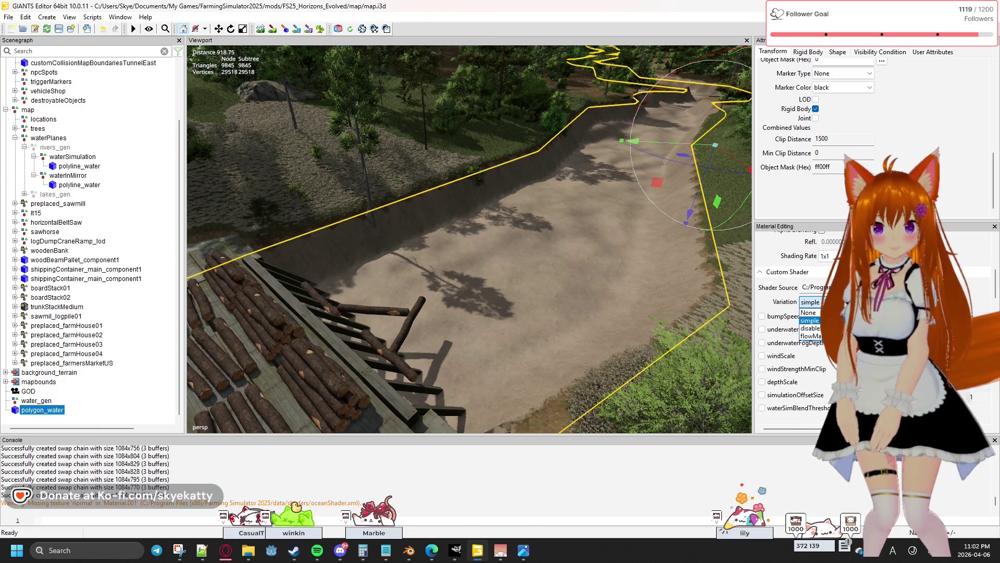
key("Return")
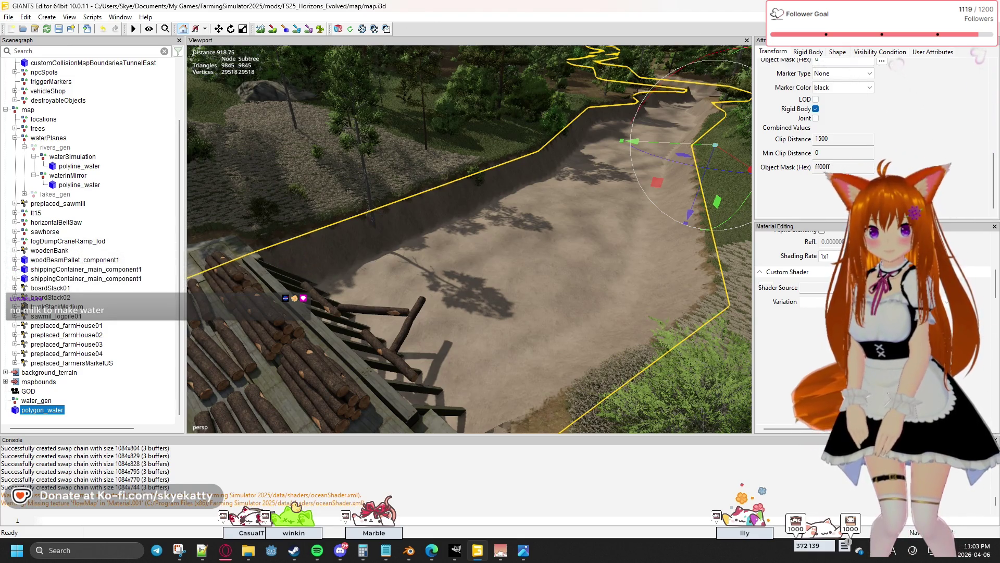
Cancel the shader file browser and view the river among the trees.
left_click(983, 287)
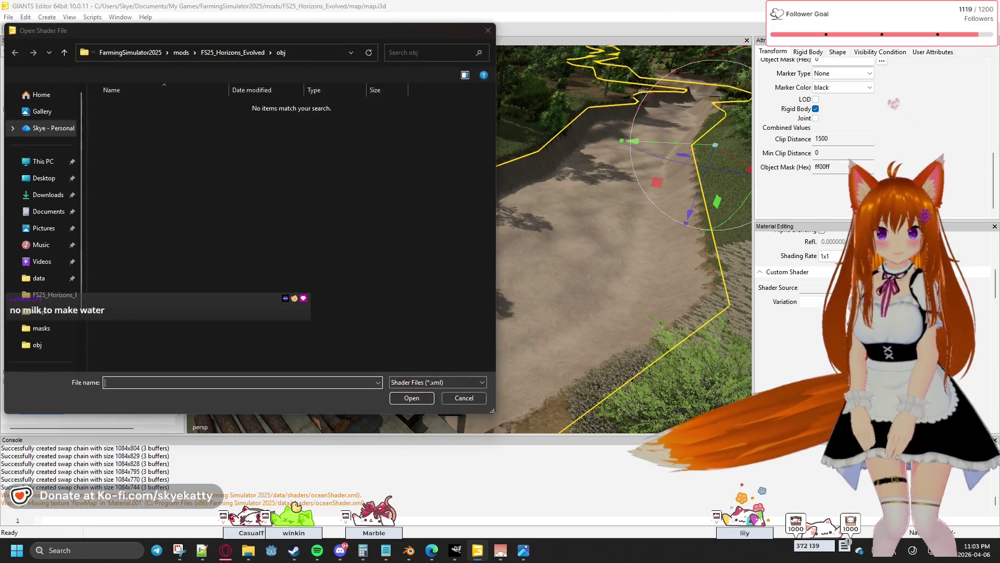
left_click(471, 399)
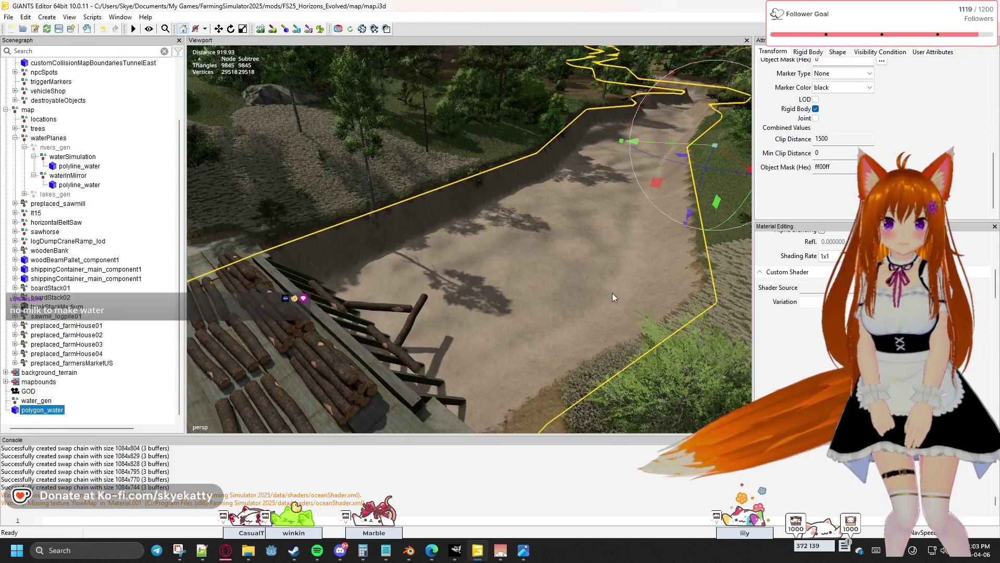
scroll(612, 293, "down", 2)
mouse_move(631, 289)
right_mouse_down()
mouse_move(530, 258)
mouse_move(415, 259)
mouse_move(359, 269)
mouse_move(332, 294)
mouse_move(293, 304)
mouse_move(346, 306)
mouse_move(422, 519)
right_mouse_up()
In Blender, open and close the material's Surface shader menu without changing it.
left_click(409, 550)
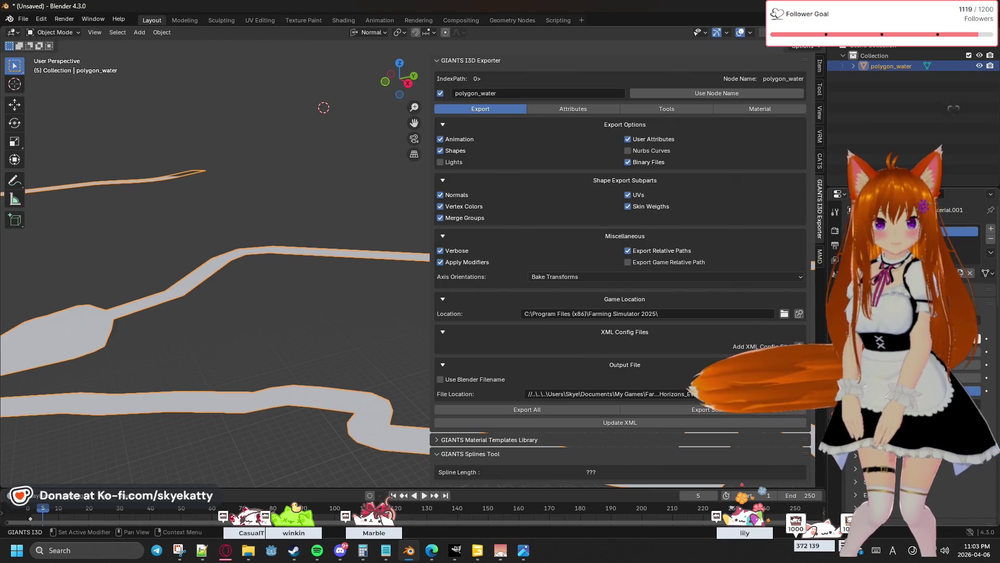
left_click(938, 320)
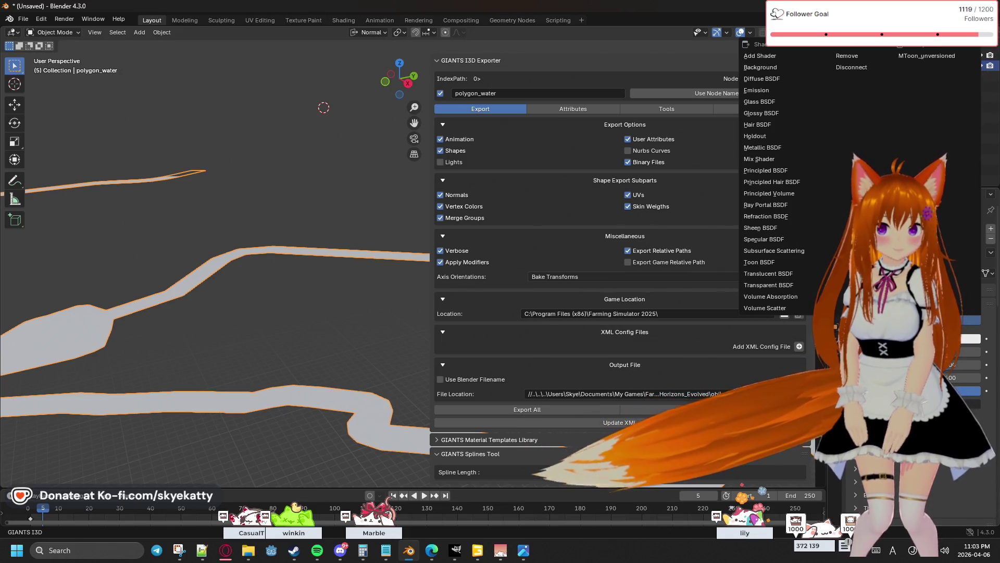
left_click(896, 339)
key("Escape")
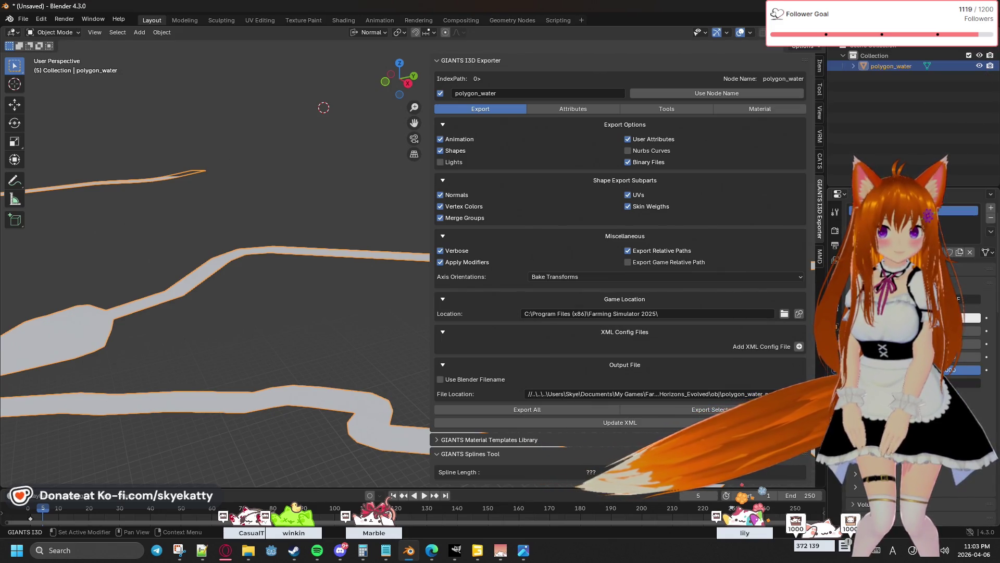
left_click(937, 320)
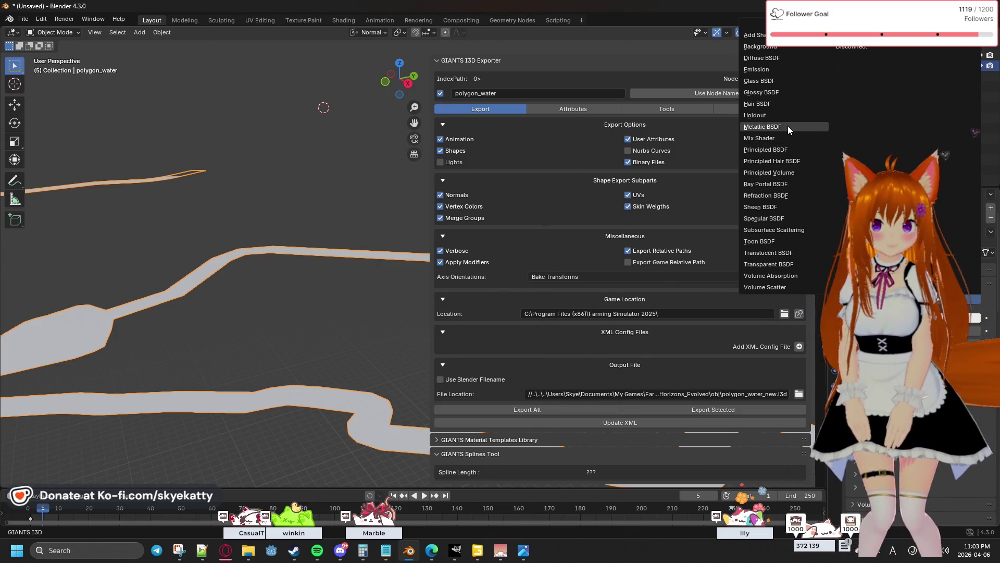
left_click(783, 60)
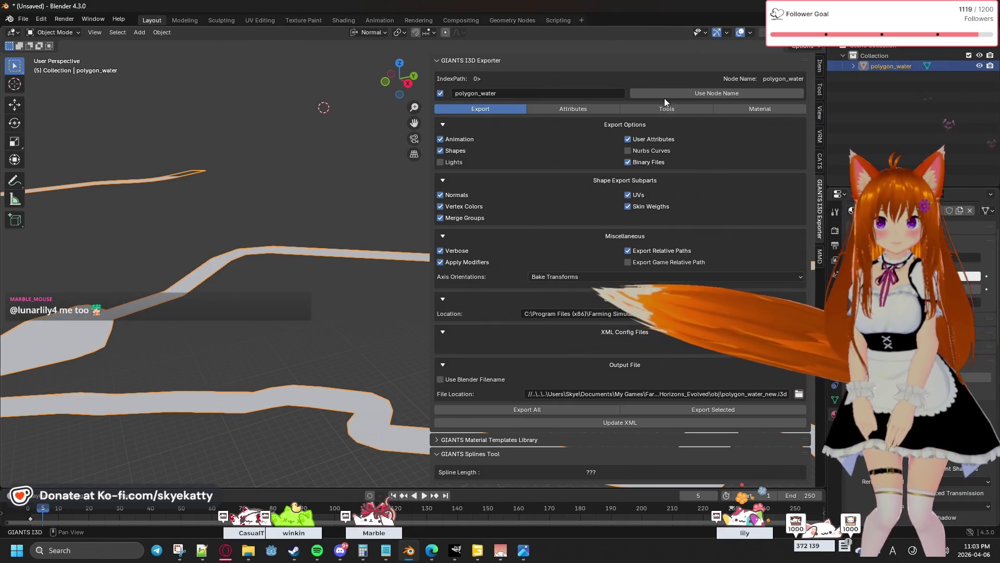
Enter Edit Mode on polygon_water and select the whole mesh.
left_click(735, 111)
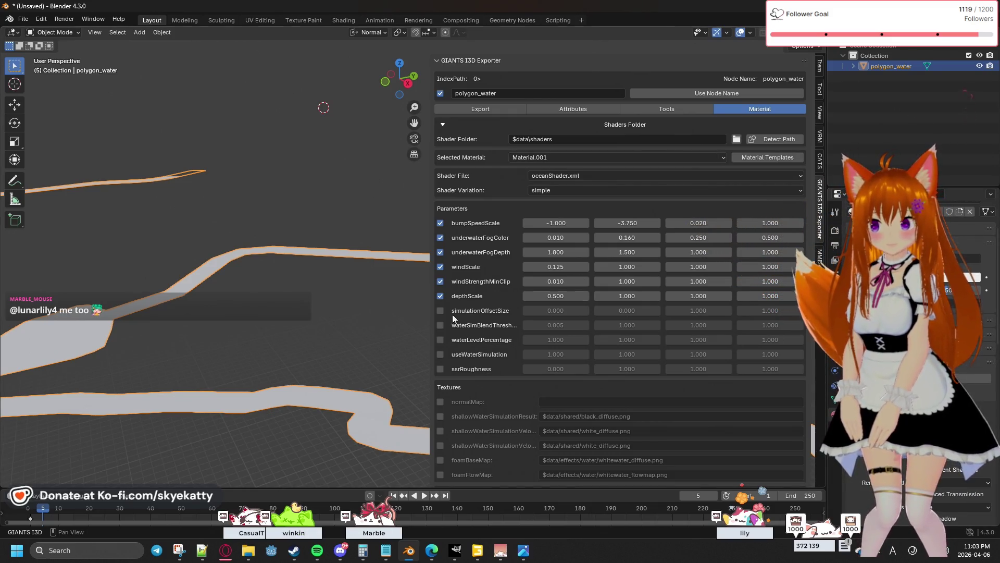
key("Tab")
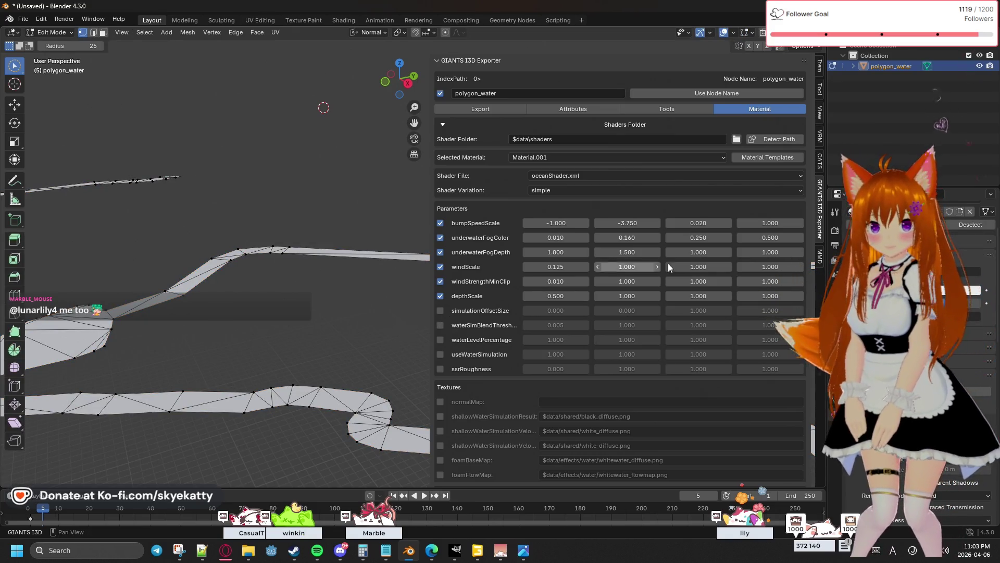
key("a")
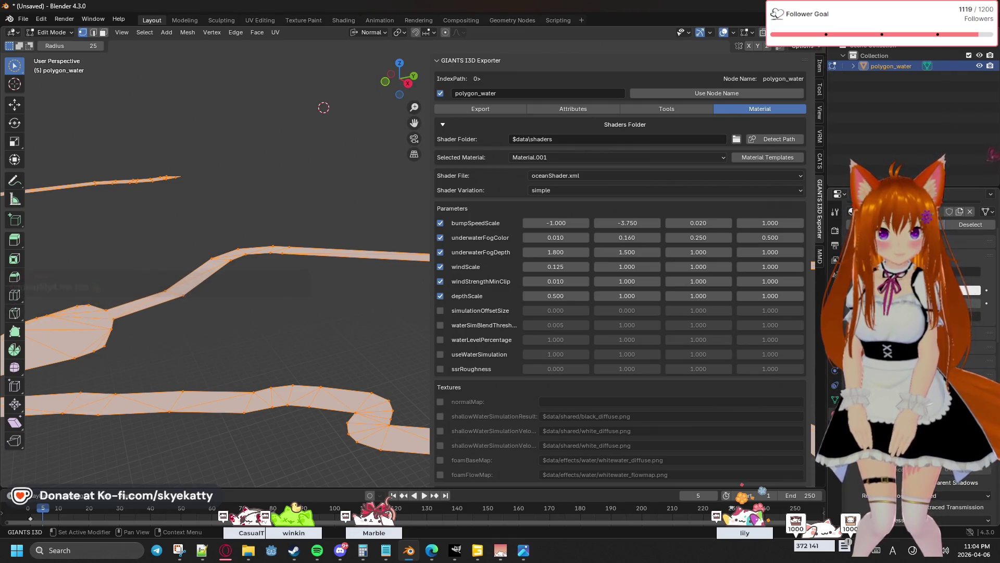
left_click(951, 221)
left_click(920, 224)
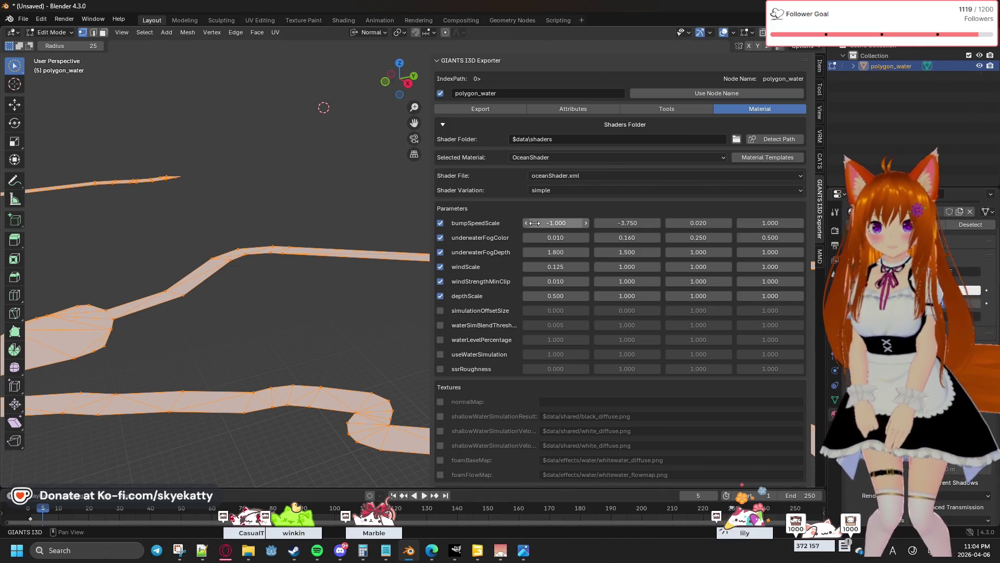
Assign the OceanShader material to the water mesh in the exporter's Material tab.
left_click(600, 156)
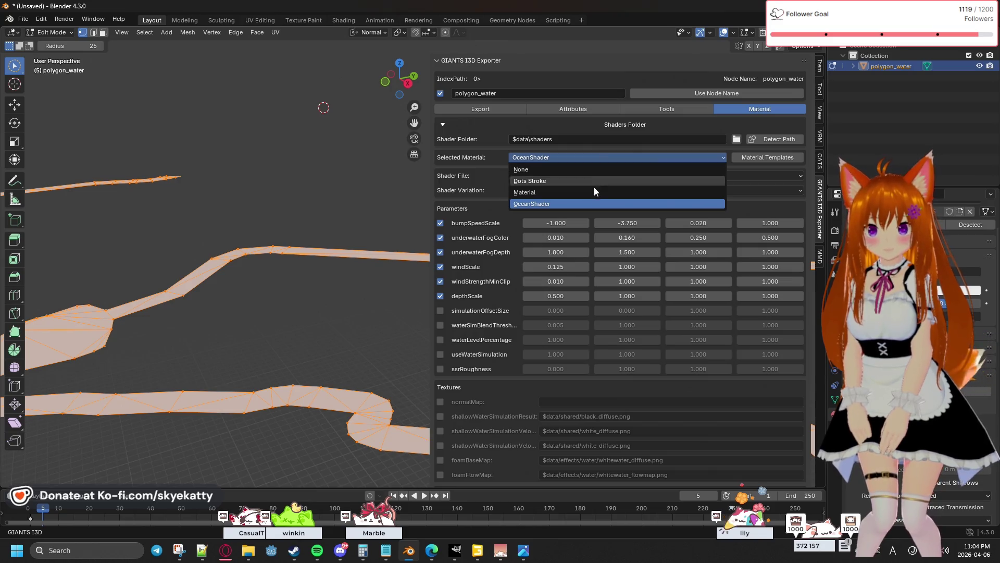
left_click(590, 203)
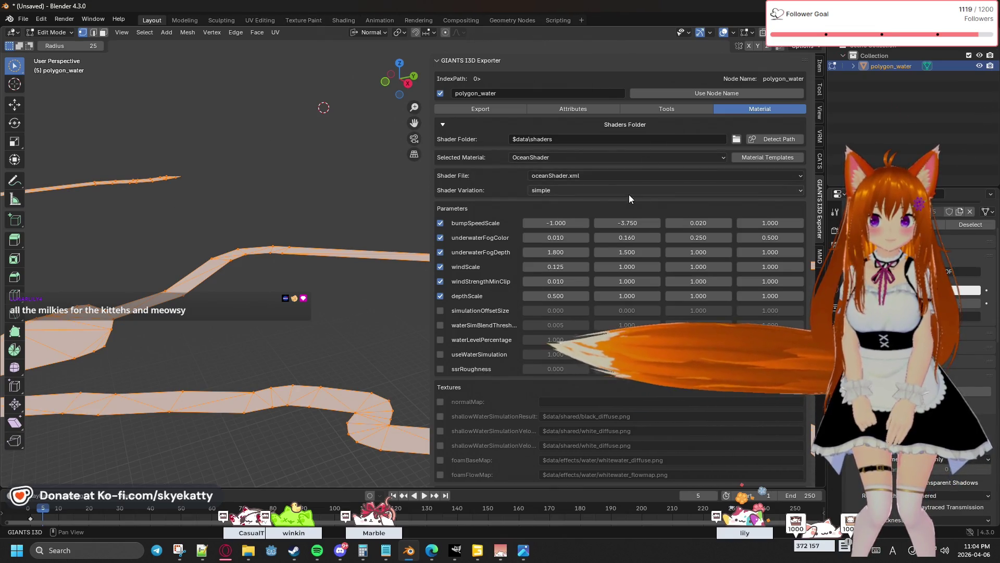
scroll(531, 204, "down", 4)
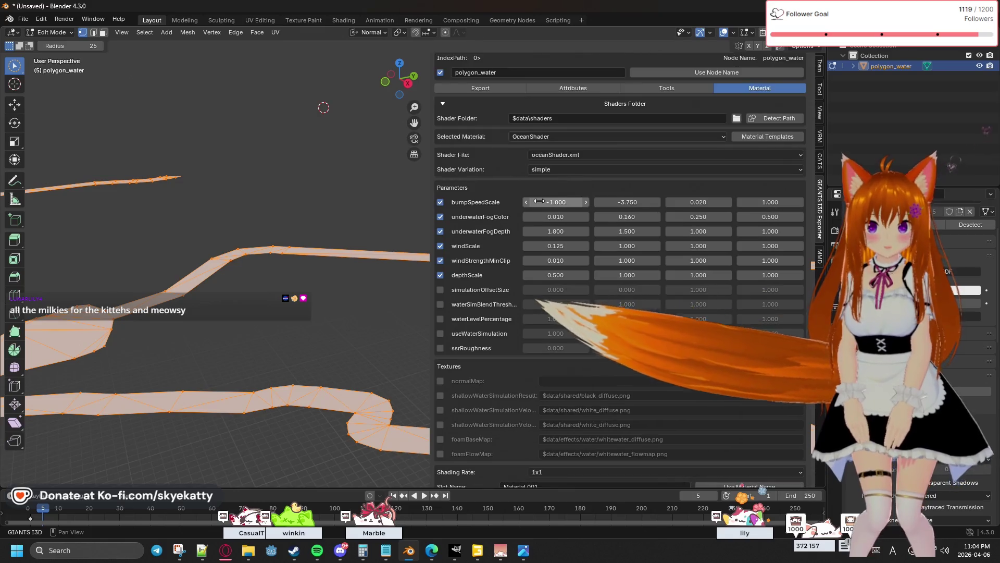
scroll(498, 219, "down", 6)
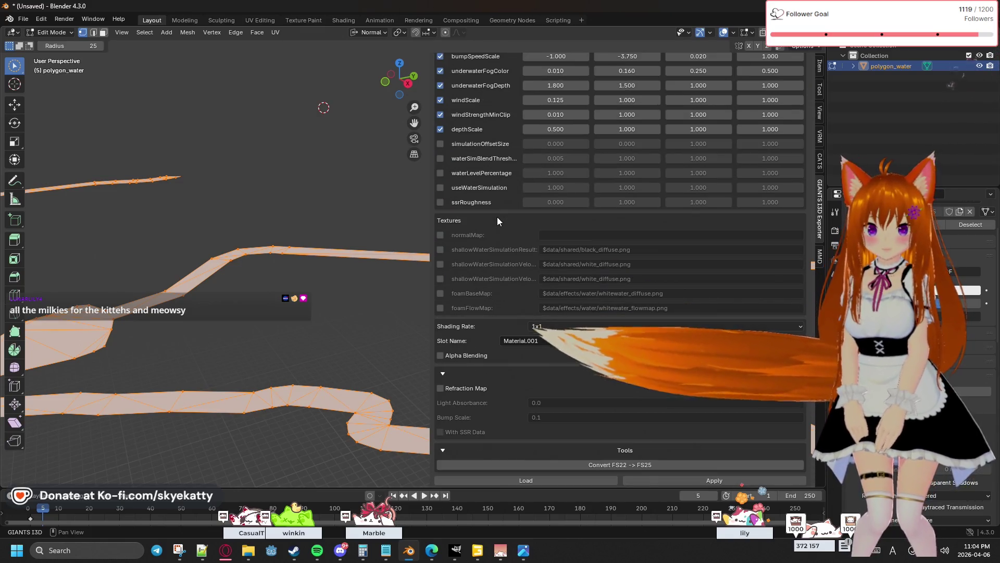
scroll(497, 217, "down", 1)
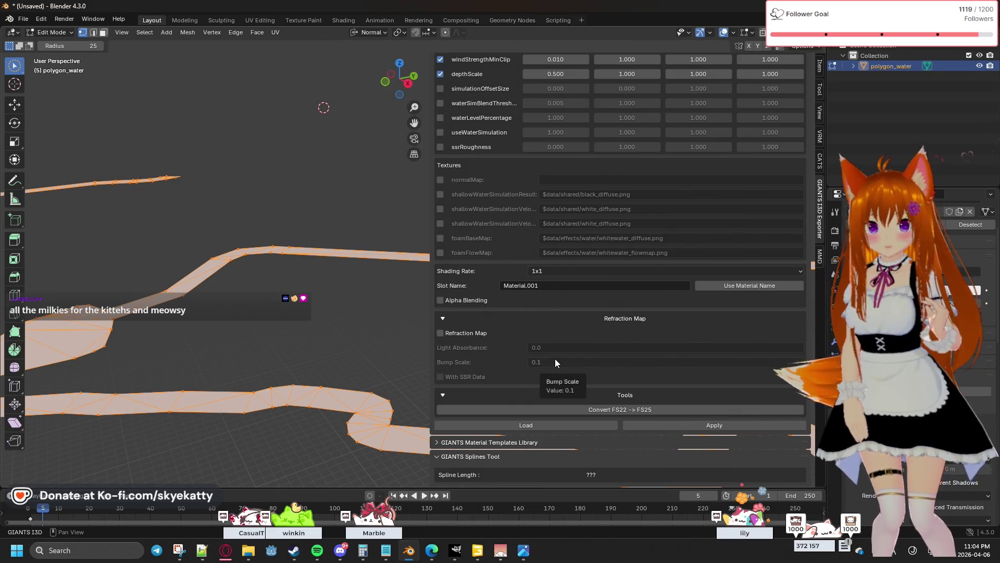
Name the material slot OceanShader, enable Alpha Blending and apply the settings.
left_click(741, 270)
left_click(721, 286)
left_click(499, 299)
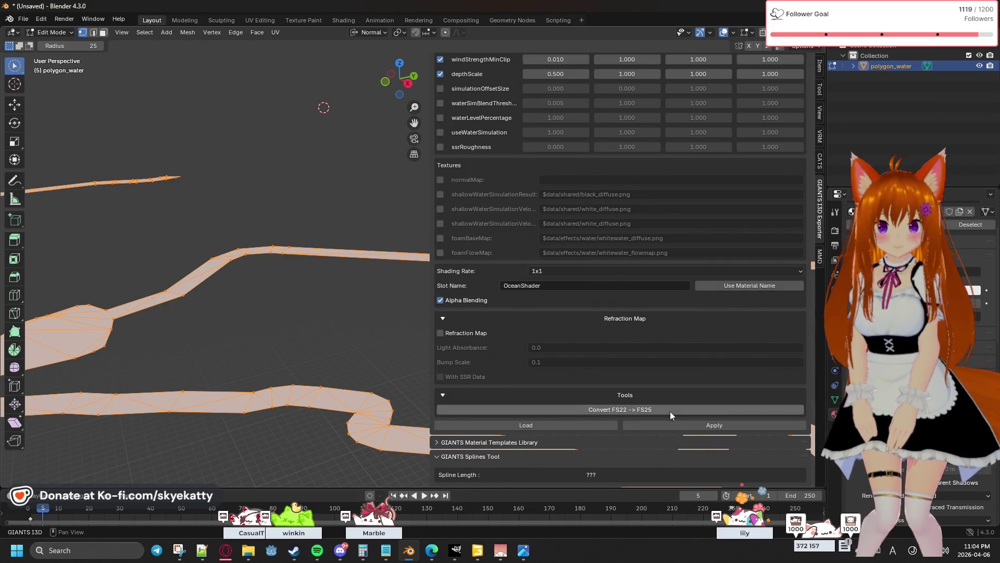
left_click(666, 425)
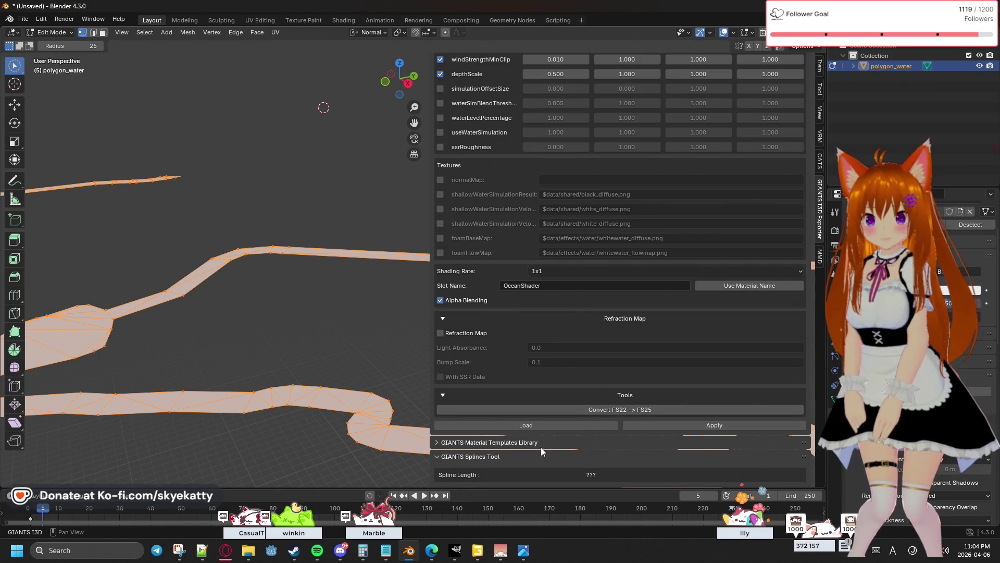
scroll(578, 348, "up", 10)
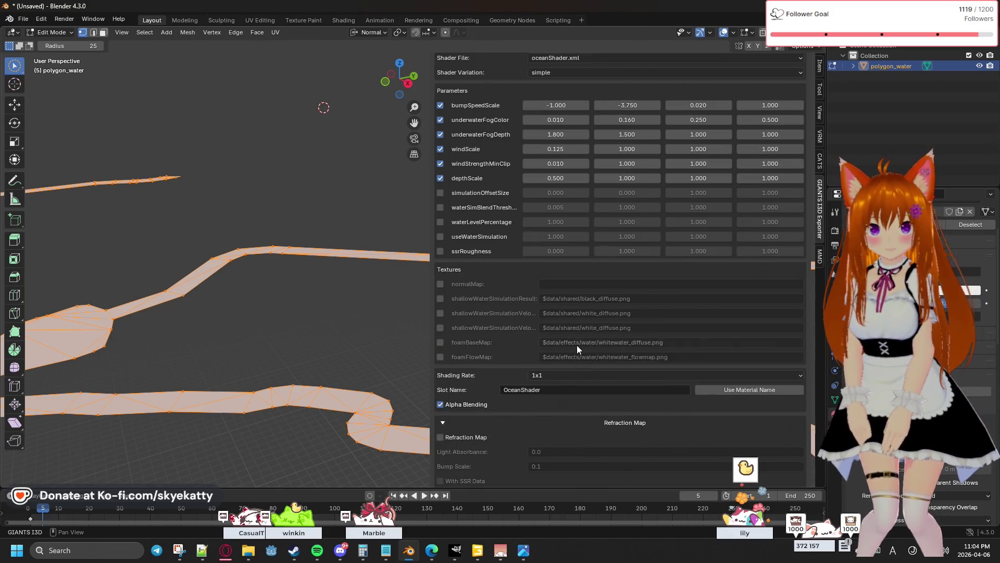
left_click(661, 107)
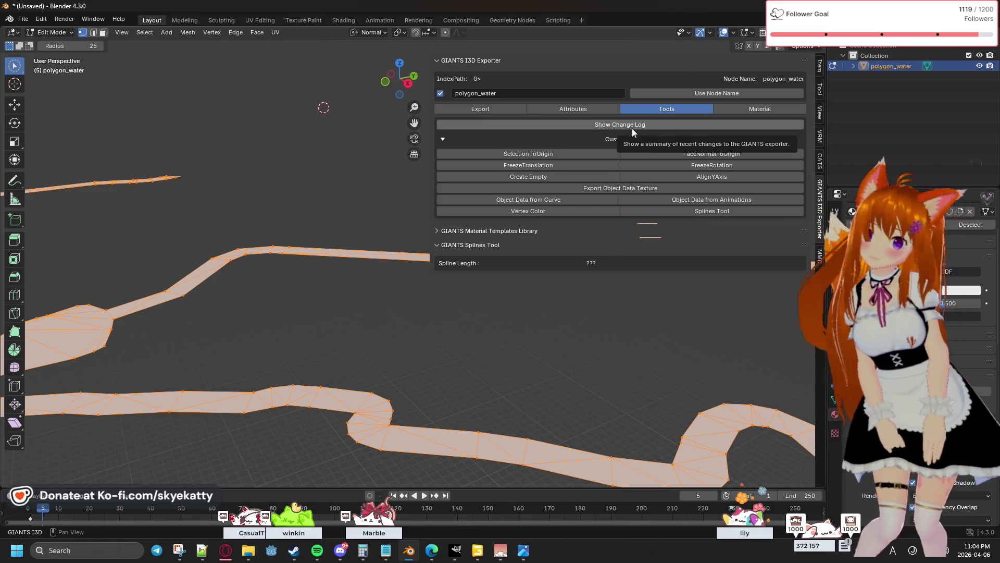
Keep Visible Shader Param at 1.0 in the exporter attributes and expand Rigid Body.
left_click(589, 111)
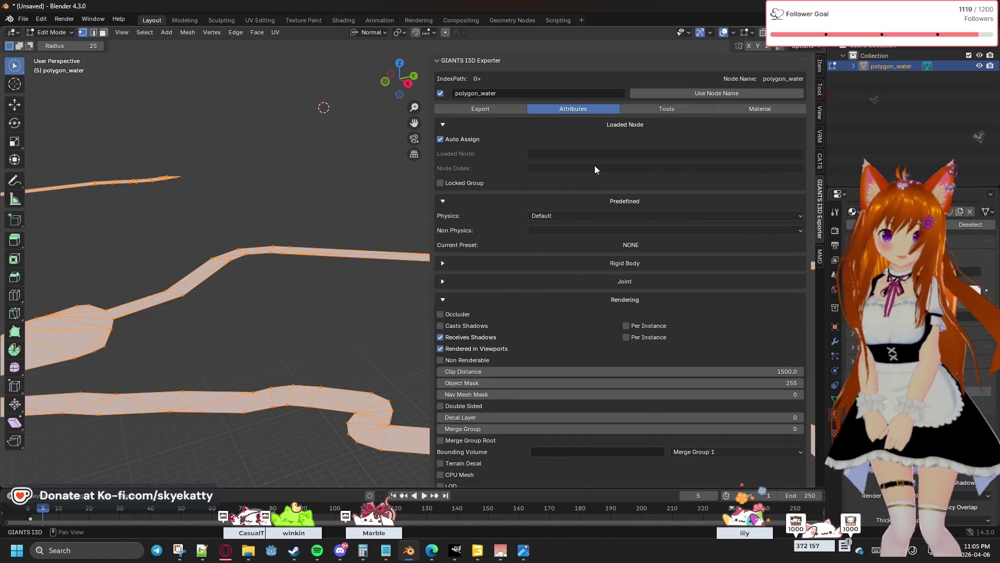
scroll(489, 172, "down", 10)
scroll(489, 177, "down", 6)
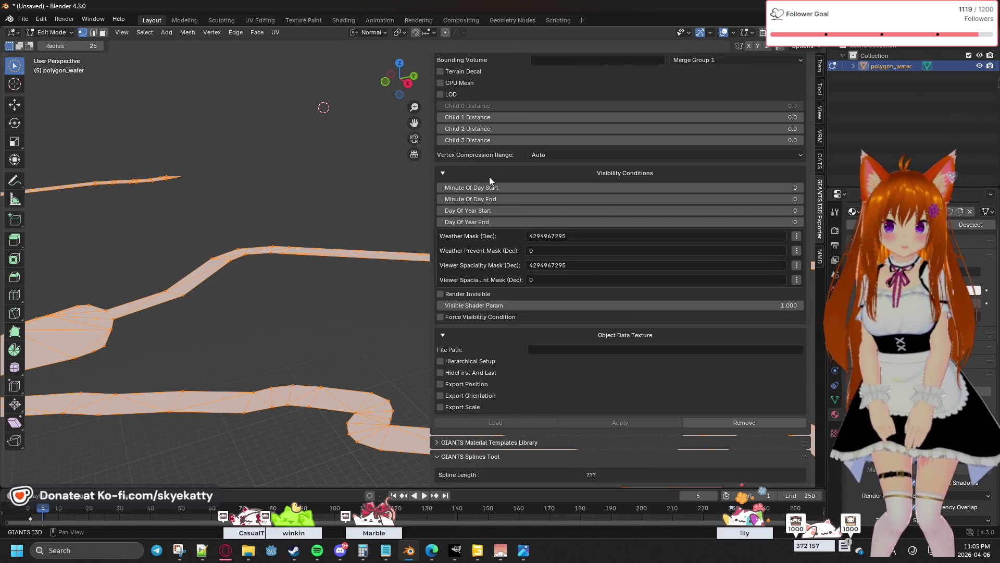
left_click(479, 305)
key("Return")
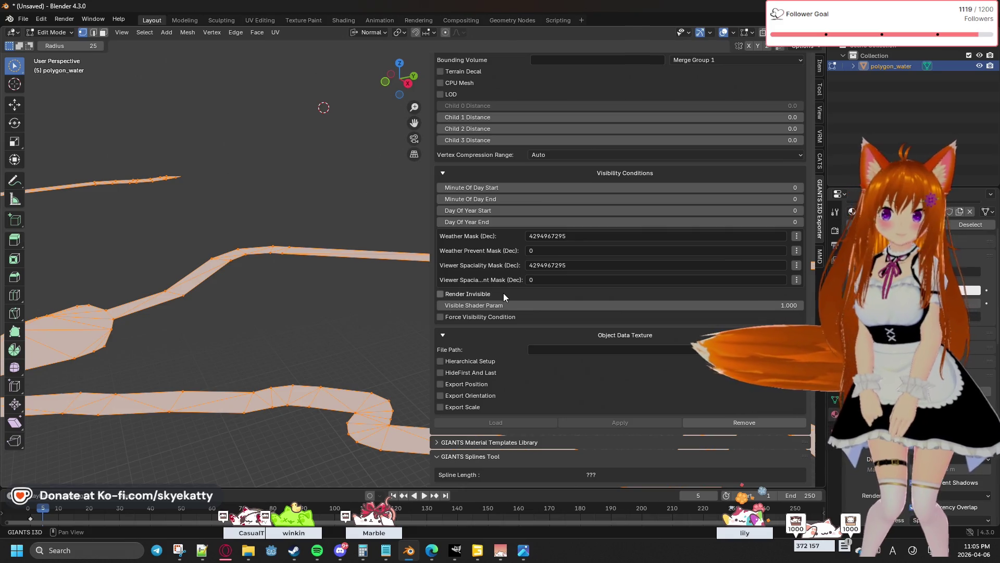
scroll(508, 351, "up", 7)
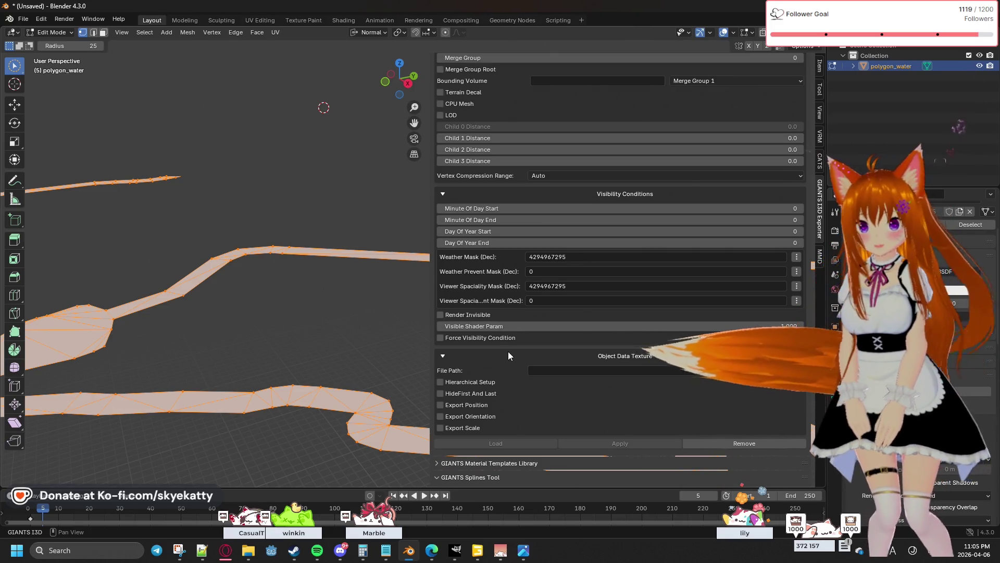
scroll(504, 342, "up", 8)
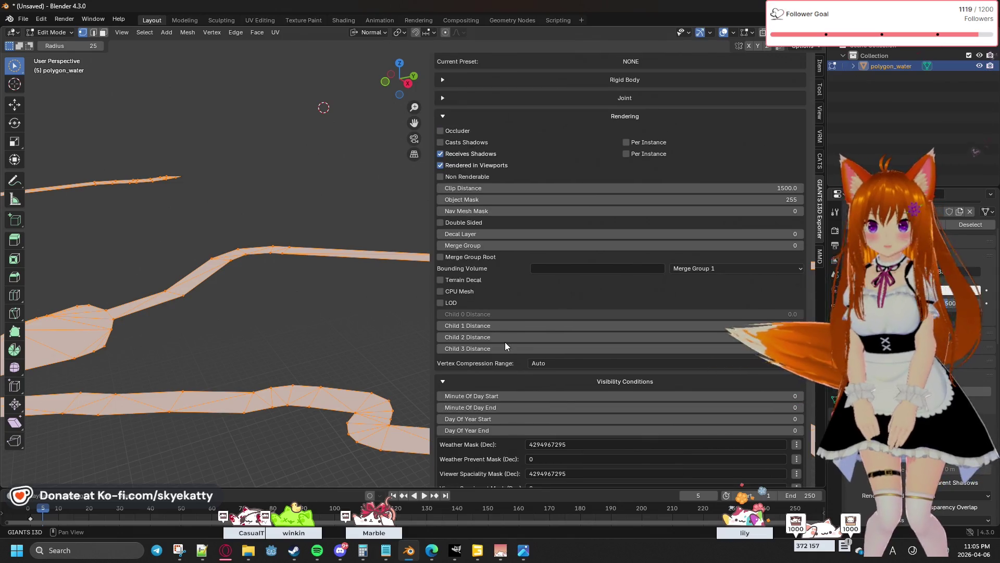
scroll(505, 342, "up", 4)
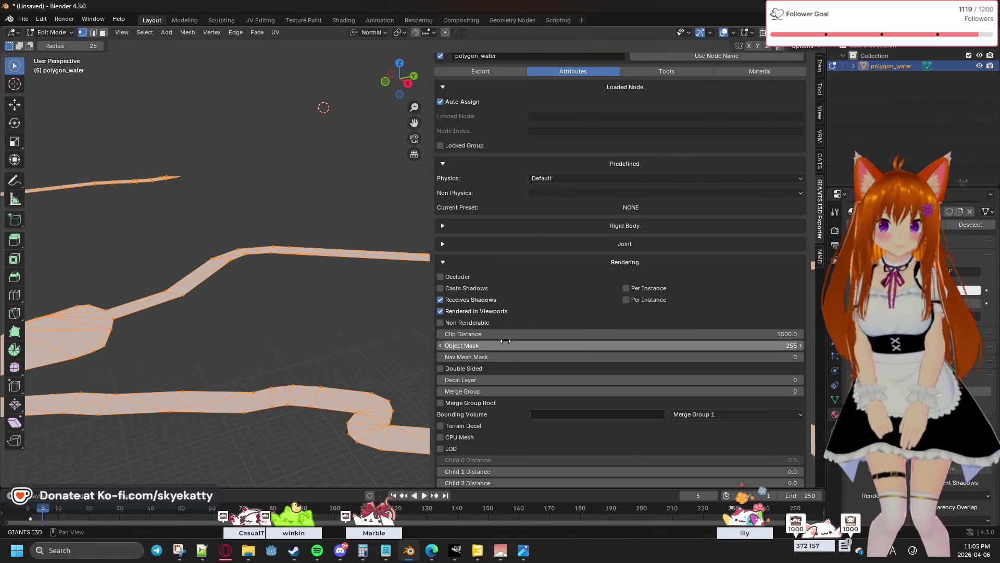
left_click(538, 268)
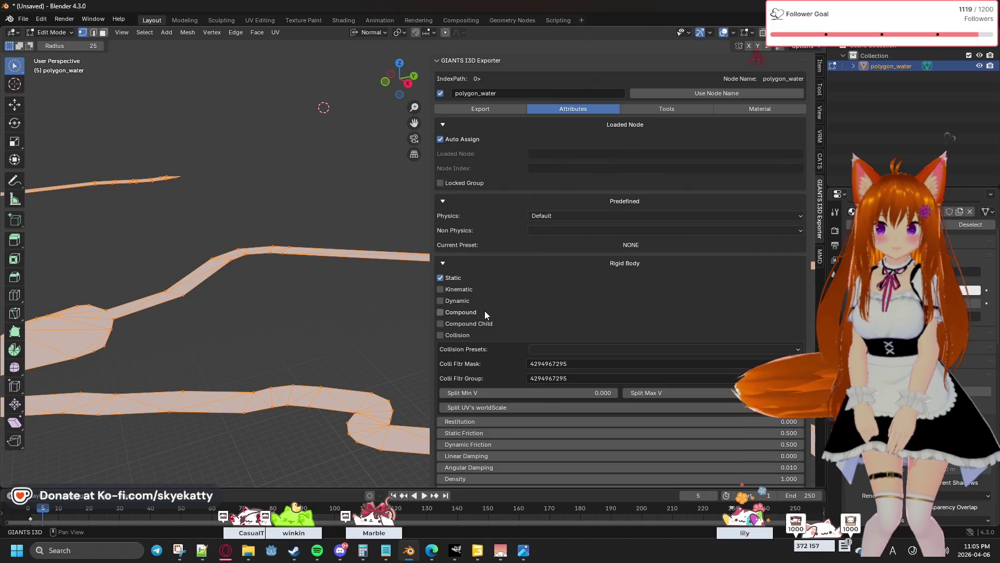
left_click(552, 265)
left_click(552, 266)
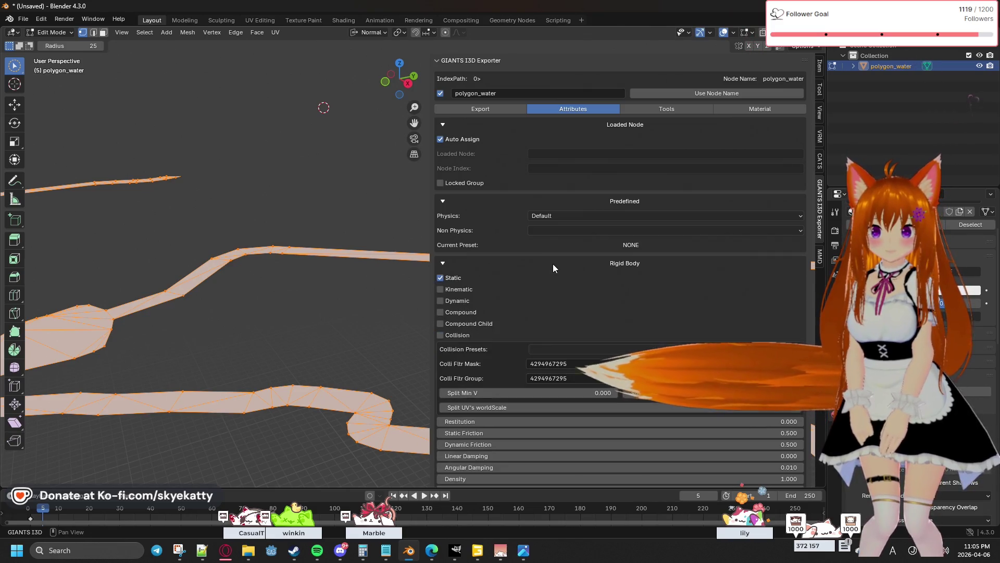
scroll(533, 295, "down", 3)
left_click(547, 287)
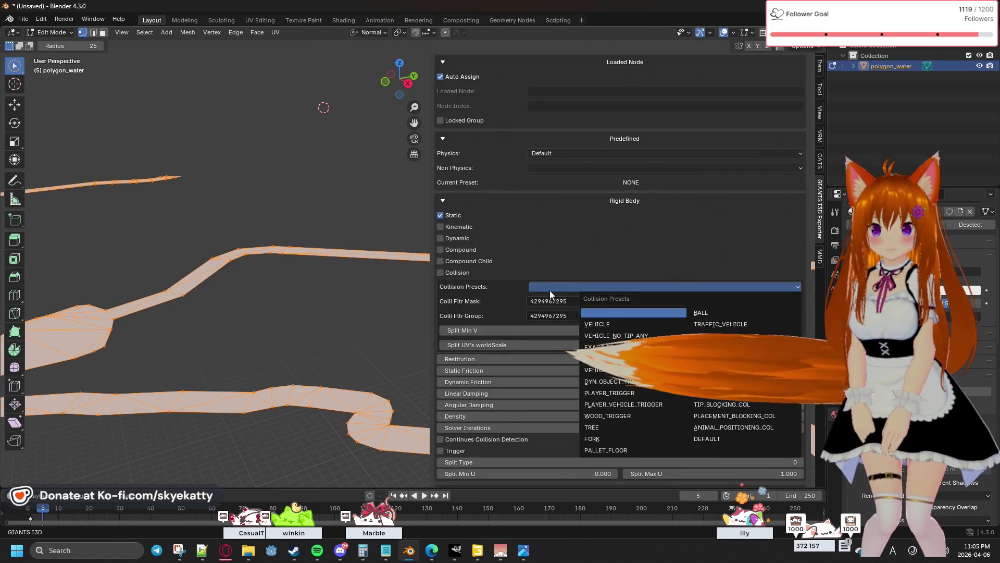
left_click(709, 359)
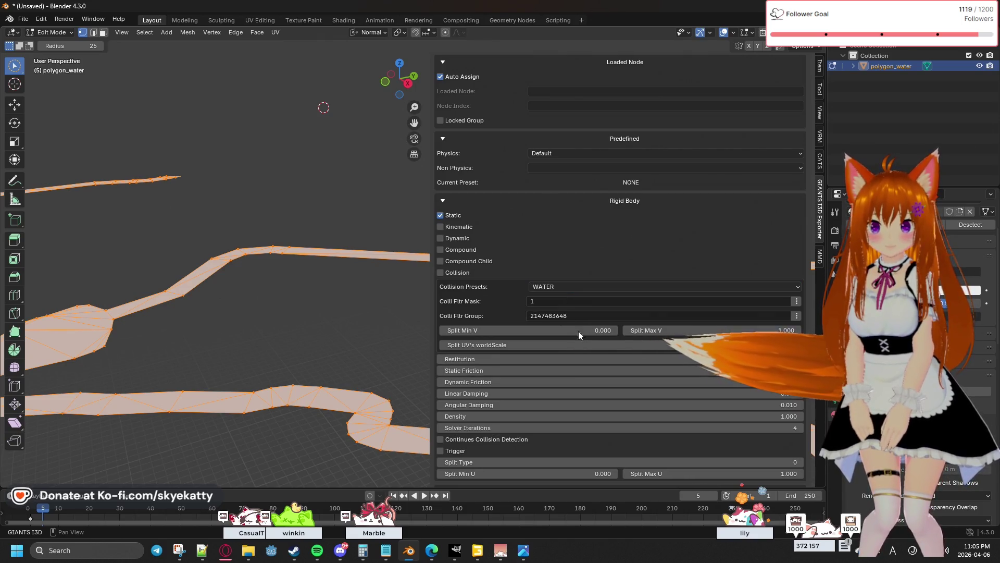
scroll(513, 296, "down", 5)
scroll(511, 298, "down", 15)
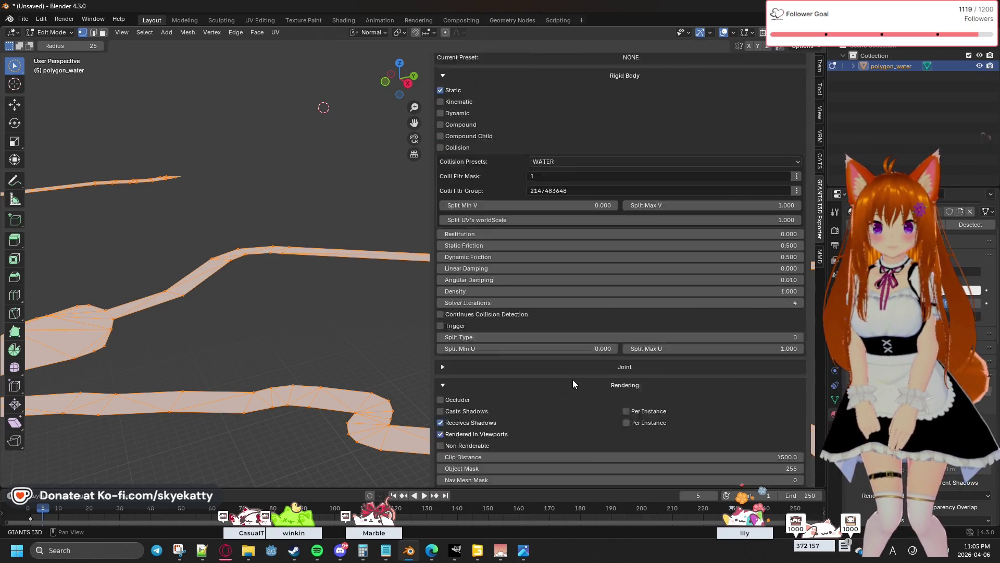
scroll(616, 452, "down", 3)
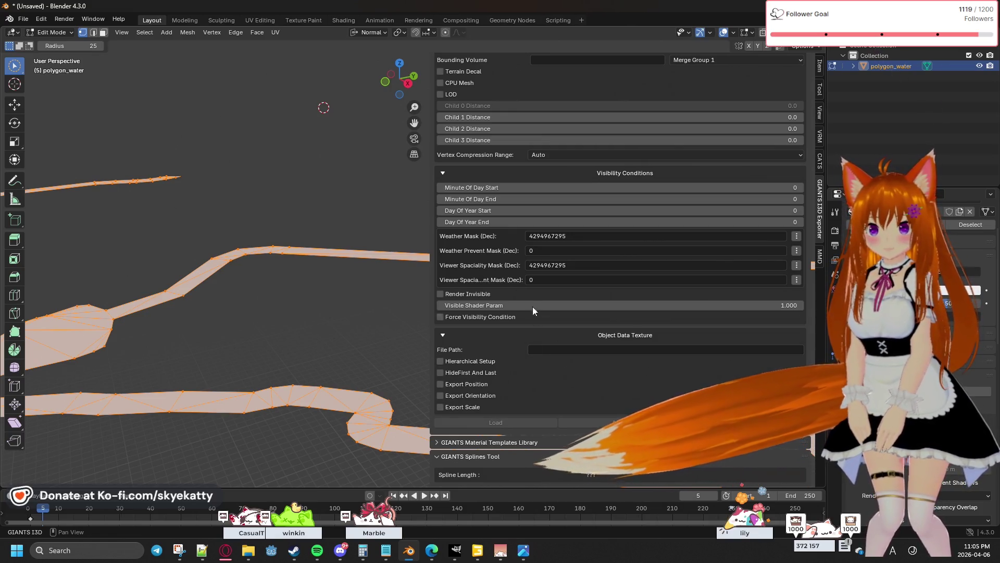
scroll(537, 314, "up", 5)
scroll(554, 336, "up", 20)
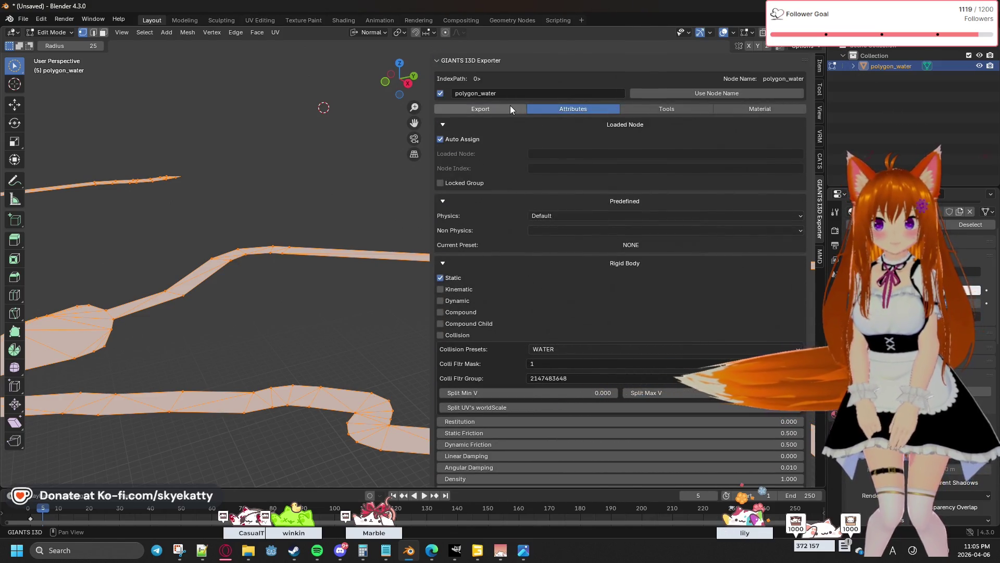
left_click(510, 108)
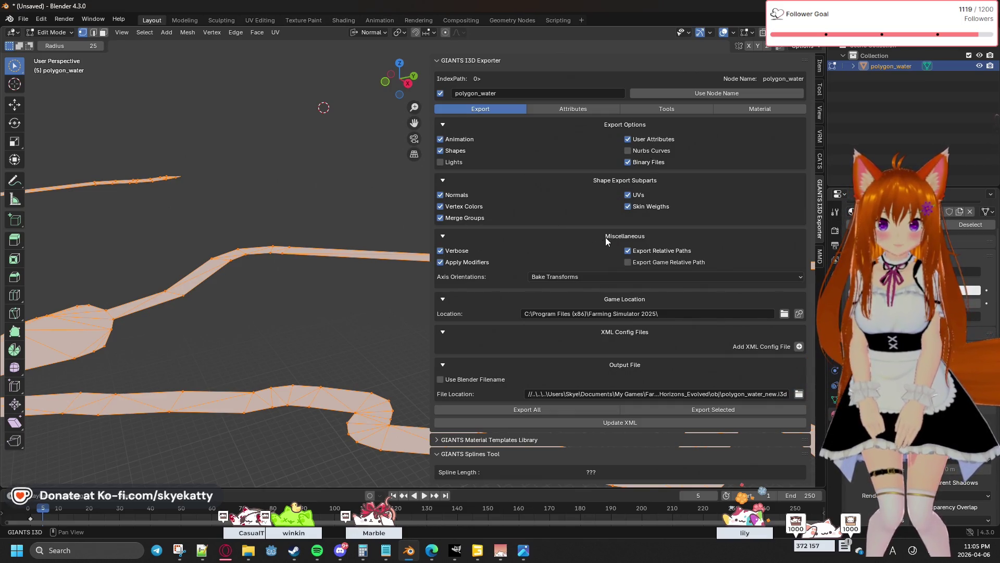
left_click(573, 277)
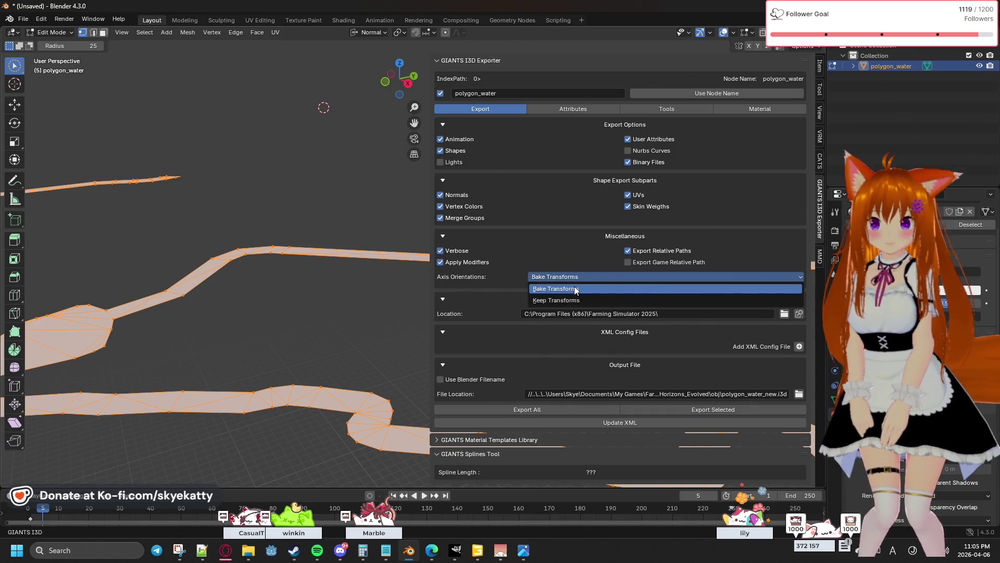
left_click(575, 289)
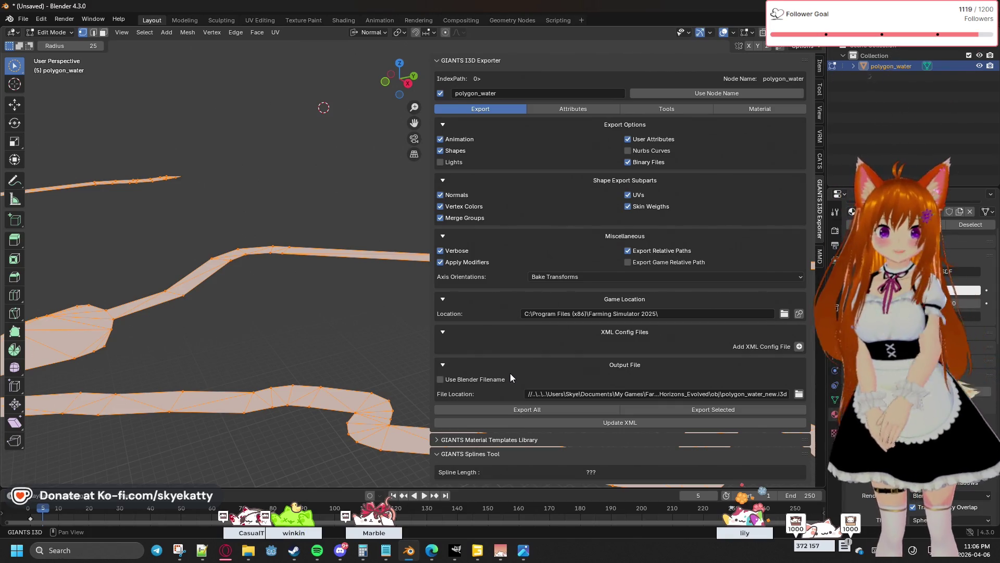
left_click(964, 290)
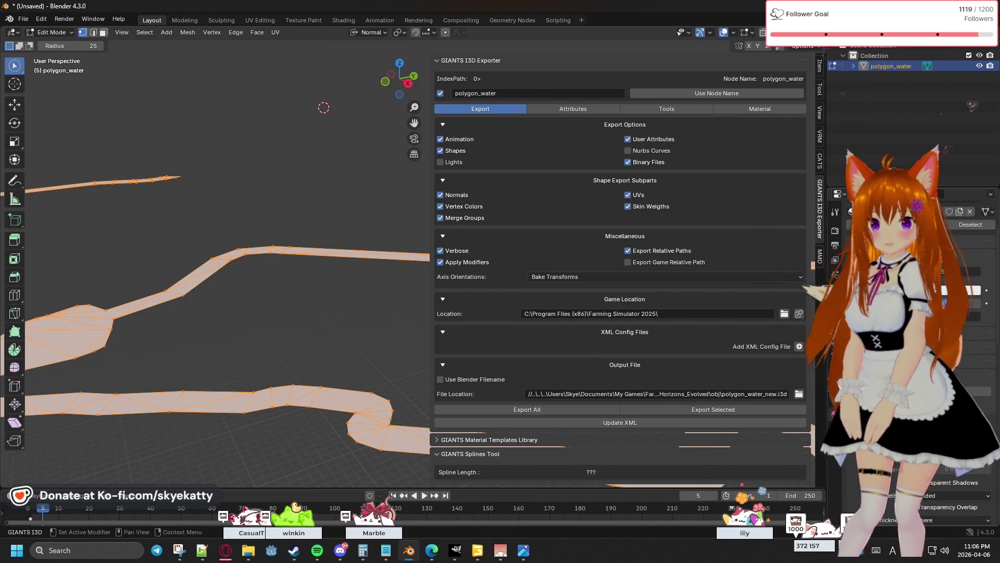
scroll(917, 312, "down", 3)
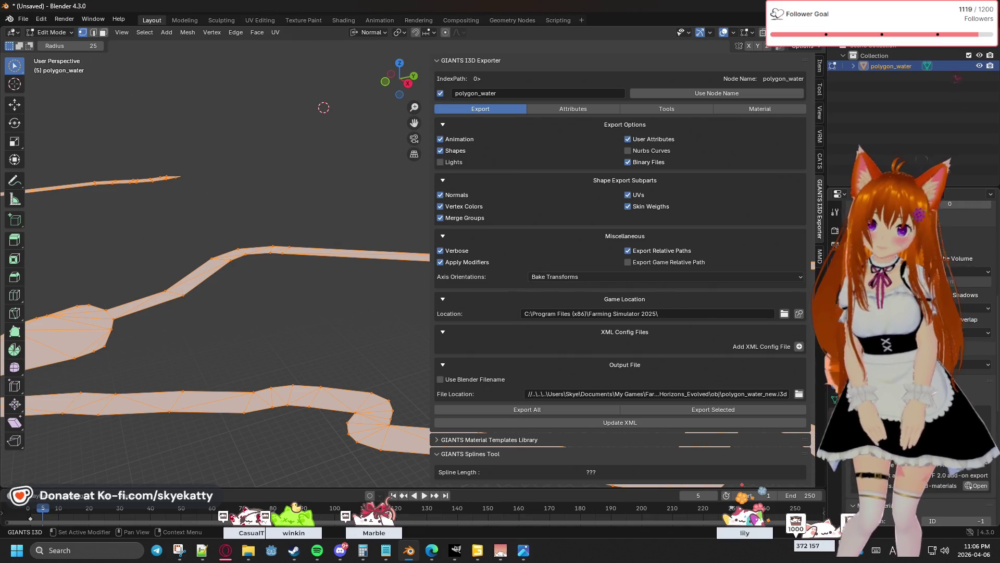
left_click(737, 110)
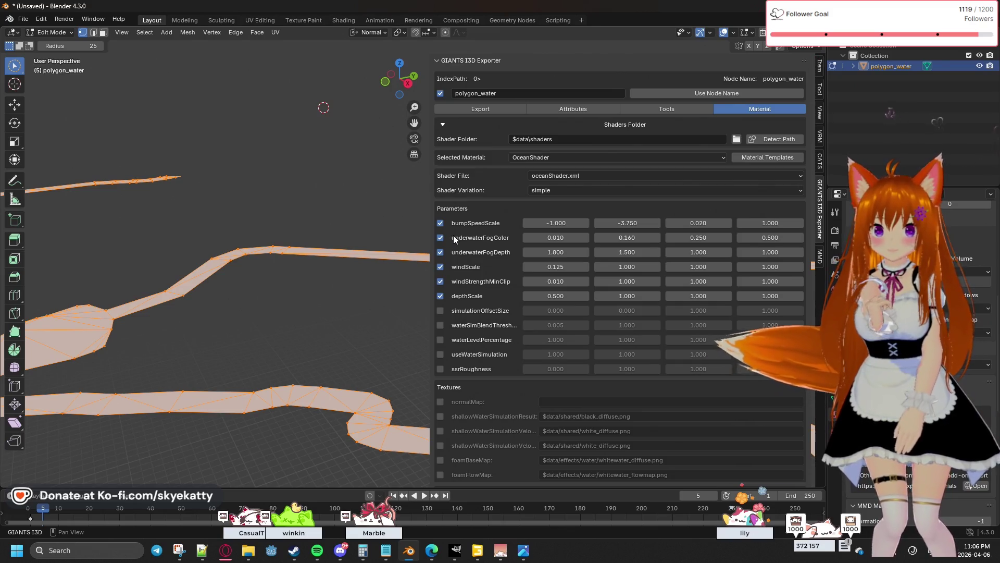
Switch the exporter from Tools to polygon_water's object attributes.
scroll(454, 238, "down", 8)
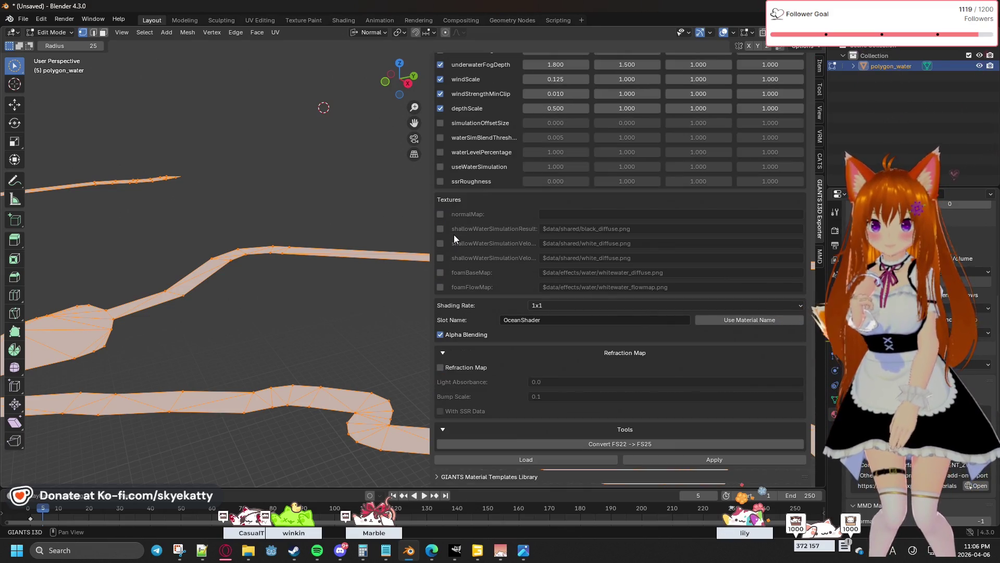
scroll(454, 234, "down", 2)
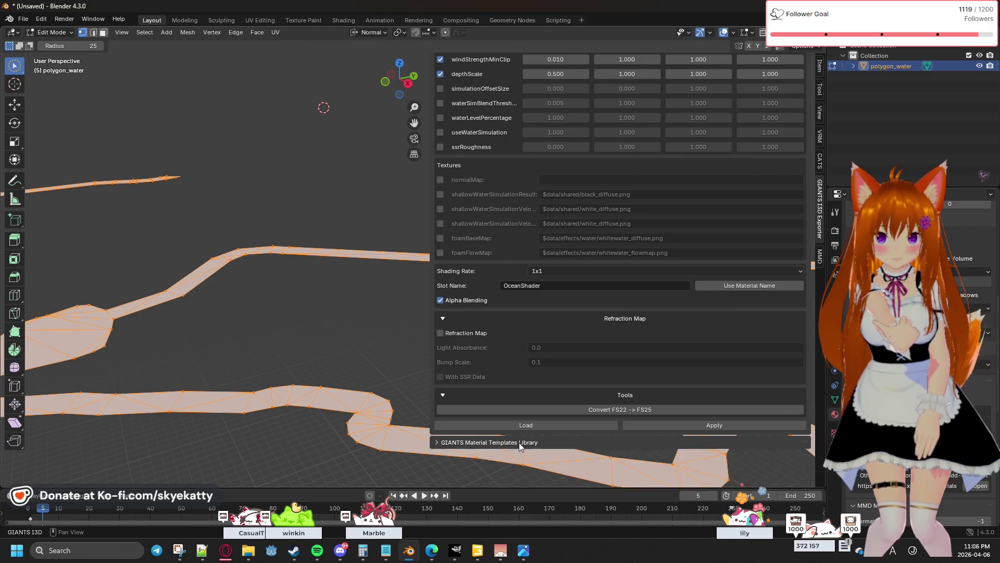
scroll(665, 105, "up", 10)
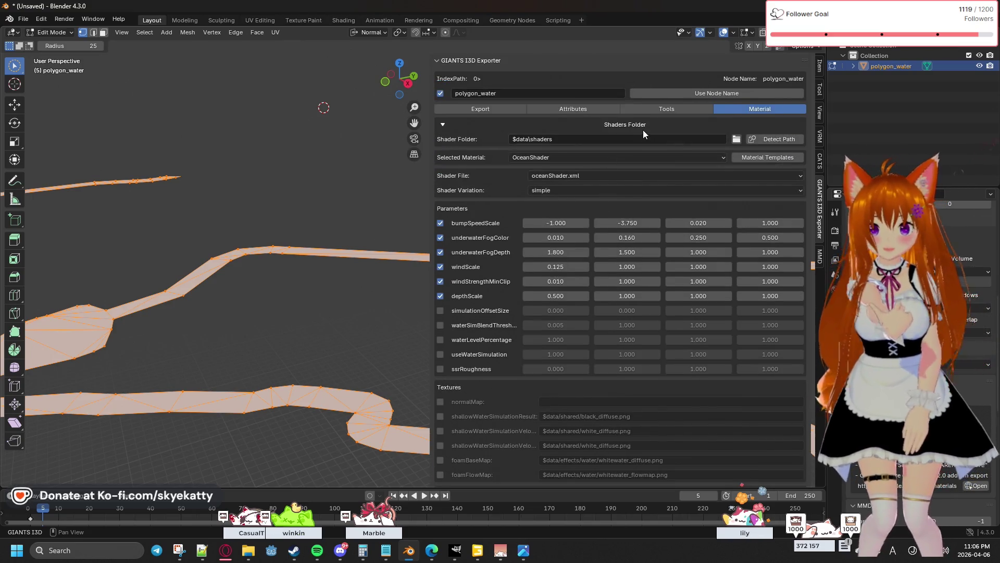
left_click(658, 107)
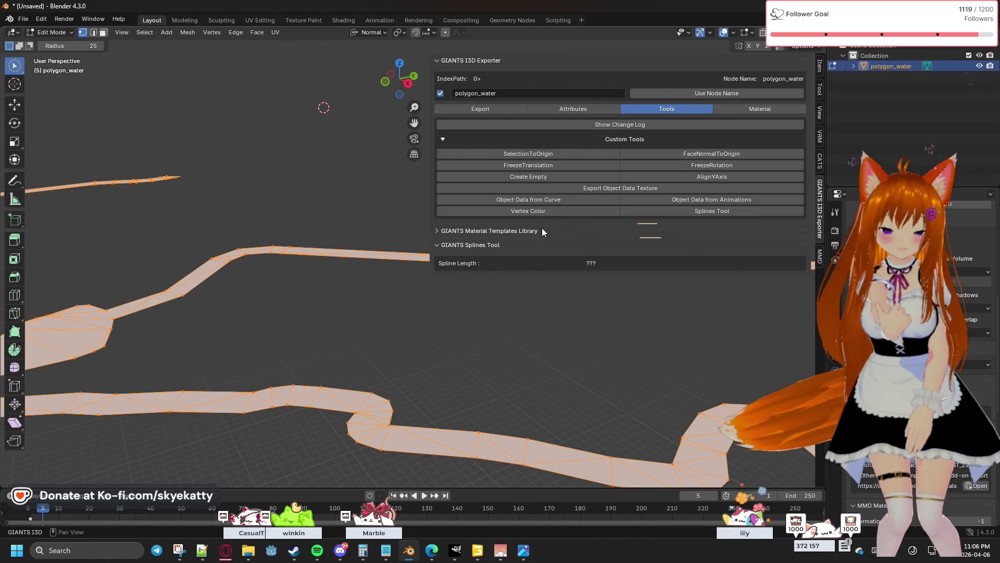
left_click(594, 108)
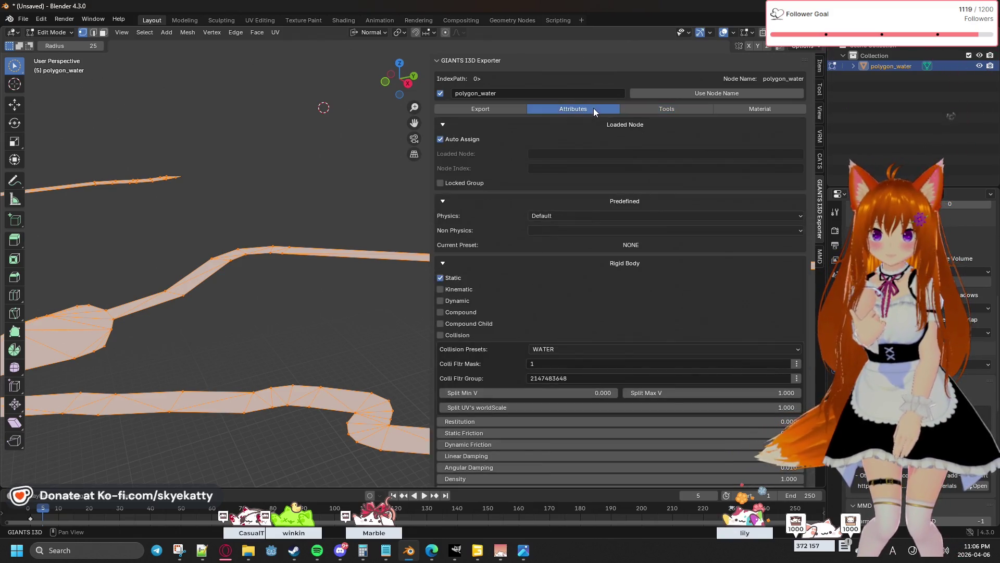
Review the Static rigid body, WATER preset and Rendering options further down.
scroll(448, 208, "down", 5)
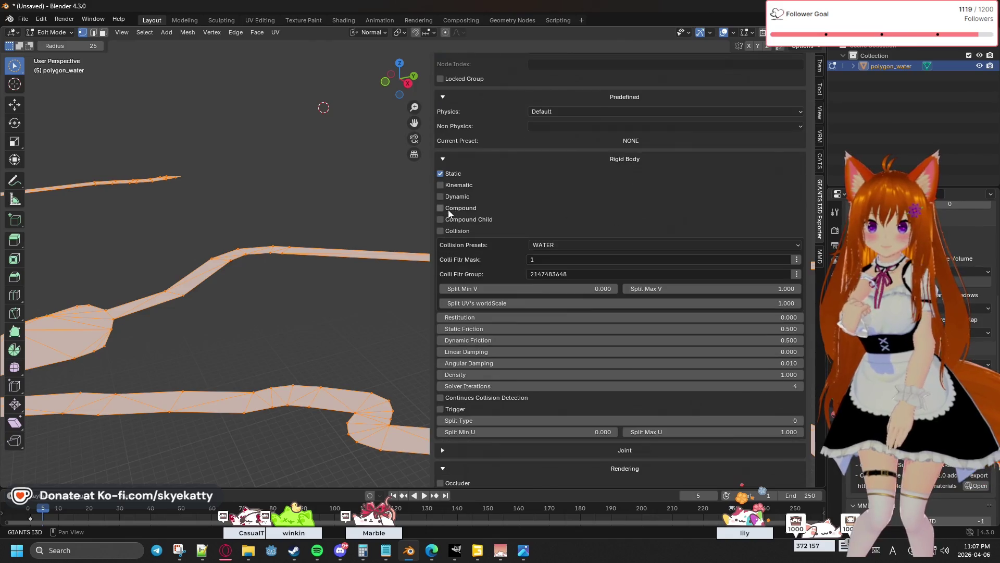
scroll(449, 210, "down", 5)
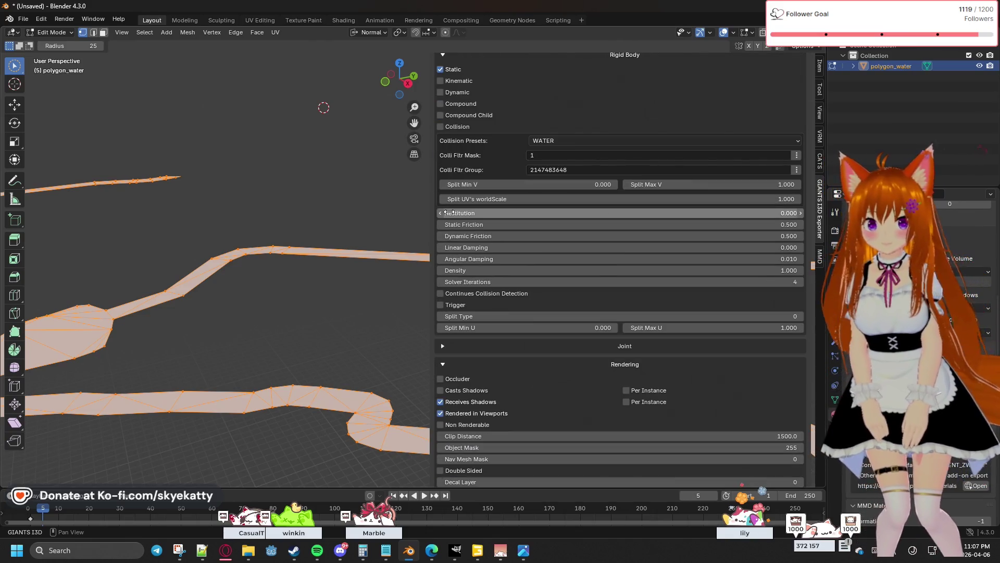
scroll(521, 286, "down", 4)
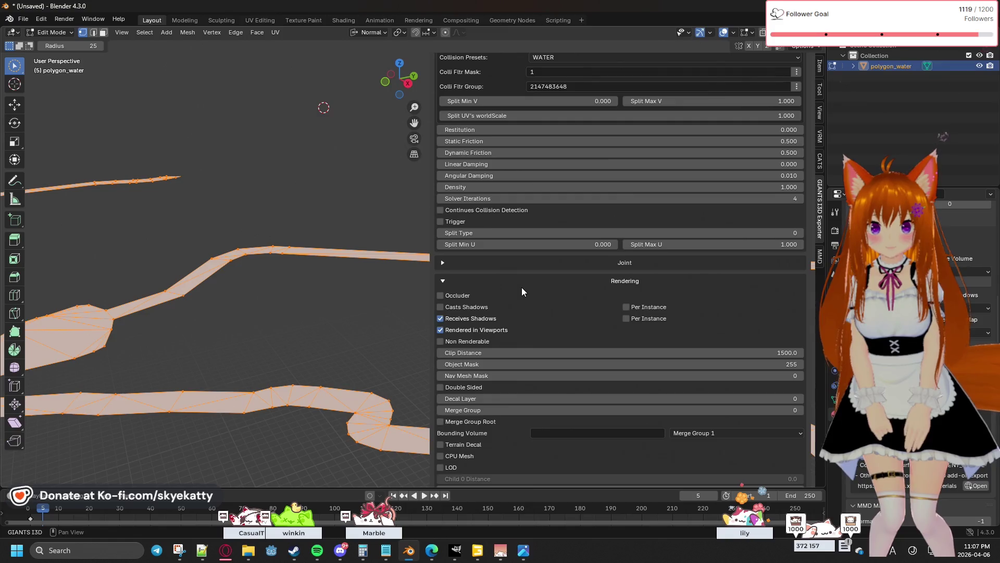
scroll(522, 290, "down", 2)
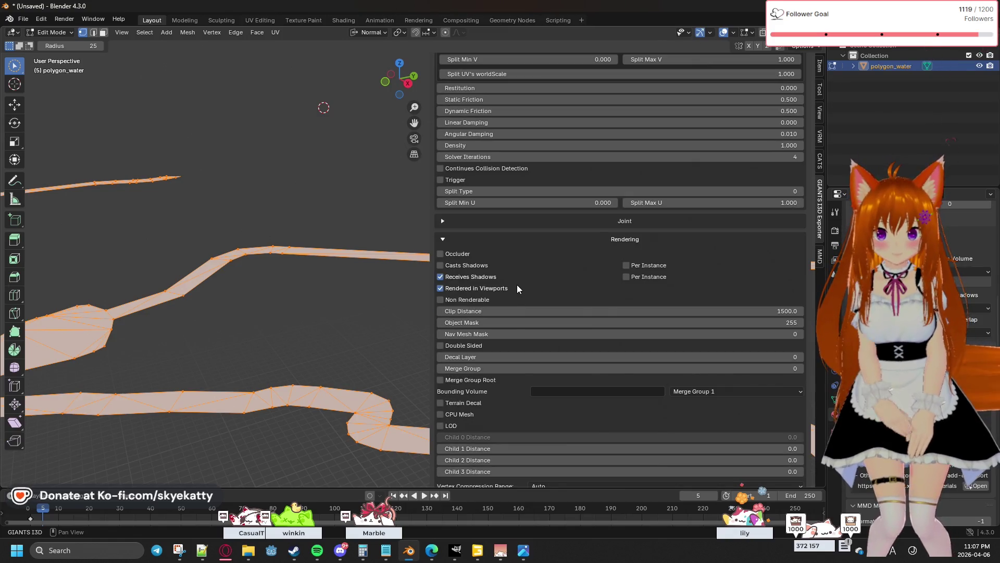
scroll(516, 286, "down", 1)
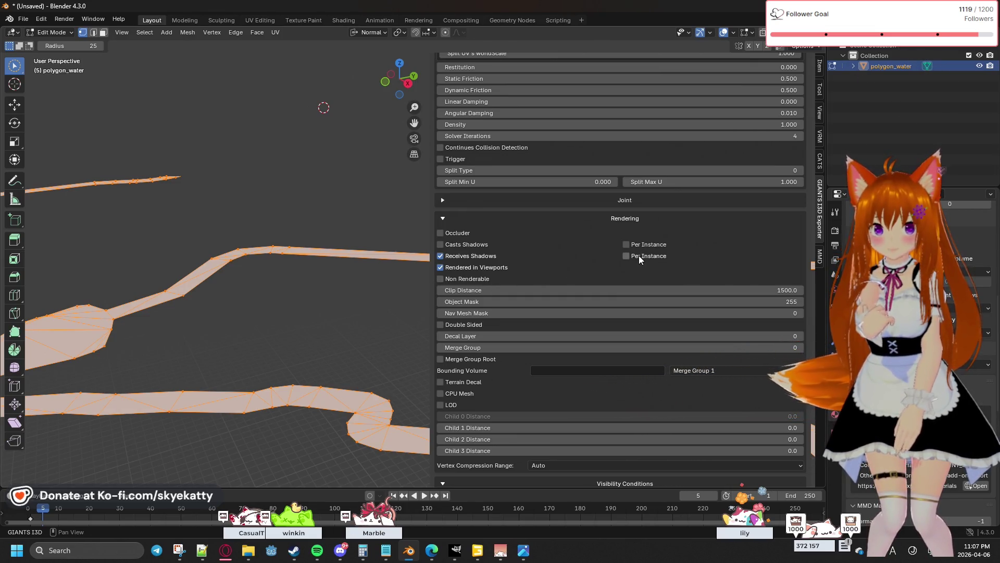
scroll(630, 255, "down", 2)
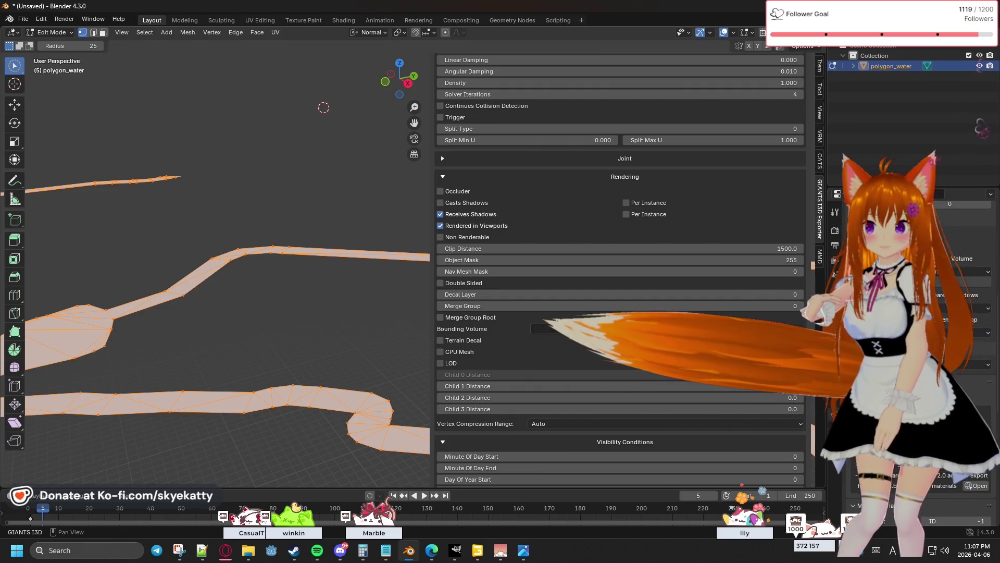
scroll(483, 345, "down", 2)
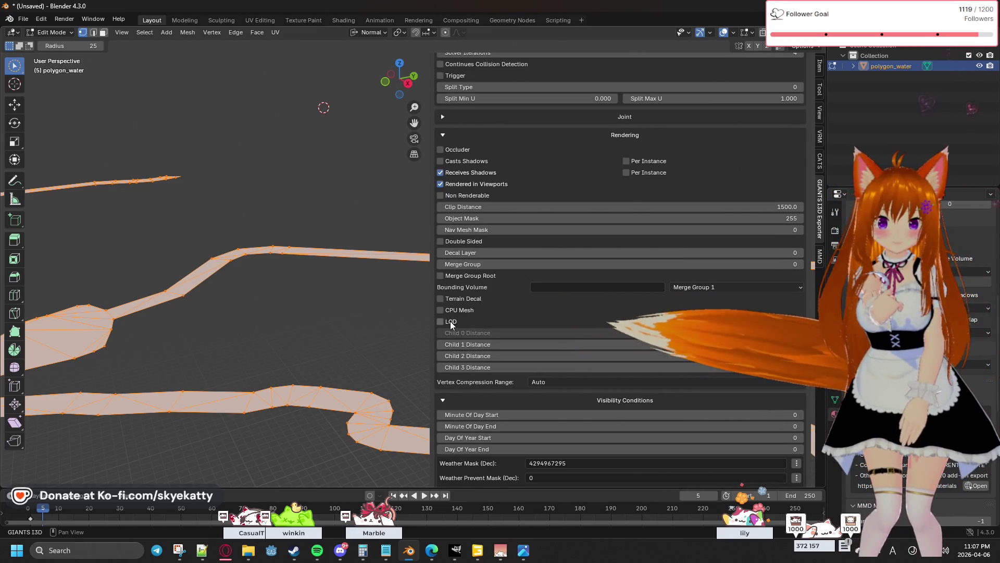
scroll(450, 321, "down", 2)
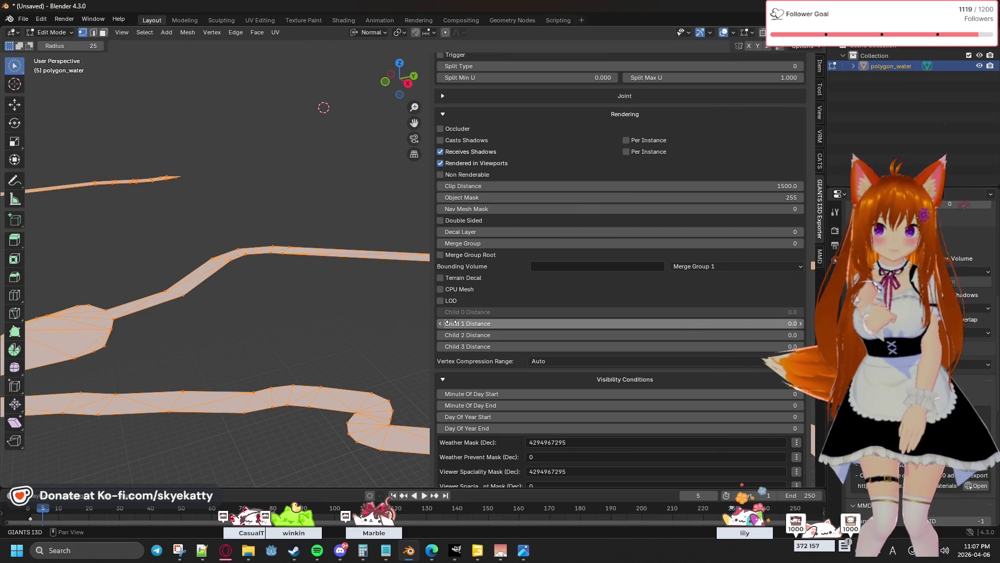
key("alt+Tab")
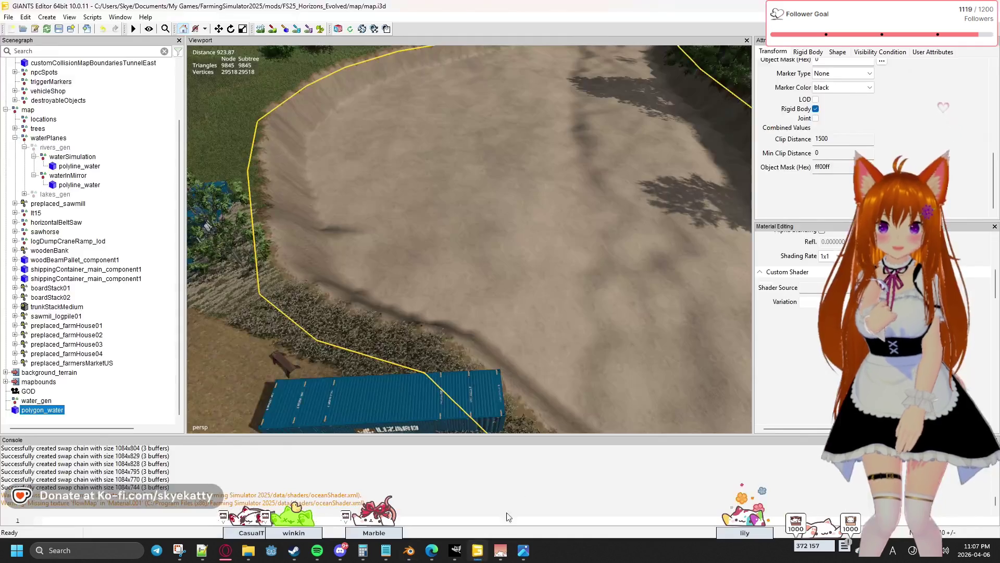
Browse polygon_water's Transform and Shape attribute tabs in GIANTS Editor.
left_click(791, 56)
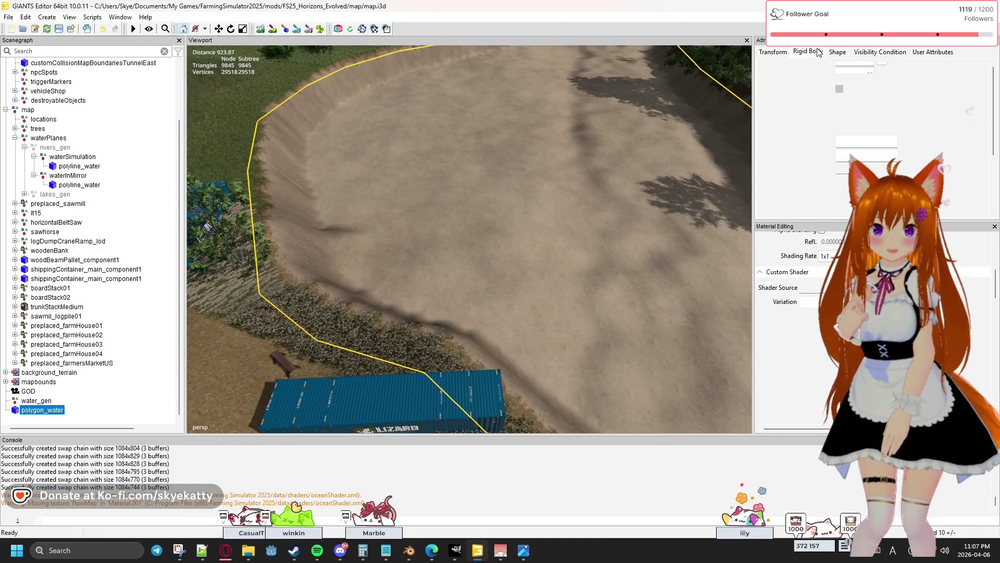
left_click(789, 54)
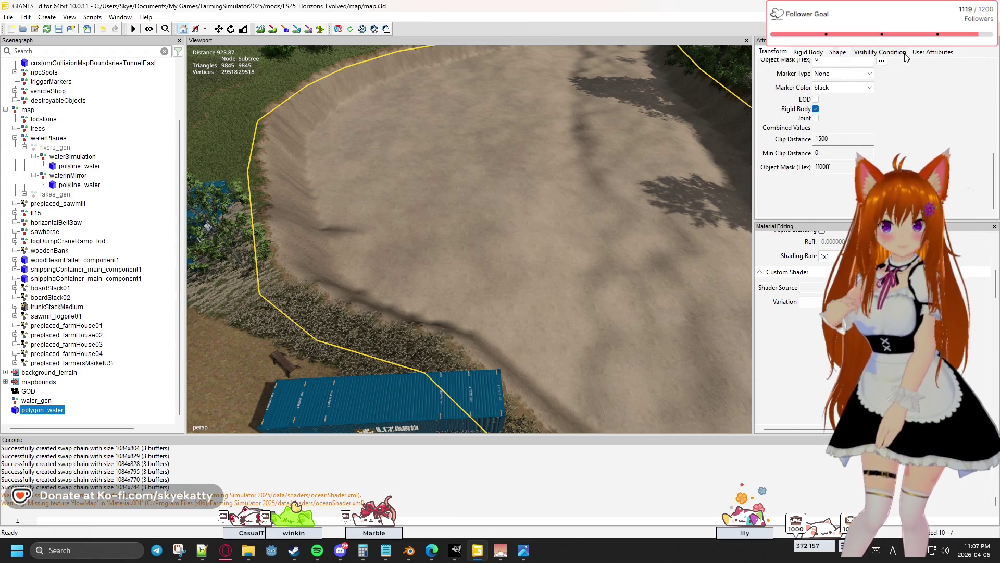
left_click(897, 54)
left_click(828, 54)
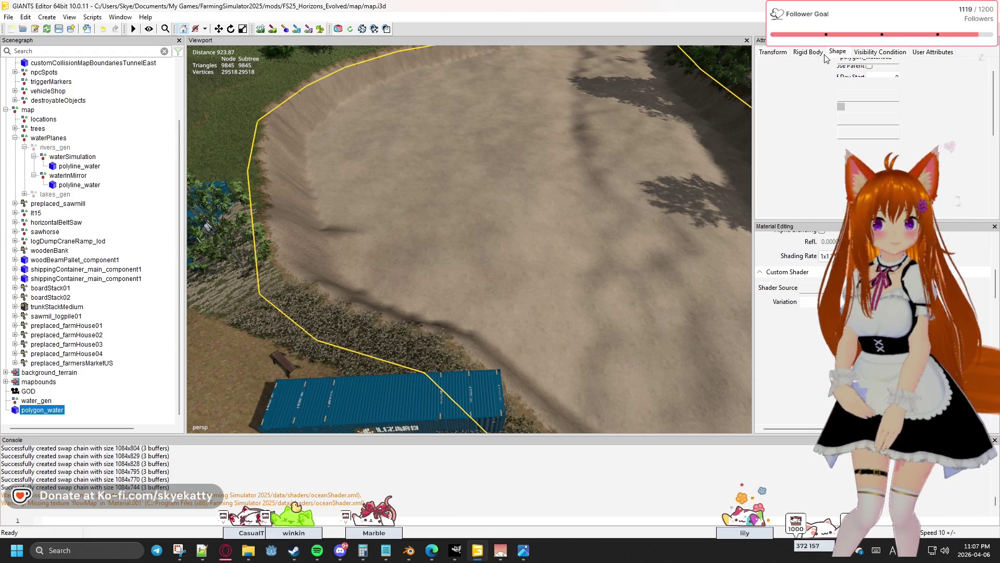
scroll(880, 162, "up", 1)
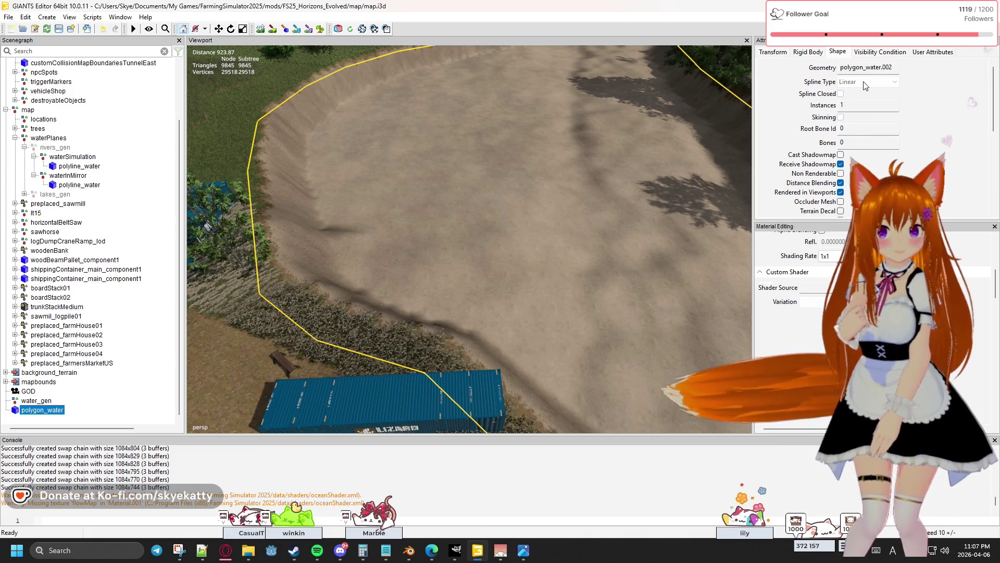
scroll(853, 111, "down", 2)
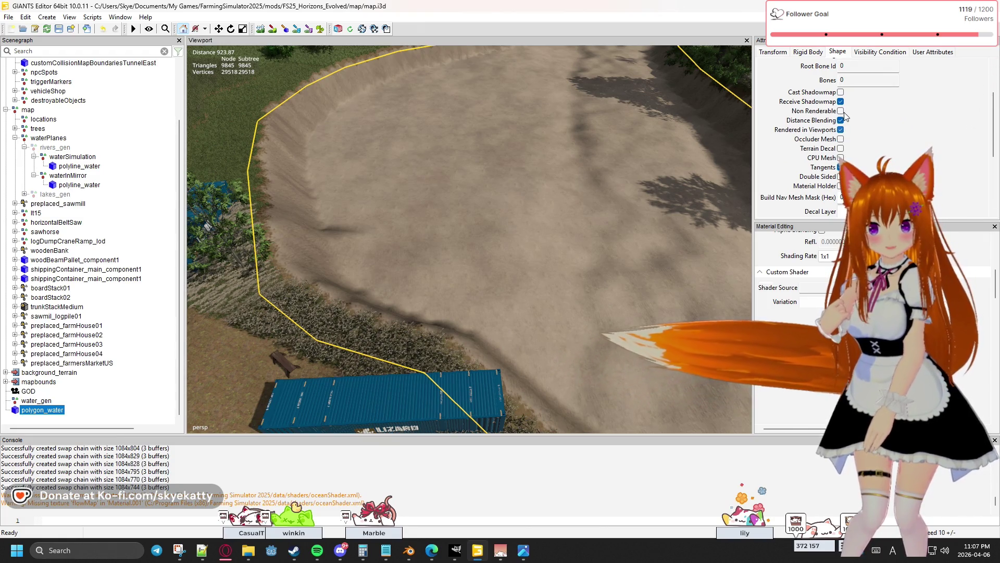
Enable tangents and mark polygon_water's shape as a material holder.
left_click(840, 130)
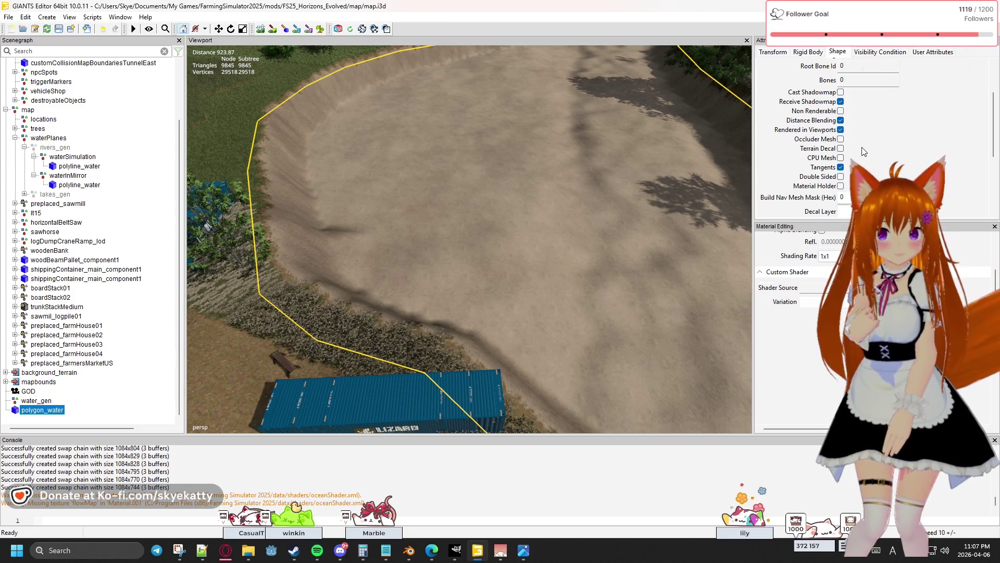
left_click(840, 167)
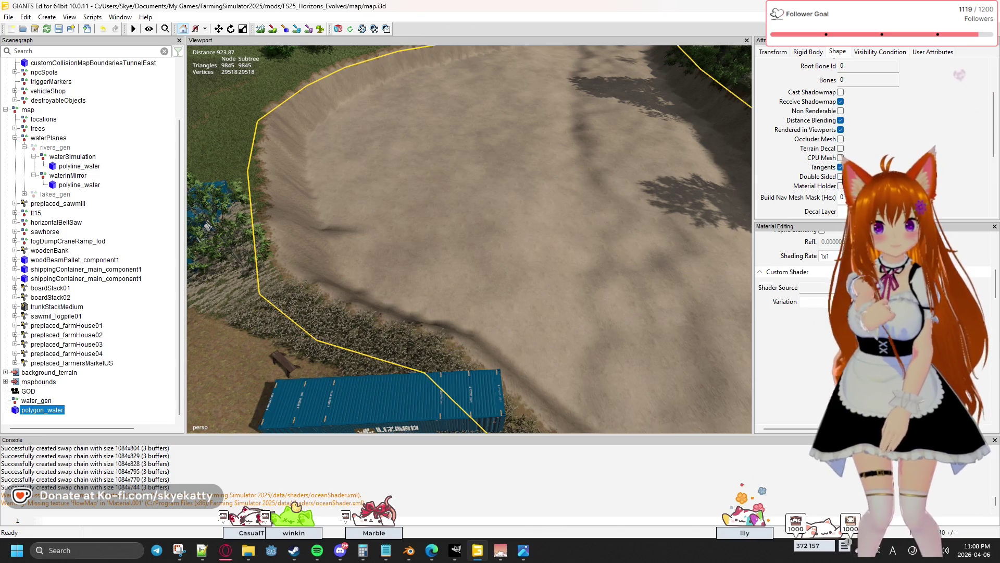
left_click(840, 186)
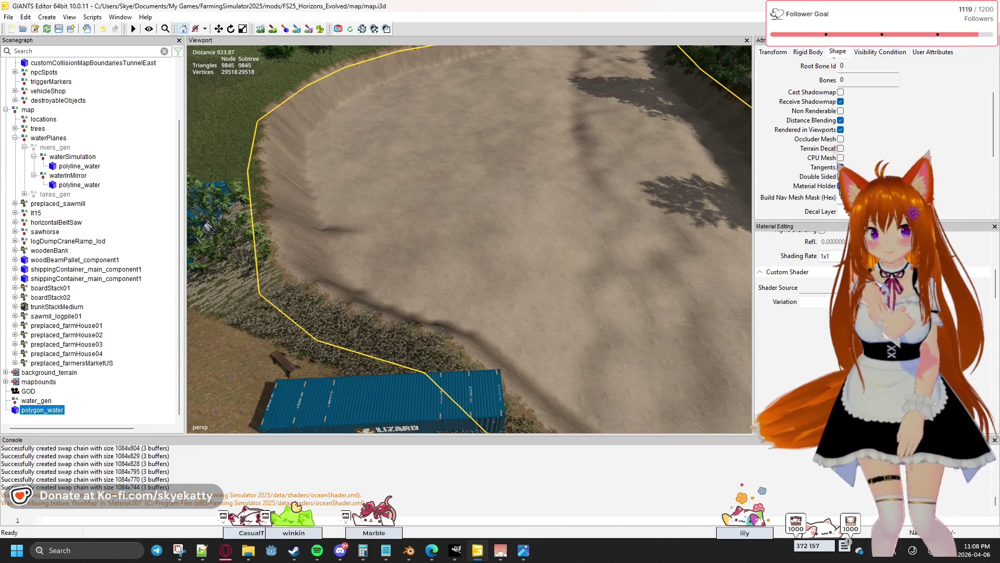
scroll(839, 191, "down", 3)
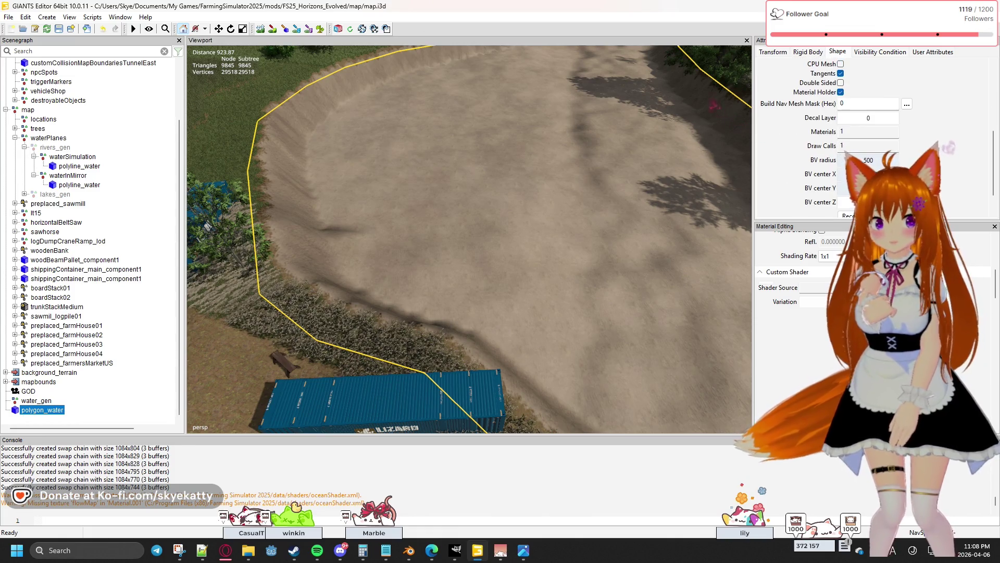
scroll(858, 160, "up", 1)
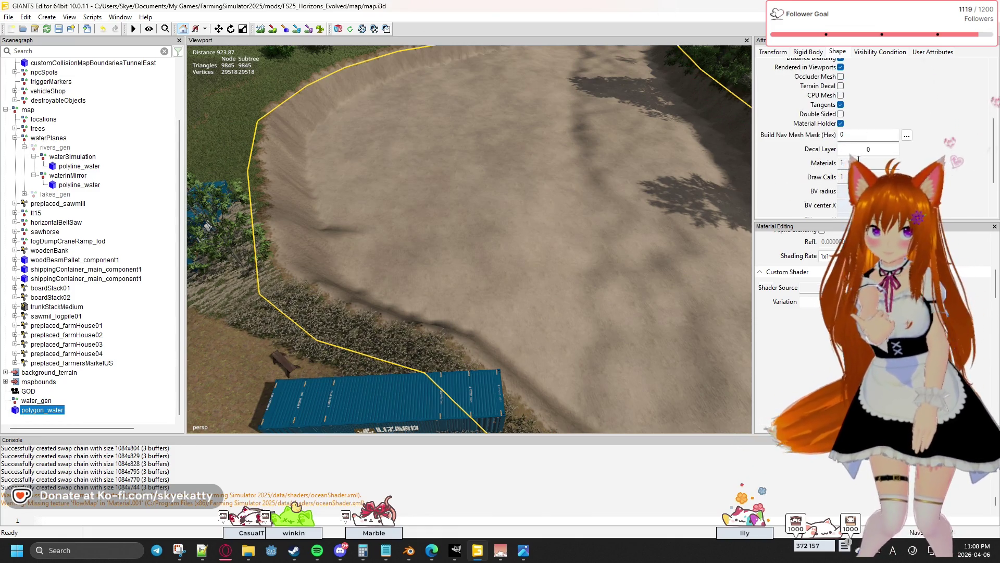
scroll(876, 137, "up", 4)
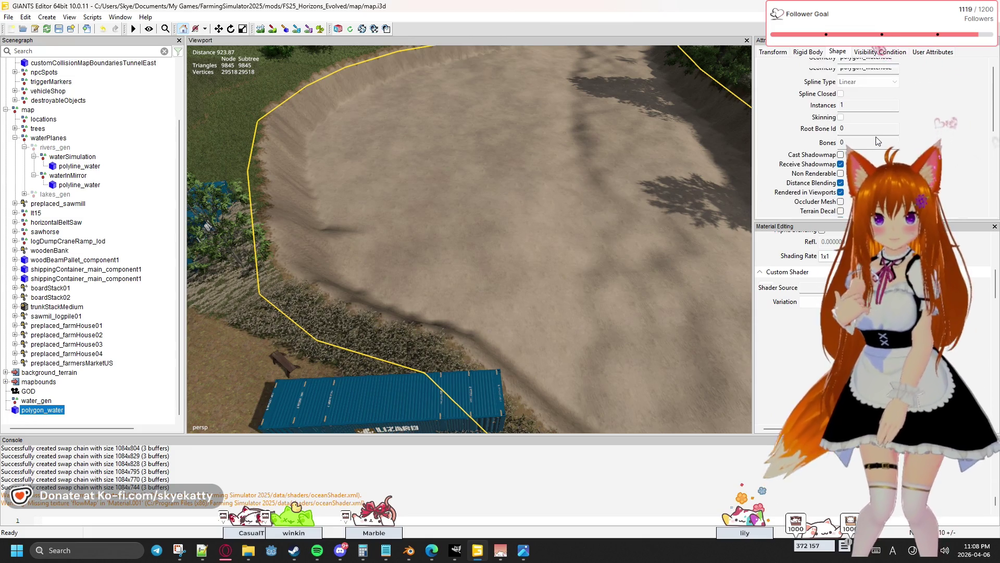
Check the rigid body and transform values, then minimize GIANTS Editor.
left_click(803, 53)
left_click(835, 52)
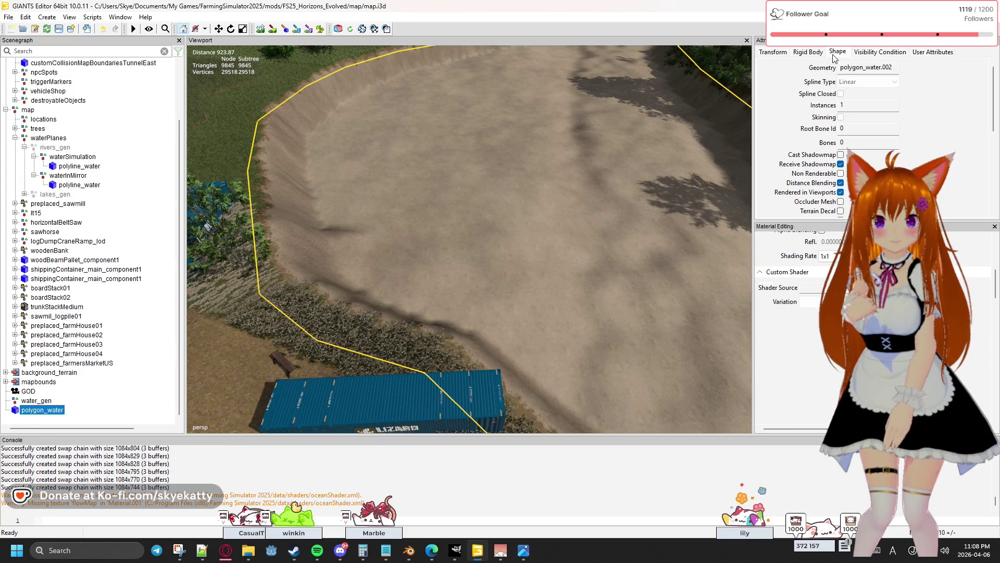
left_click(807, 53)
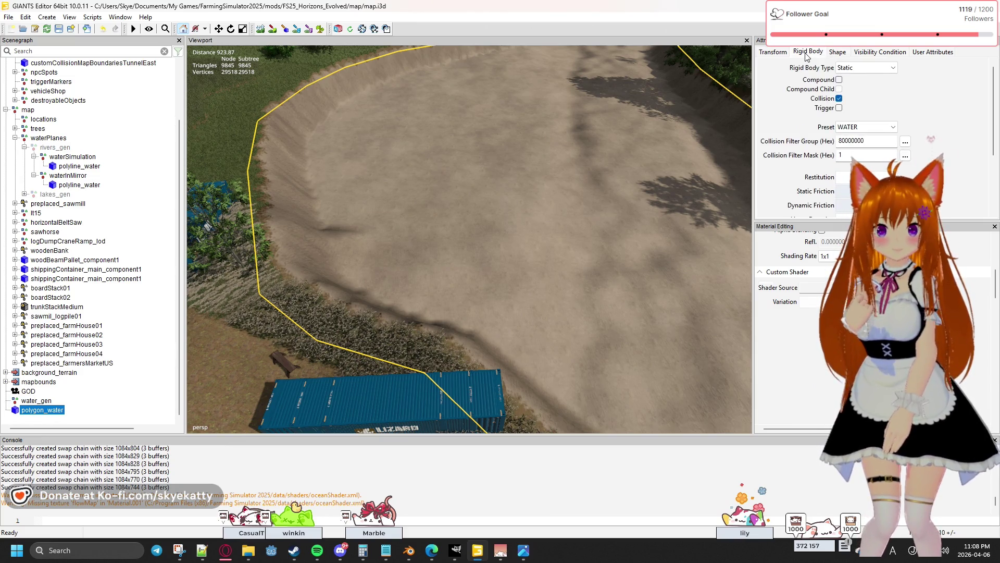
scroll(817, 108, "down", 3)
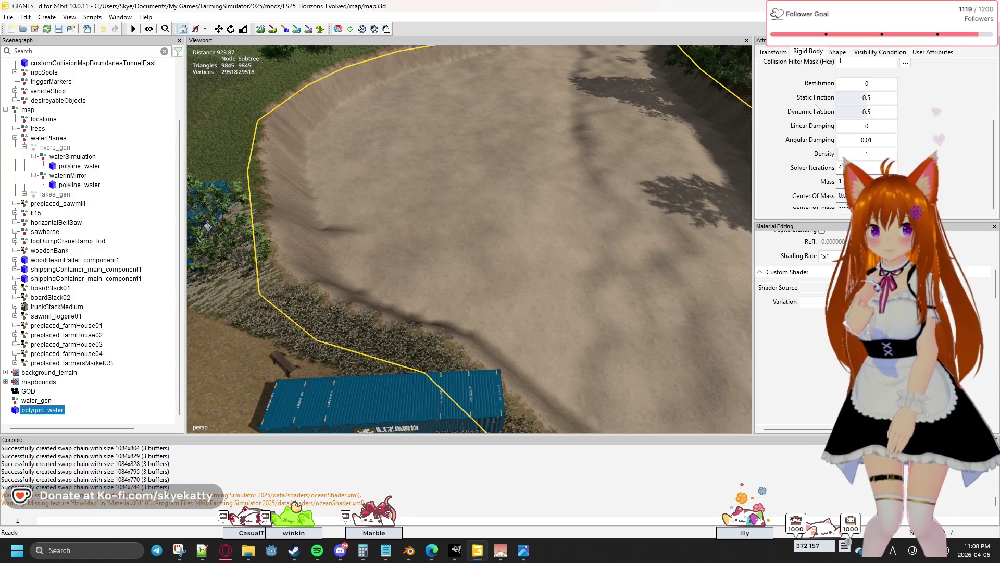
scroll(817, 108, "up", 3)
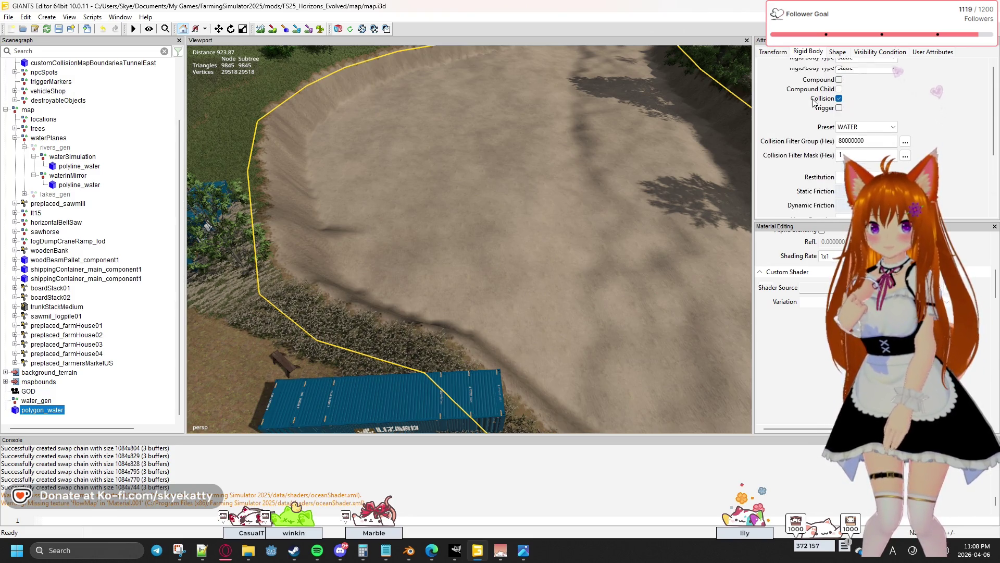
left_click(766, 52)
scroll(819, 106, "down", 5)
scroll(879, 116, "up", 5)
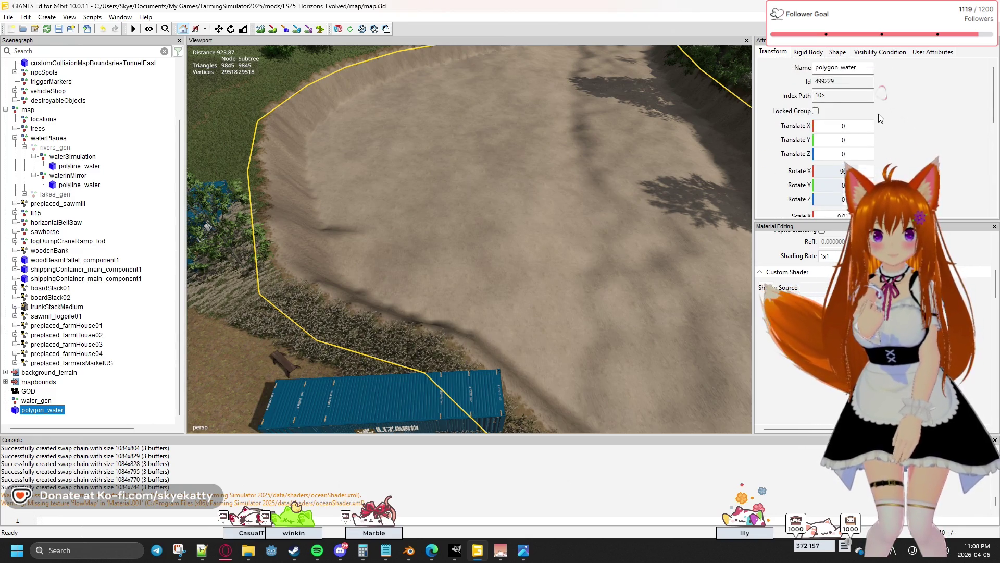
scroll(919, 147, "down", 3)
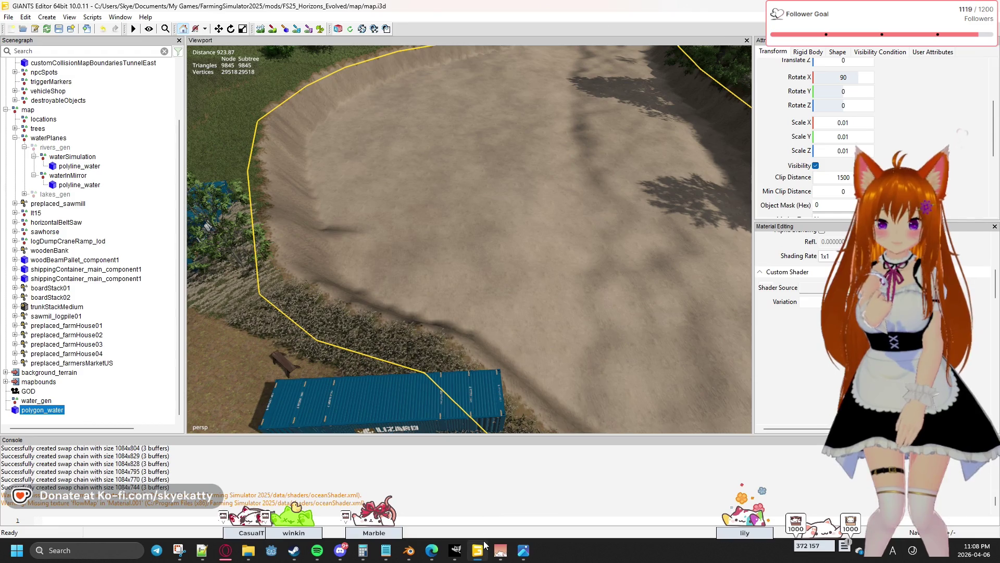
mouse_move(485, 547)
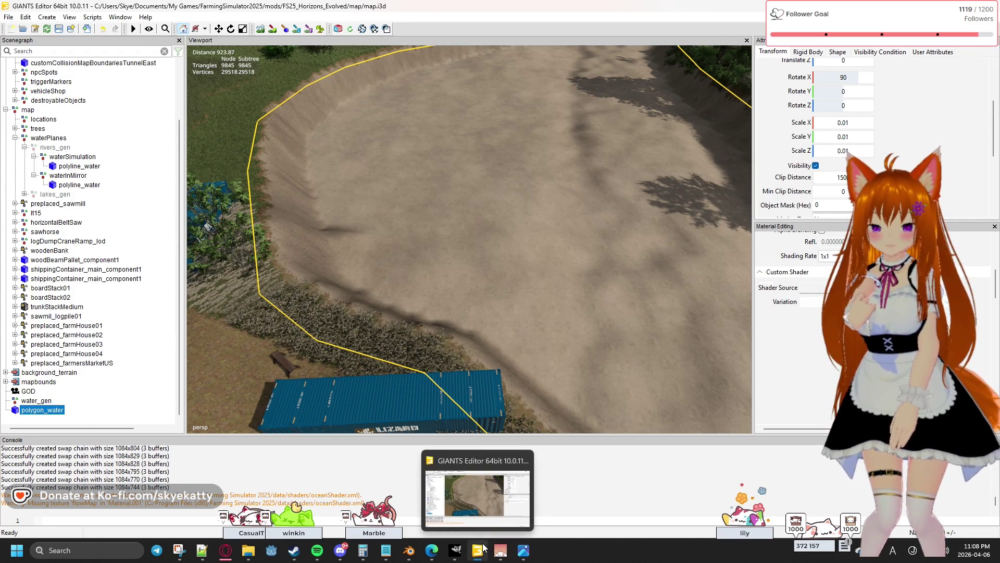
left_click(472, 548)
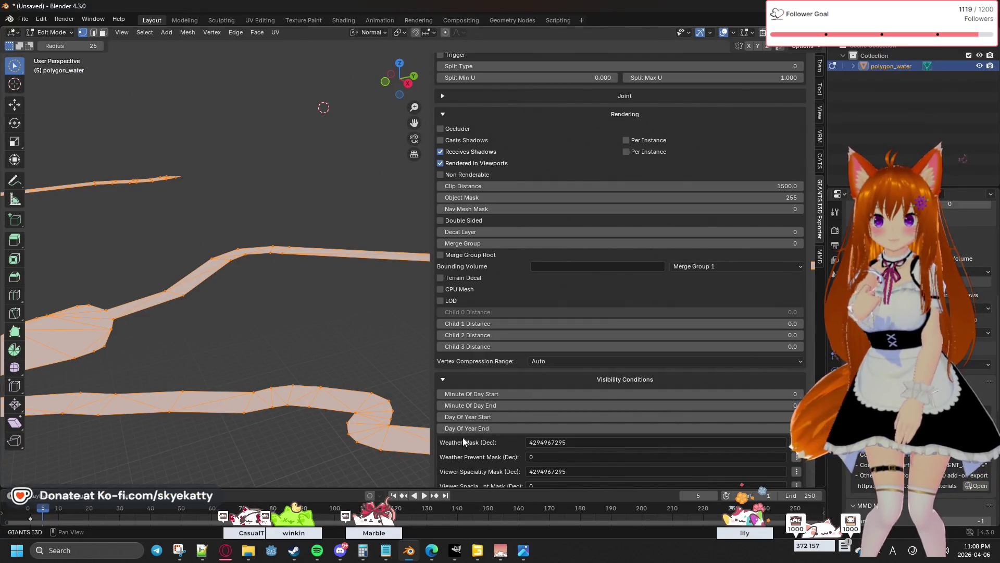
Scroll through polygon_water's exporter attributes to review them.
scroll(527, 379, "up", 2)
scroll(527, 376, "up", 9)
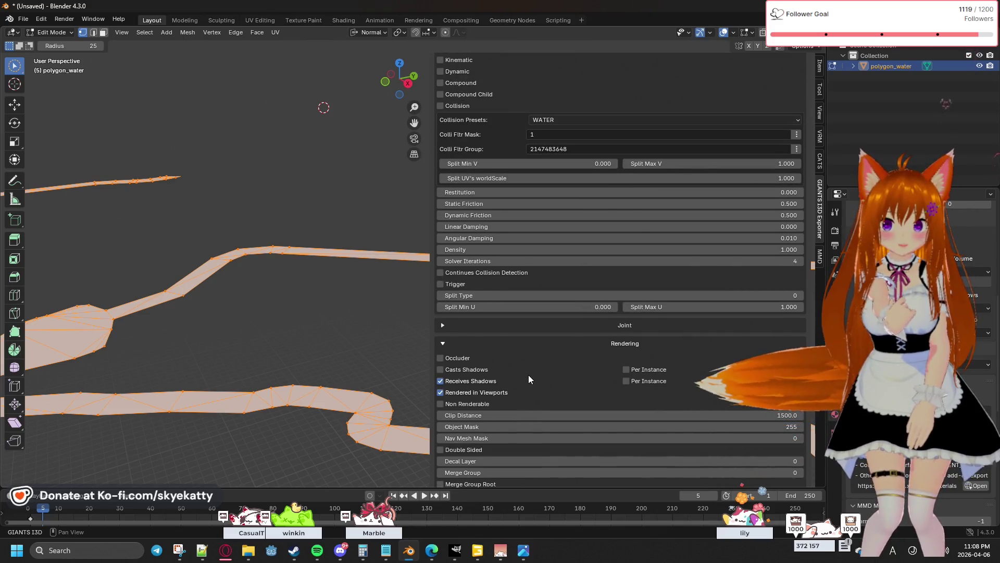
scroll(528, 374, "up", 5)
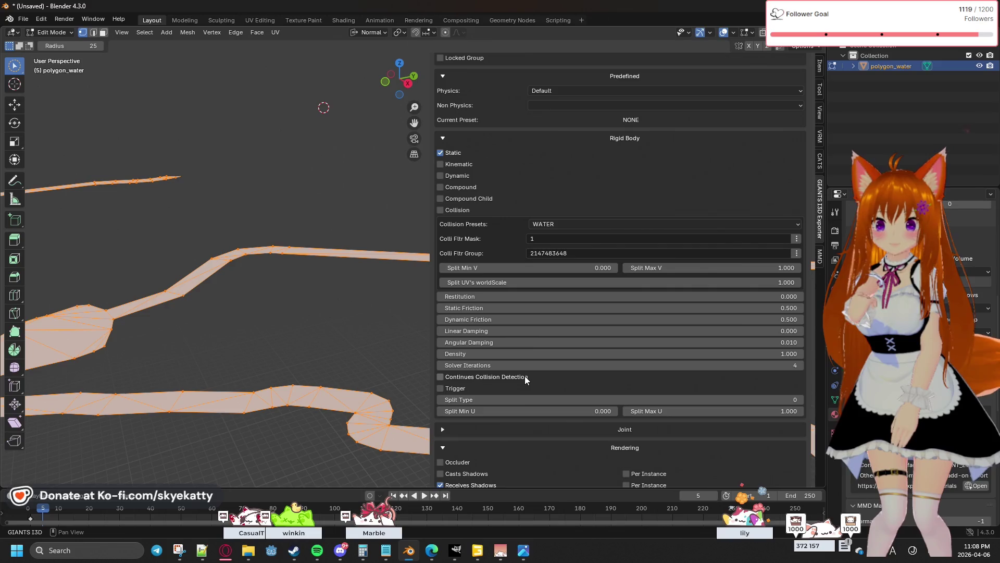
scroll(525, 380, "down", 9)
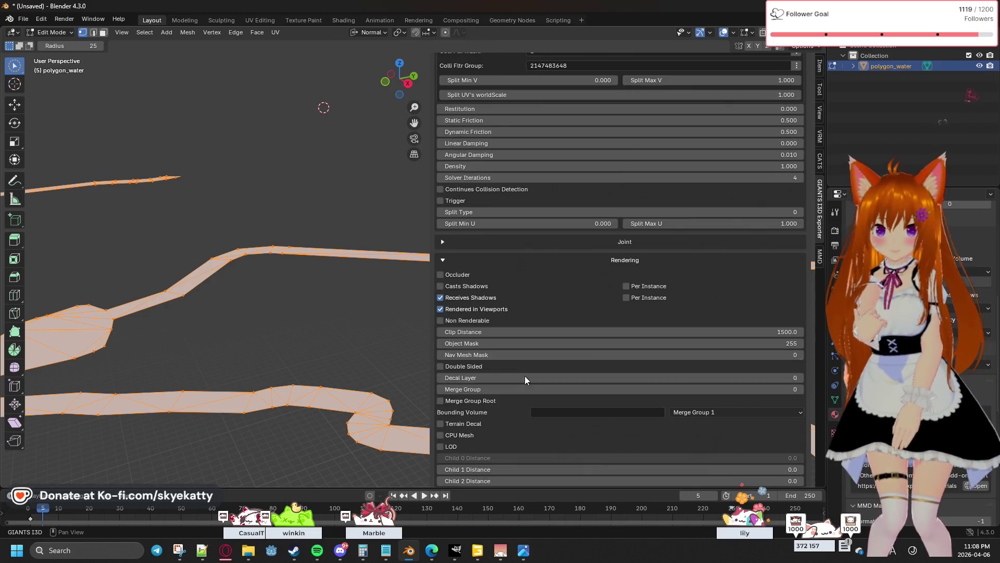
scroll(524, 376, "down", 11)
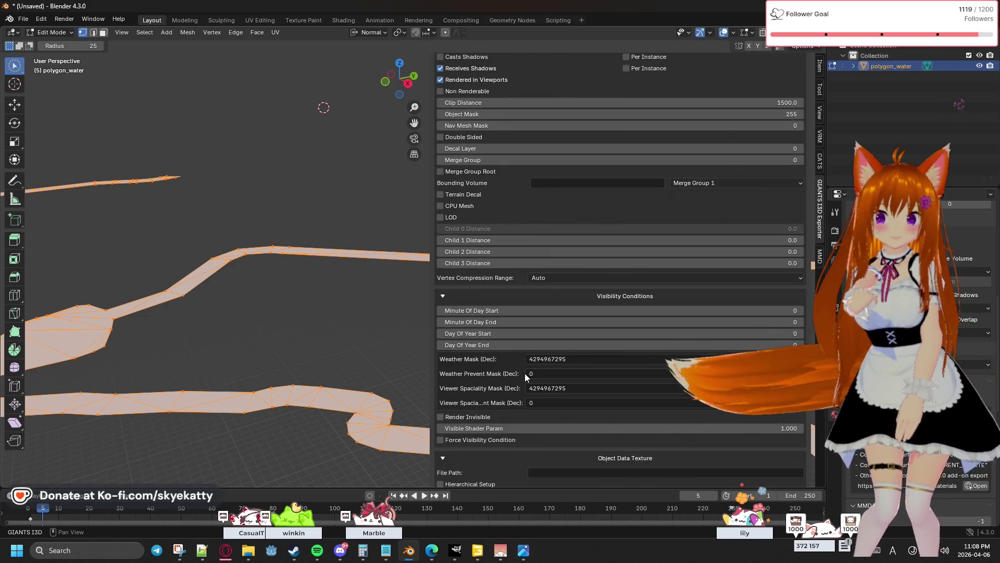
scroll(526, 376, "down", 6)
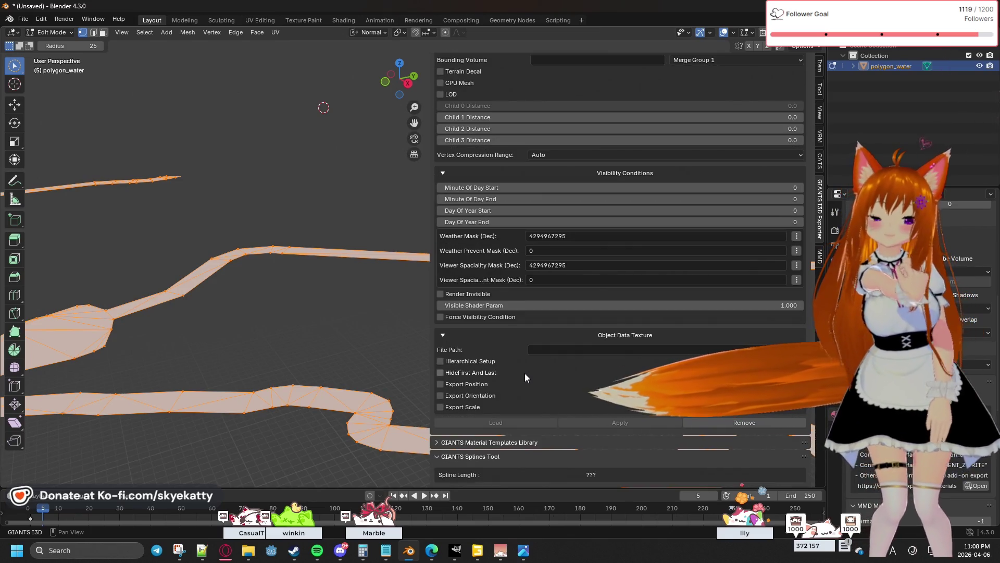
scroll(525, 374, "up", 4)
scroll(526, 373, "up", 10)
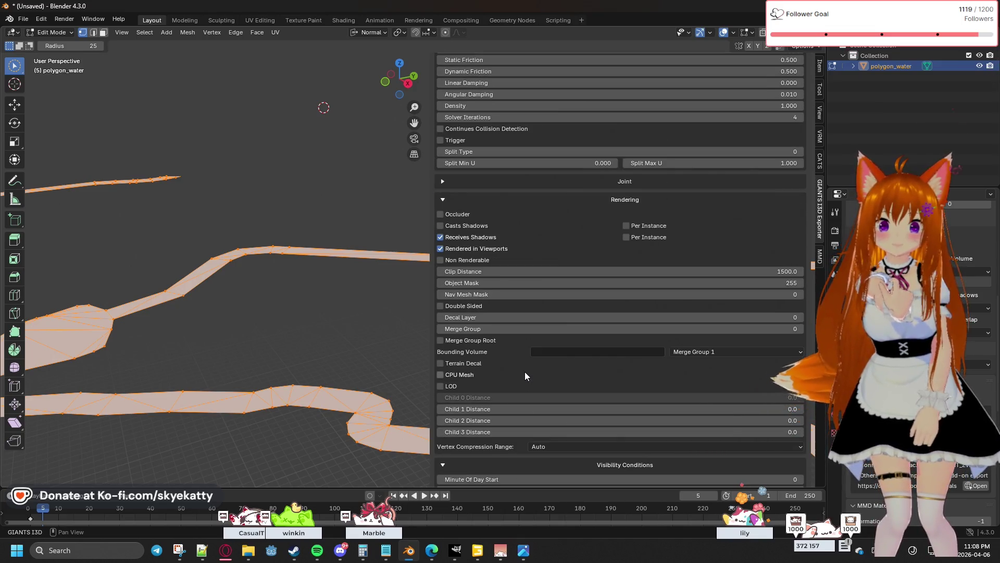
scroll(525, 374, "up", 12)
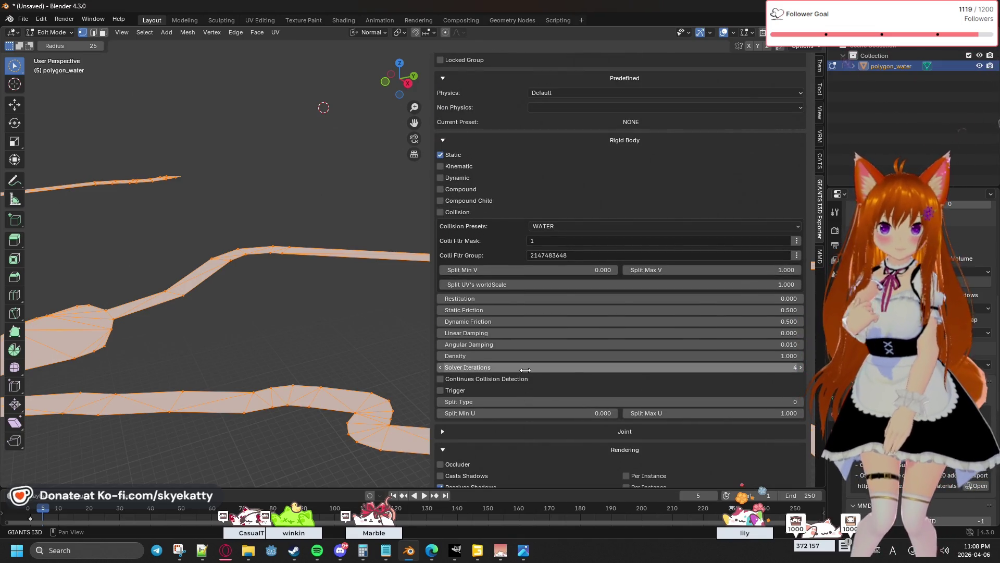
scroll(525, 370, "up", 2)
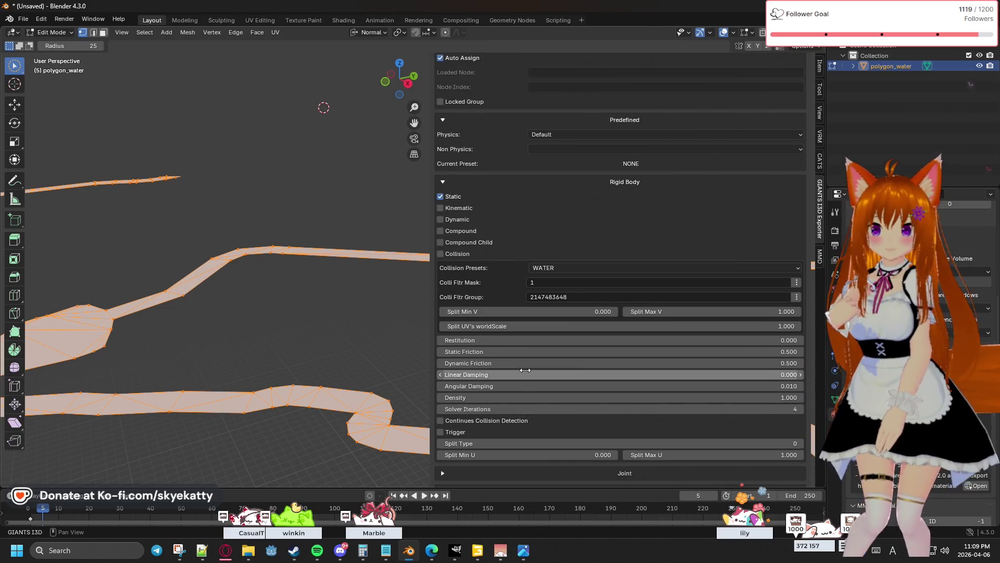
scroll(525, 369, "up", 4)
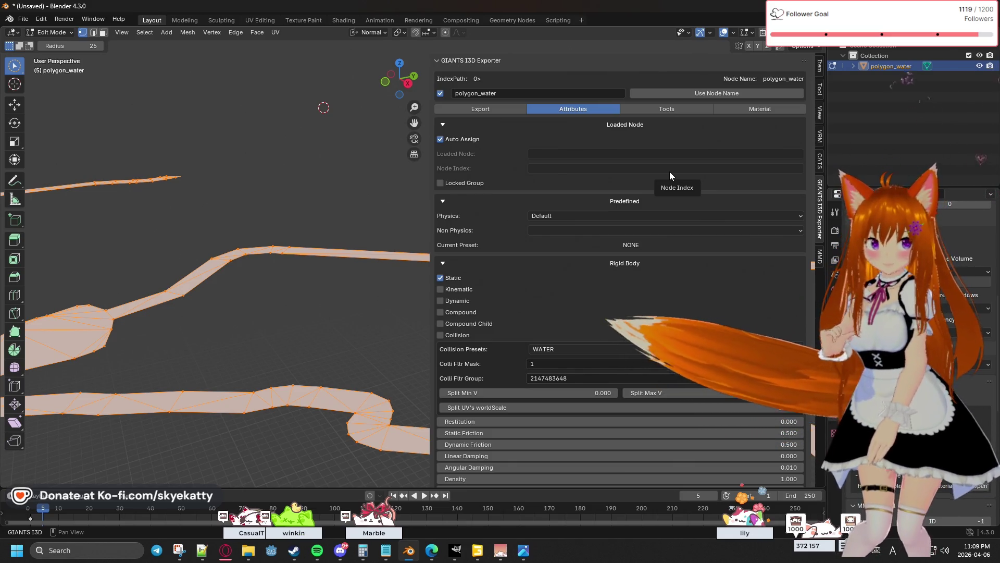
Export polygon_water to polygon_water_new.i3d and bring up the assets/water folder.
left_click(494, 108)
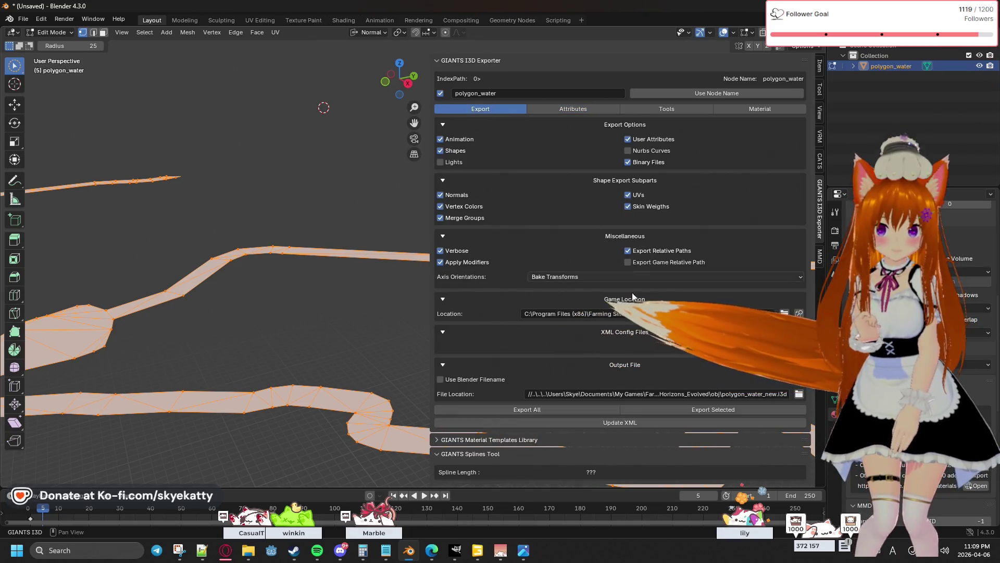
left_click(583, 405)
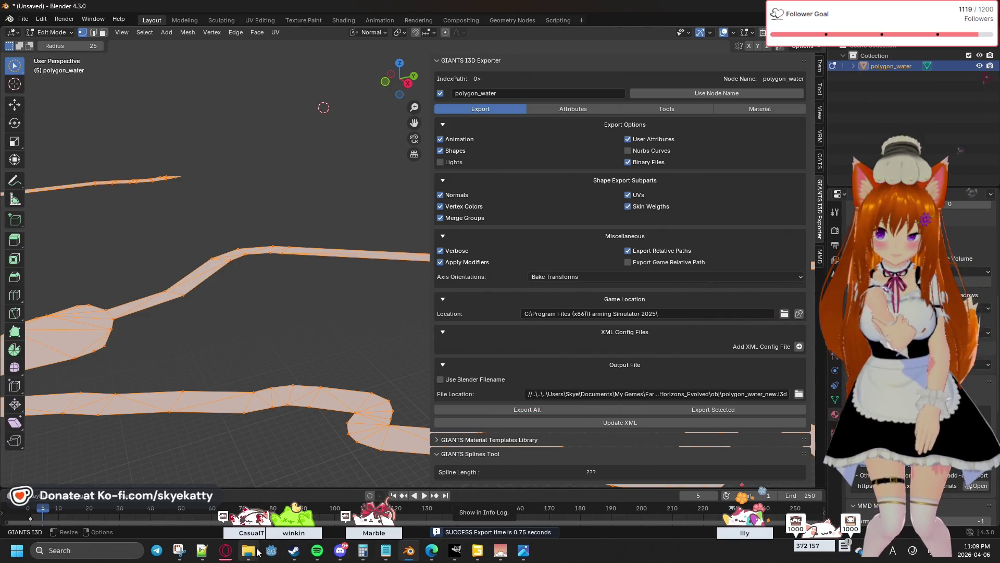
mouse_move(249, 550)
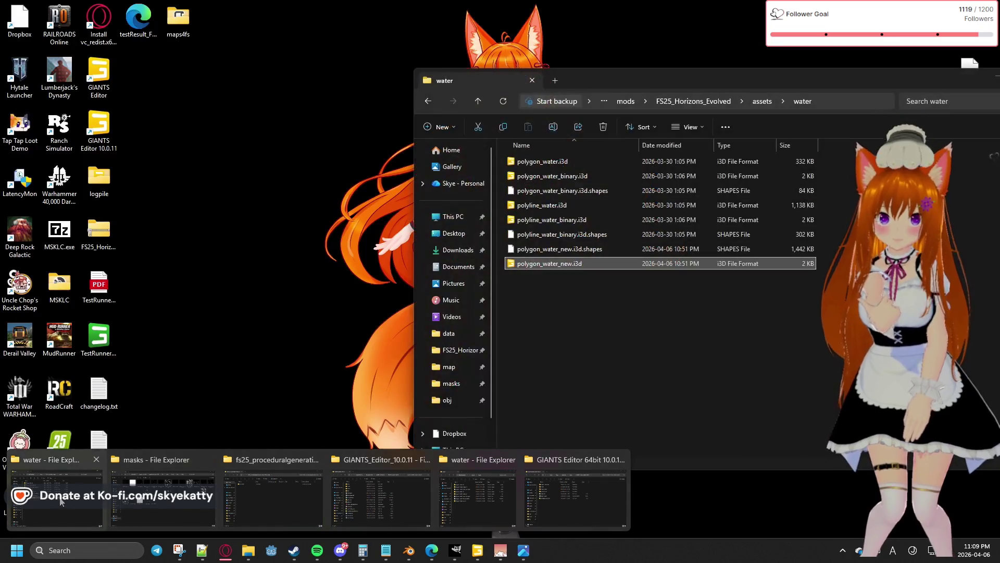
left_click(61, 501)
Cut polygon_water_new.i3d and its .shapes file from the obj folder after checking the assets\water destination.
mouse_move(591, 265)
left_mouse_down()
mouse_move(611, 307)
mouse_move(606, 292)
left_mouse_up()
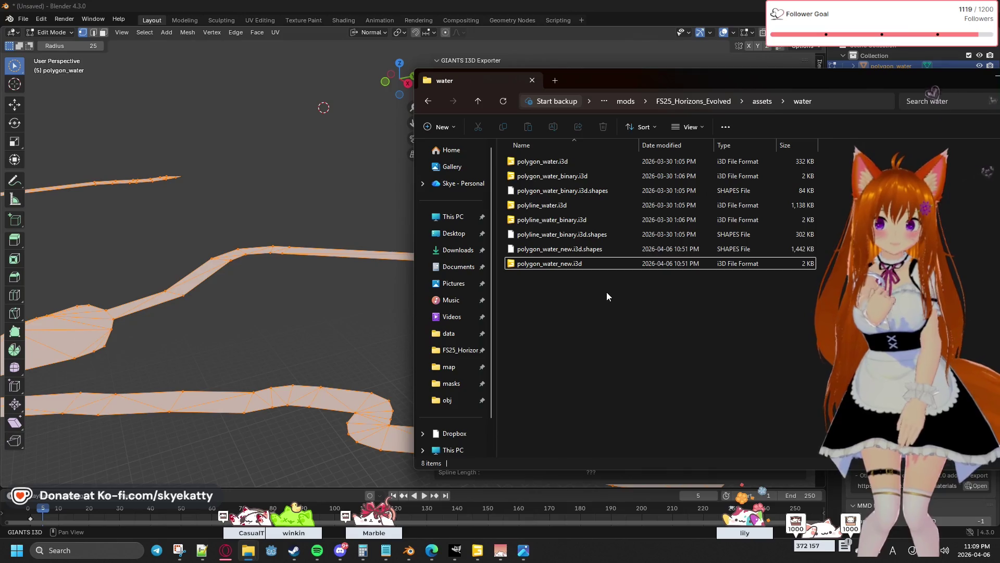
mouse_move(604, 309)
left_mouse_down()
mouse_move(596, 270)
mouse_move(565, 254)
left_mouse_up()
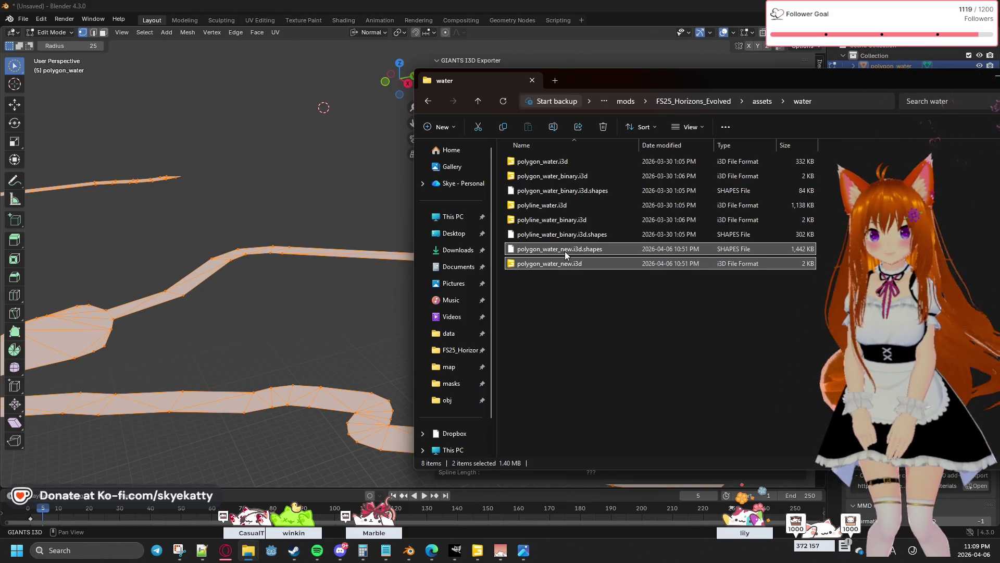
key("ctrl+x")
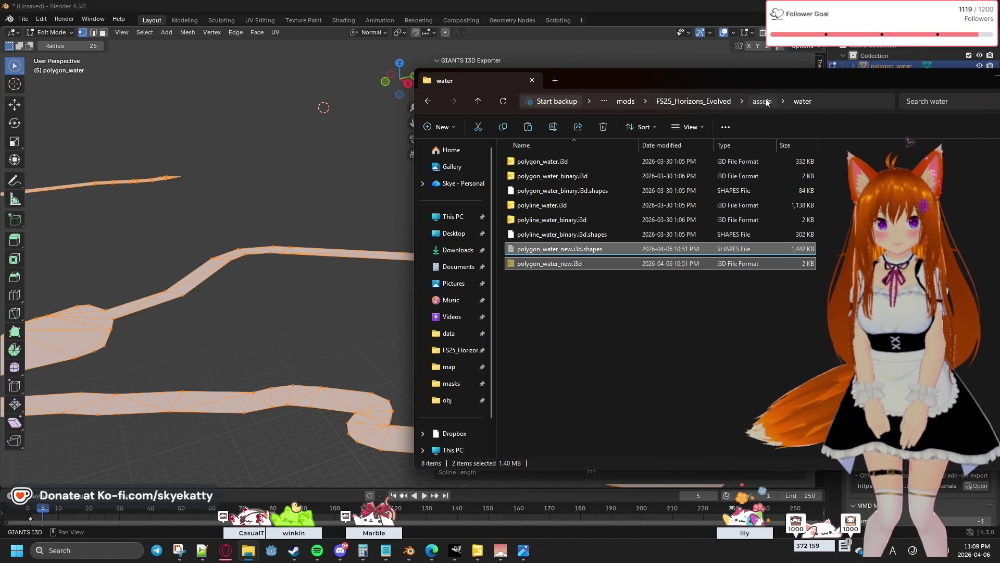
left_click(762, 101)
left_click(696, 102)
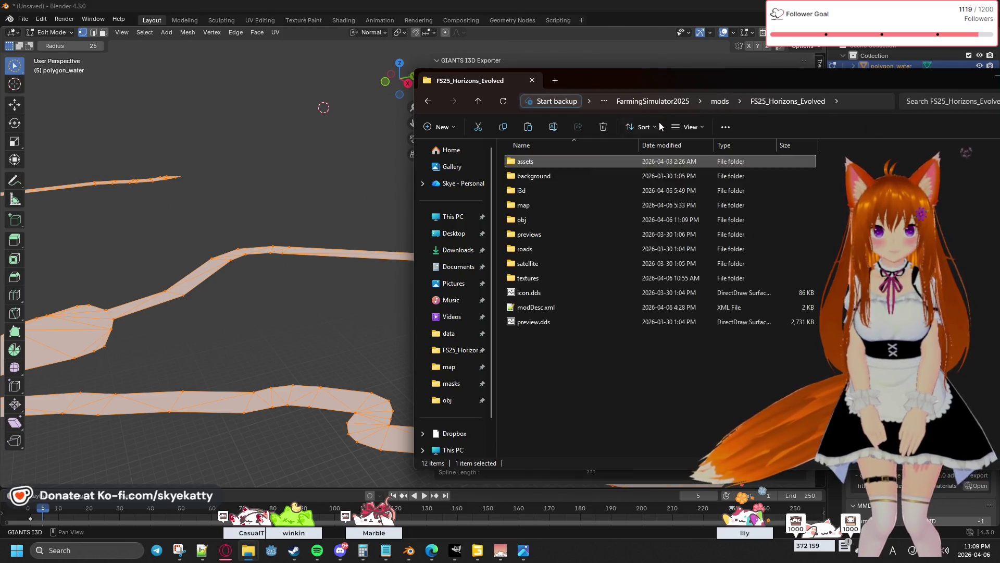
double_click(552, 161)
double_click(579, 190)
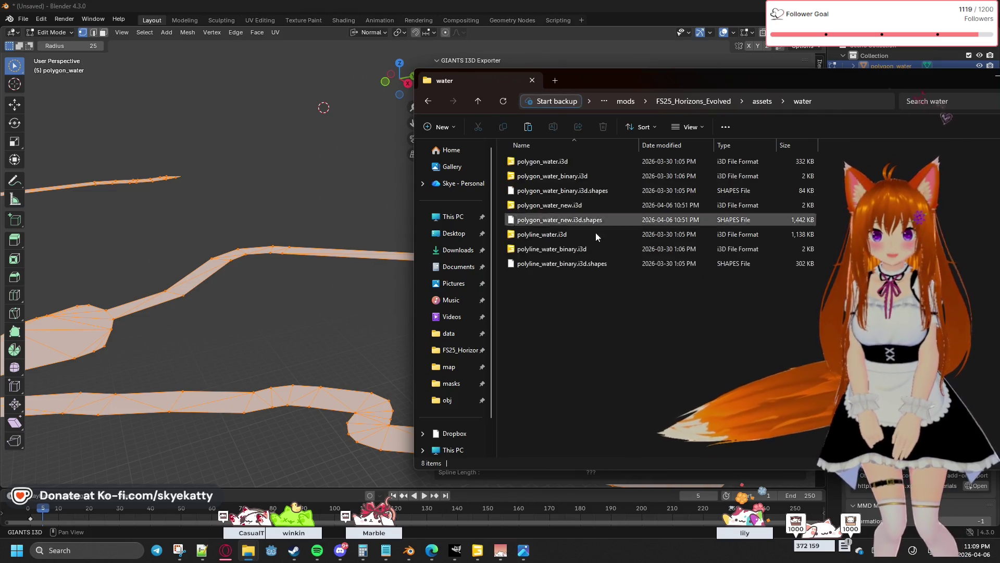
left_click(685, 105)
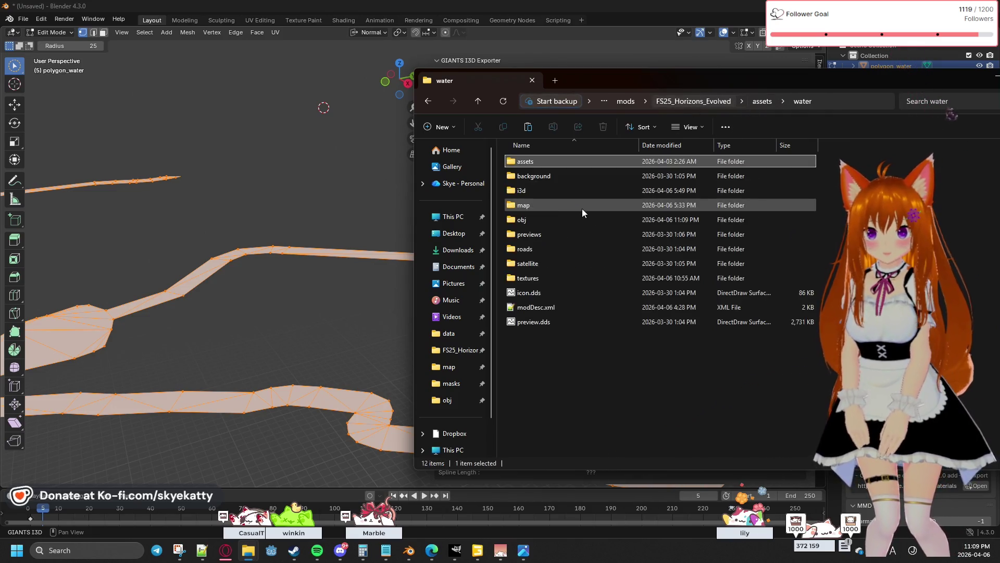
double_click(544, 219)
left_click(568, 180)
left_click(571, 194, "ctrl")
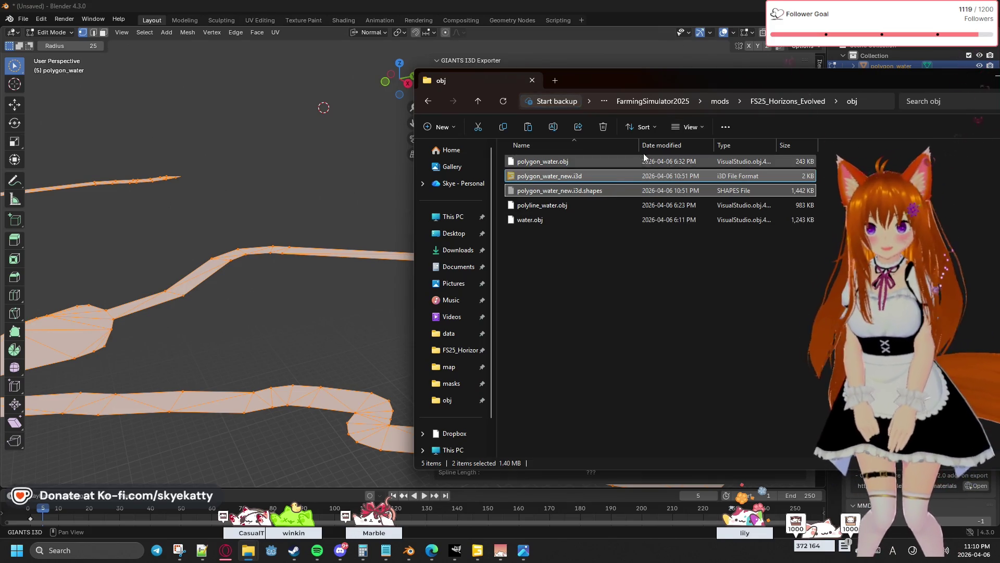
Paste both polygon_water_new files into the assets\water folder and return to GIANTS Editor.
key("alt+Up")
double_click(602, 157)
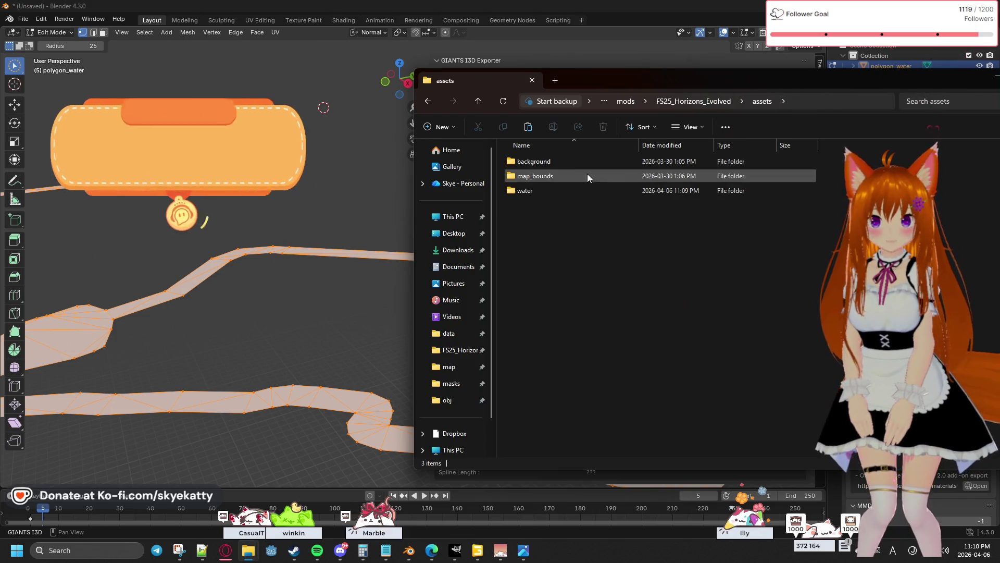
double_click(567, 189)
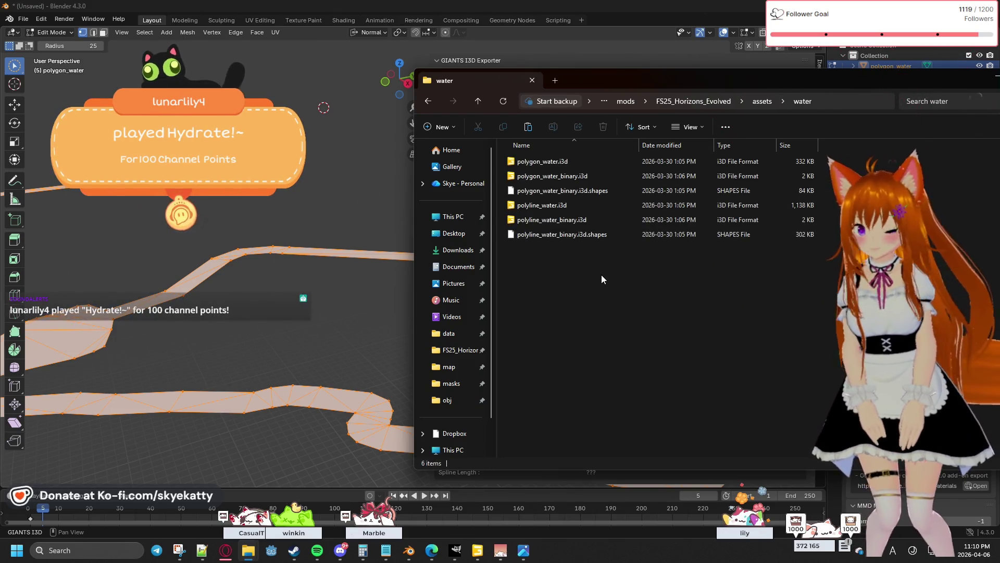
key("ctrl+v")
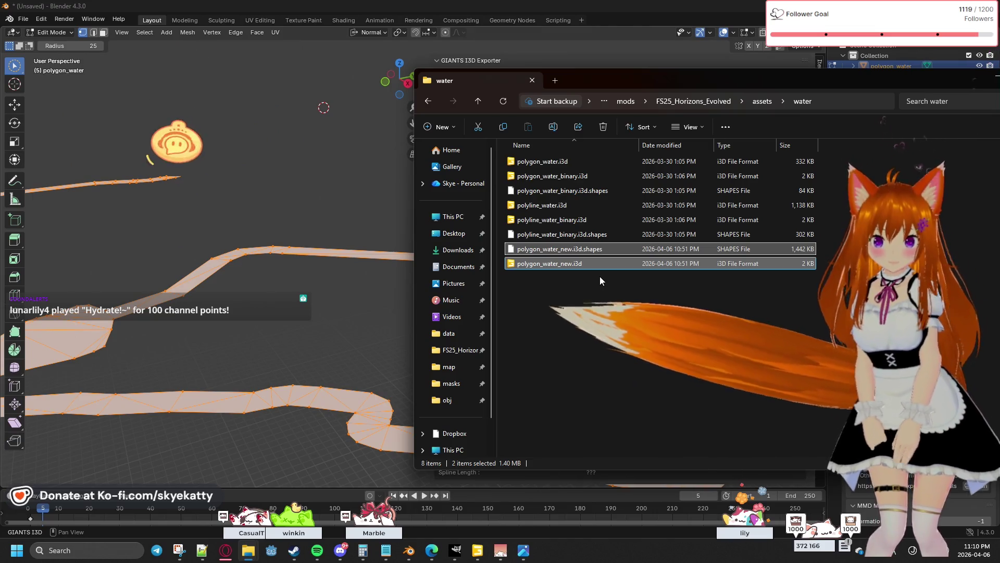
left_click(476, 549)
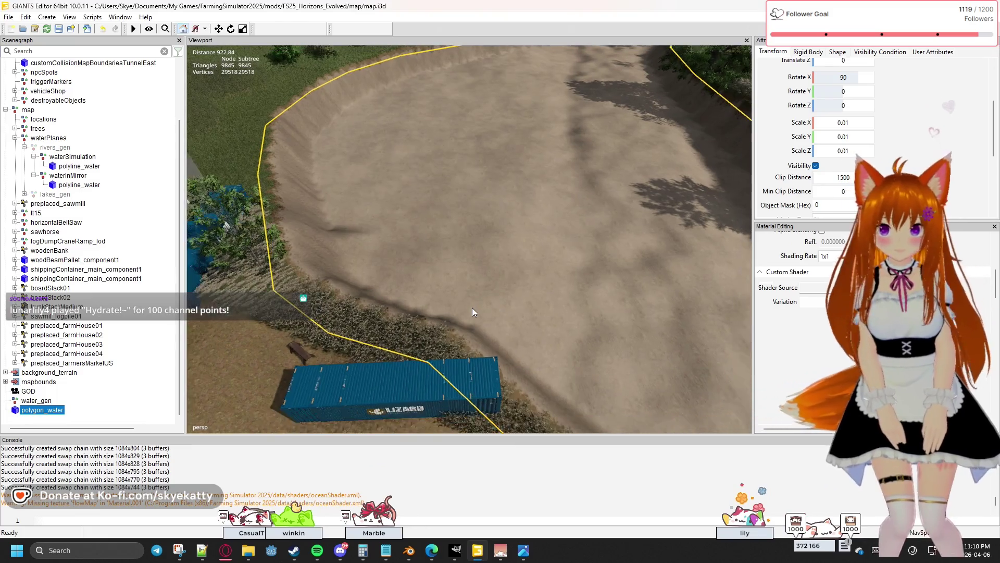
Import polygon_water_new.i3d from the water folder into the GIANTS Editor Scenegraph.
scroll(472, 308, "down", 6)
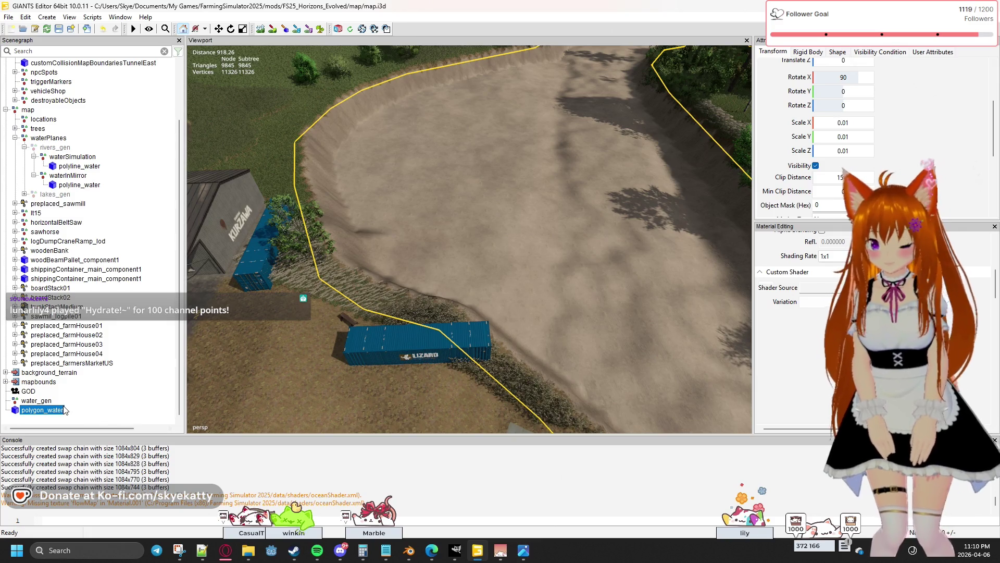
left_click(87, 403)
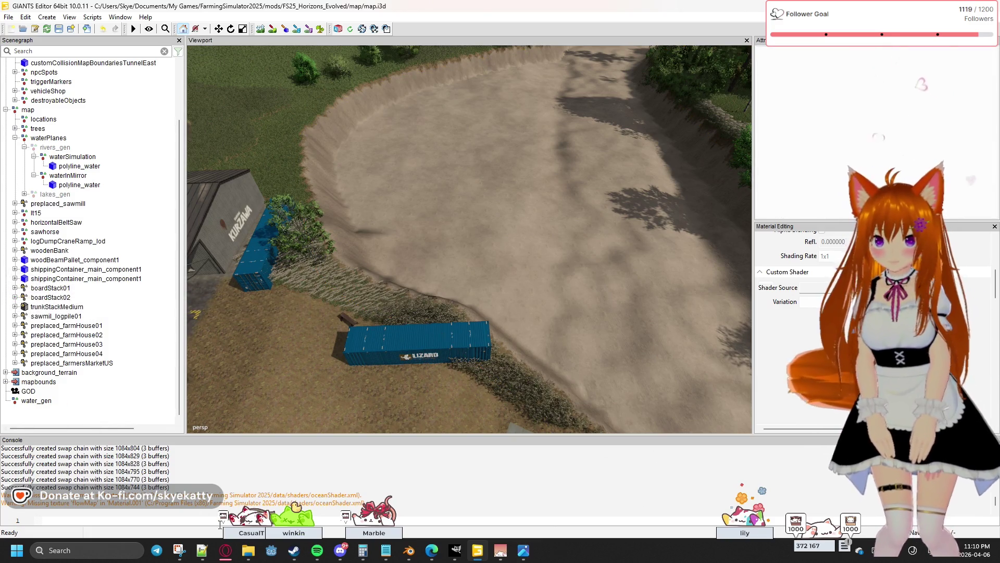
mouse_move(242, 552)
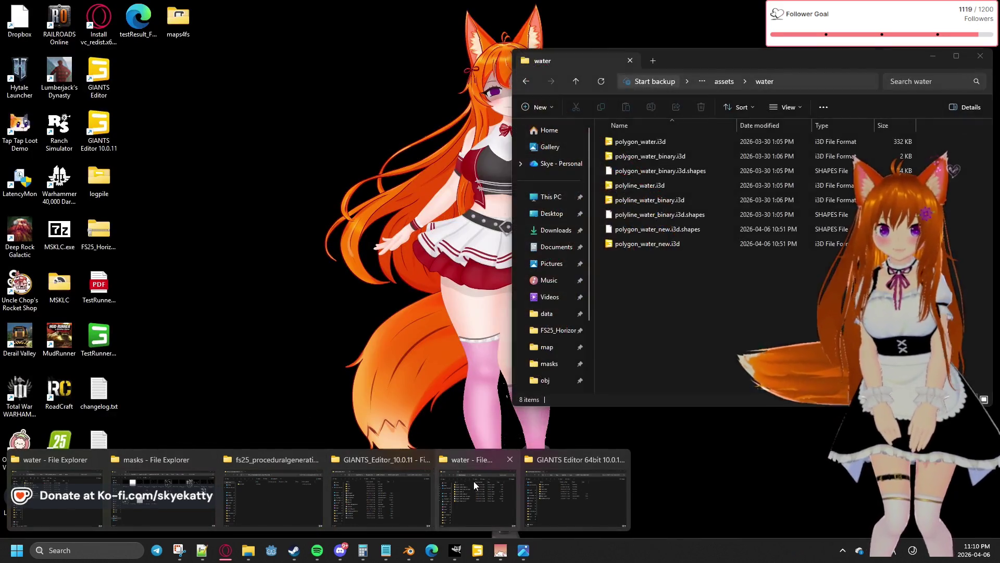
left_click(475, 487)
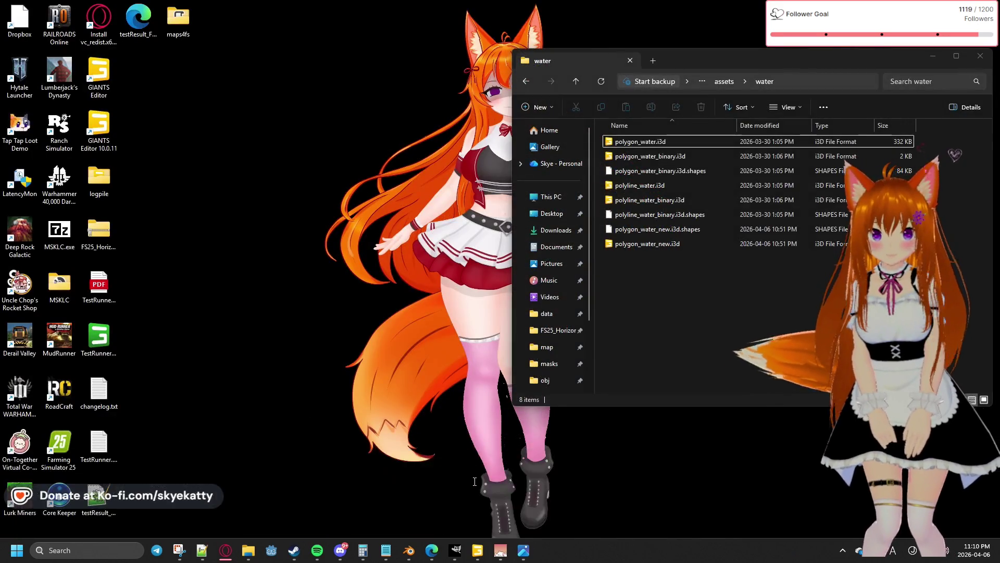
left_click(657, 243)
mouse_move(666, 245)
left_mouse_down()
mouse_move(94, 407)
mouse_move(99, 415)
left_mouse_up()
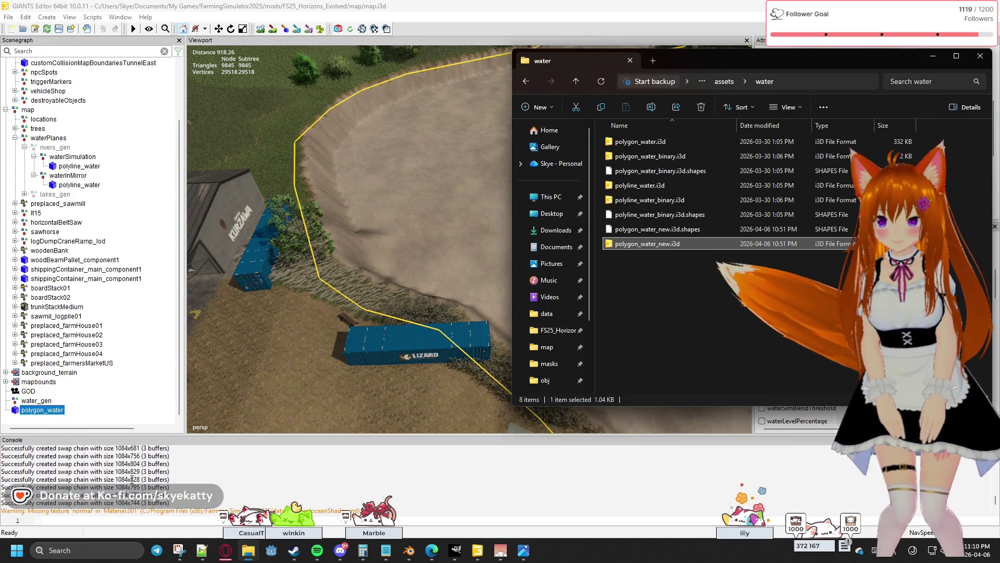
Clear the console log and delete the polygon_water node from the scene.
right_click(132, 480)
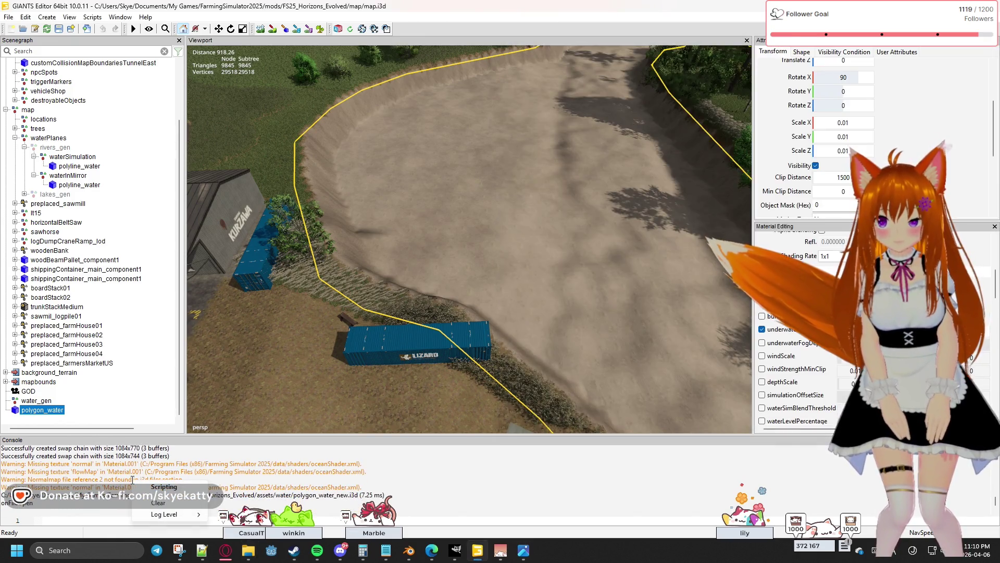
left_click(176, 503)
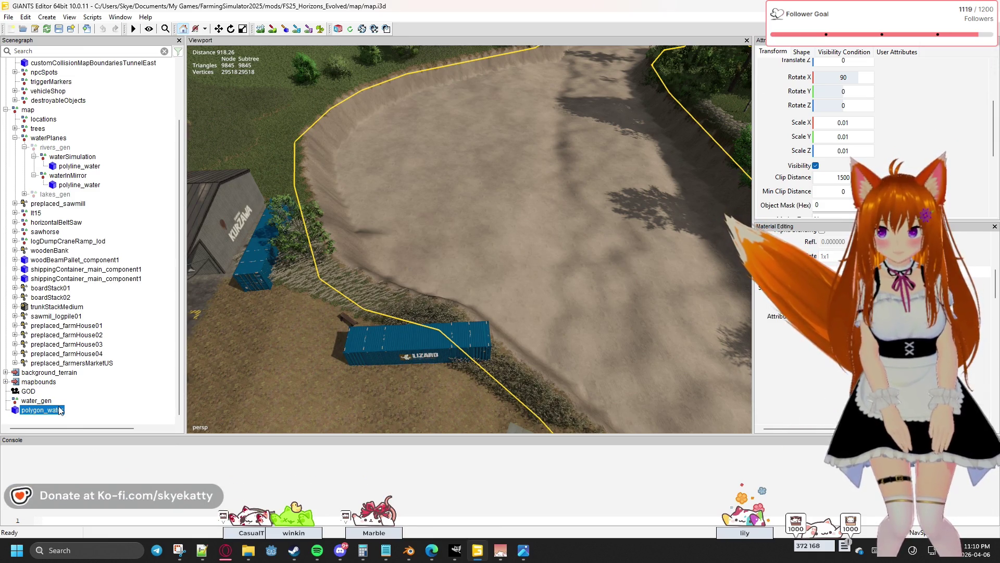
left_click(171, 429)
key("Delete")
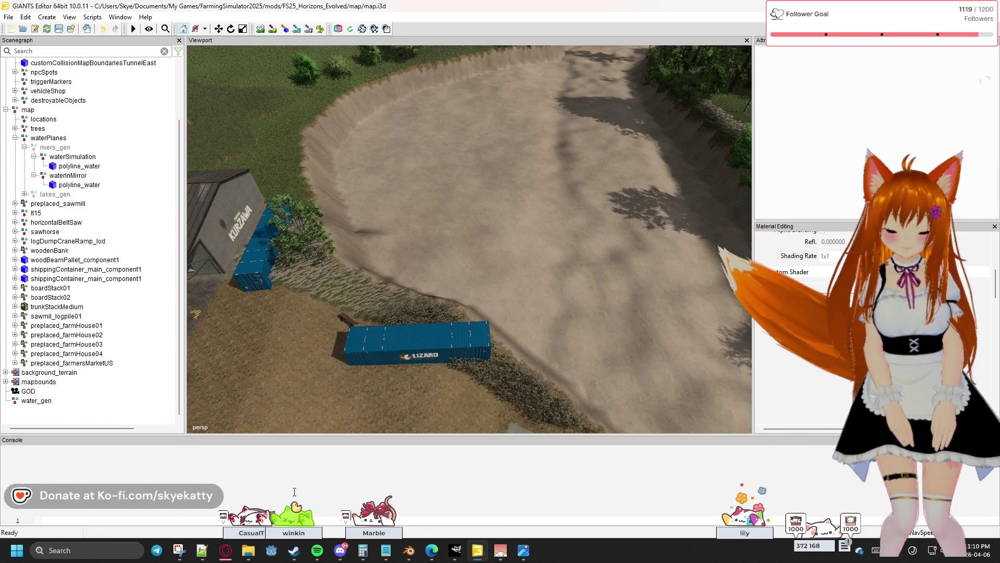
mouse_move(251, 555)
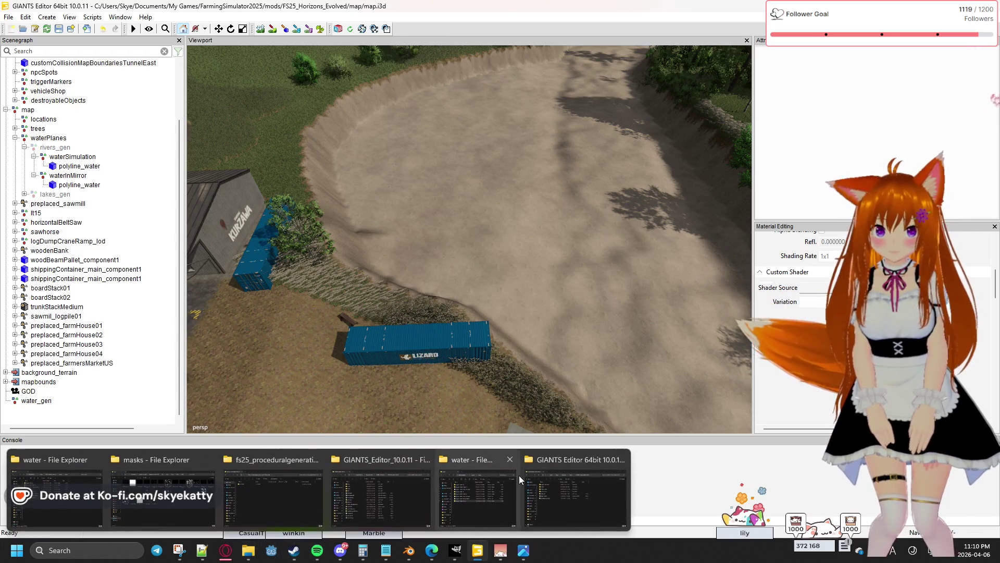
mouse_move(554, 475)
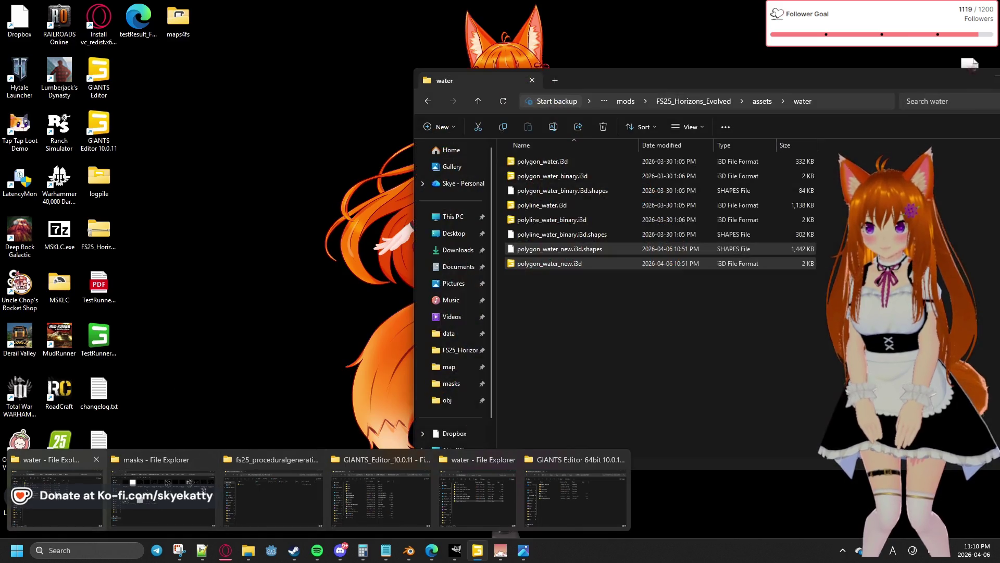
left_click(55, 490)
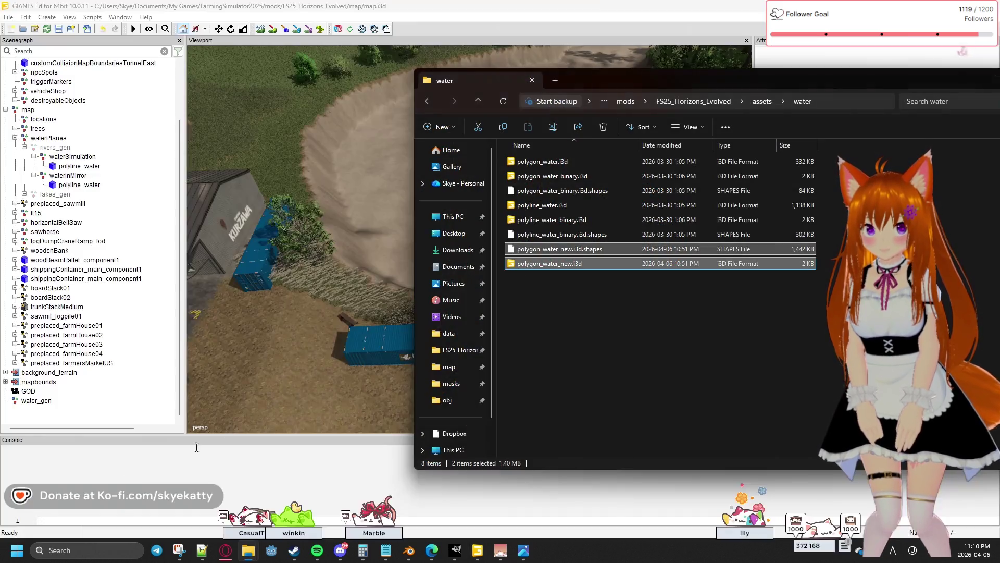
Re-import polygon_water_new.i3d into the GIANTS Editor Scenegraph.
left_click(556, 280)
left_click(570, 266)
mouse_move(577, 264)
left_mouse_down()
mouse_move(118, 419)
mouse_move(83, 419)
left_mouse_up()
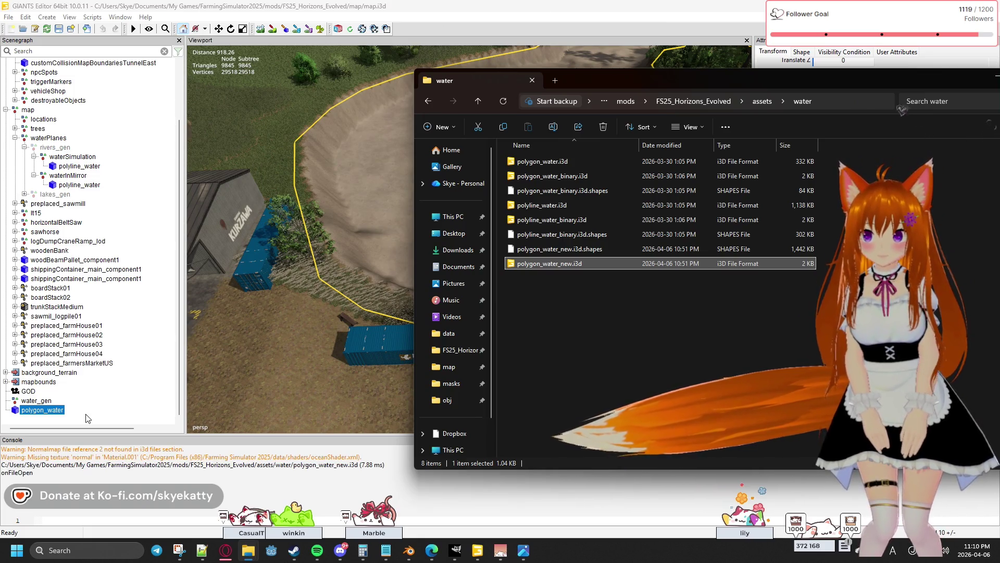
left_click(151, 475)
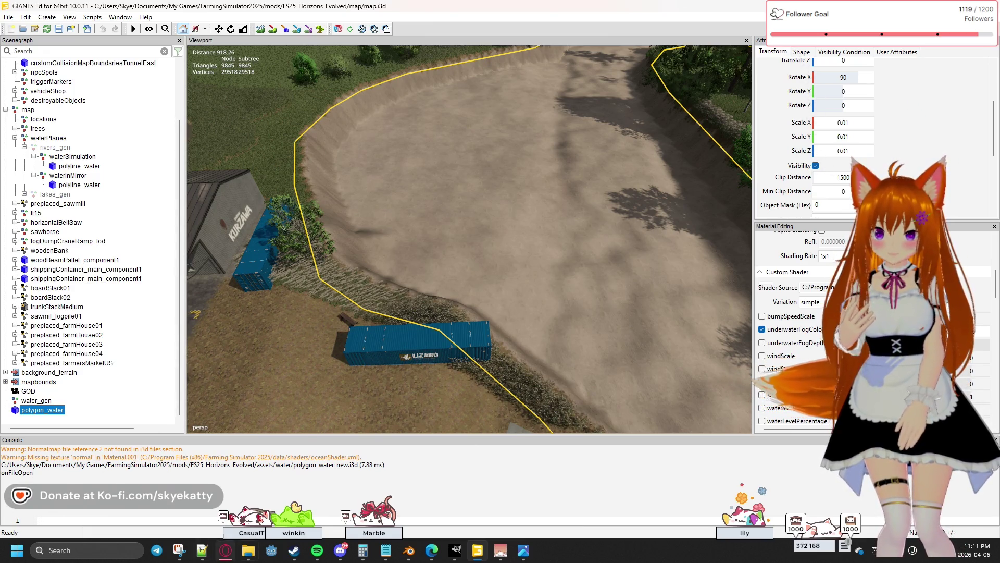
Open polygon_water_new.i3d in Notepad++ with Edit with Notepad++.
mouse_move(248, 550)
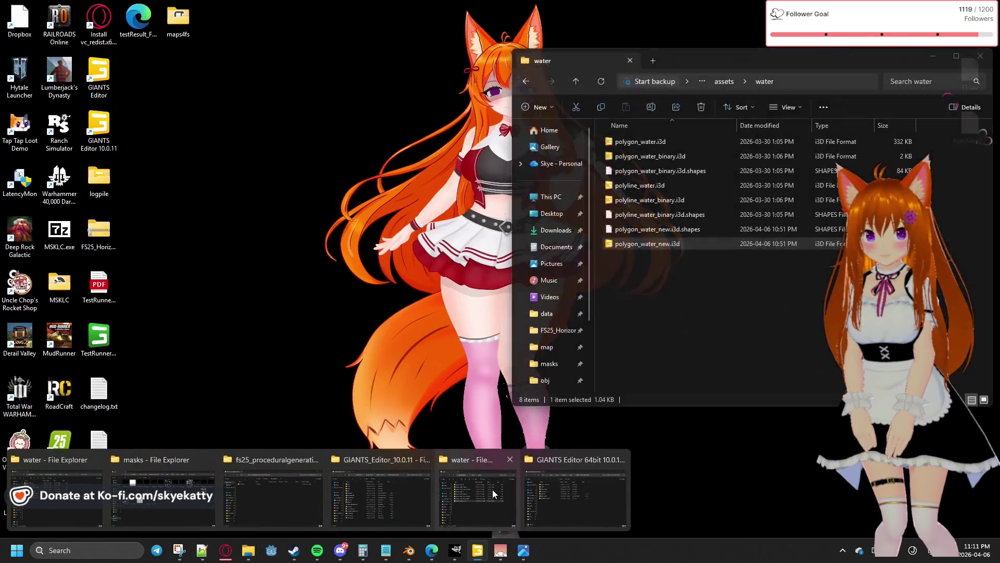
left_click(492, 490)
right_click(667, 246)
key("Escape")
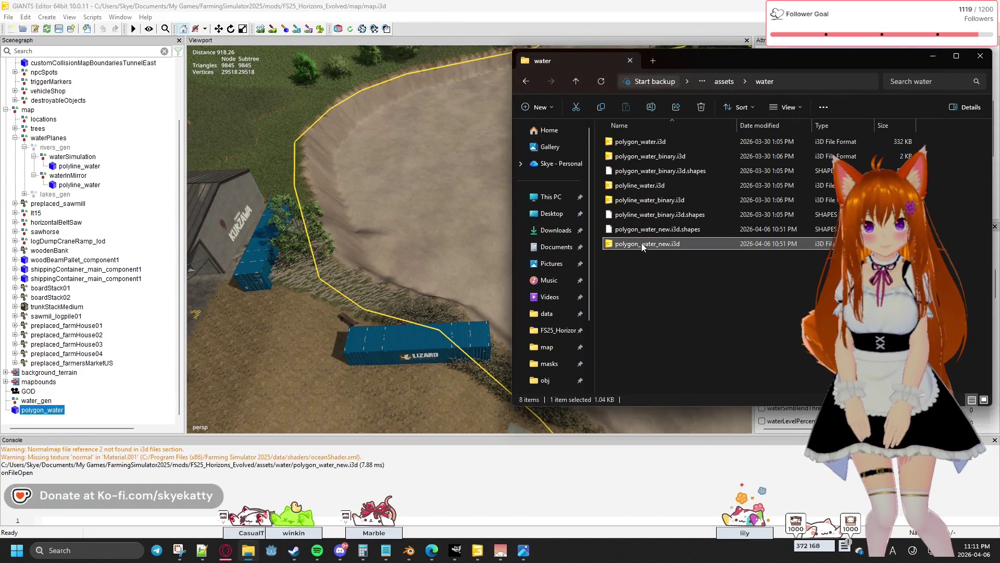
right_click(642, 242)
left_click(682, 286)
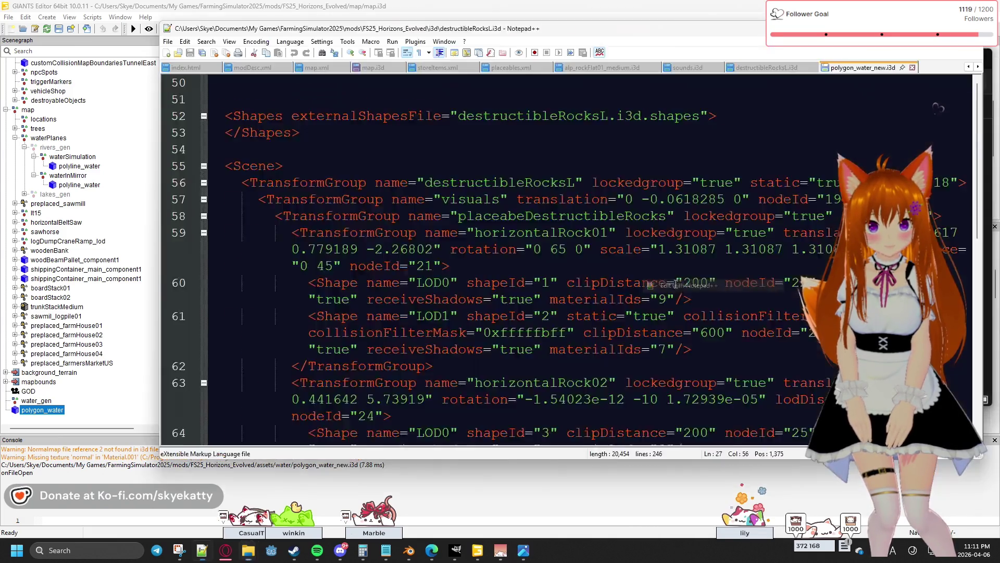
Inspect the oceanShader File entry on line 9 and the Normalmap fileId 2 reference on line 15.
scroll(415, 216, "down", 5)
scroll(447, 211, "up", 5)
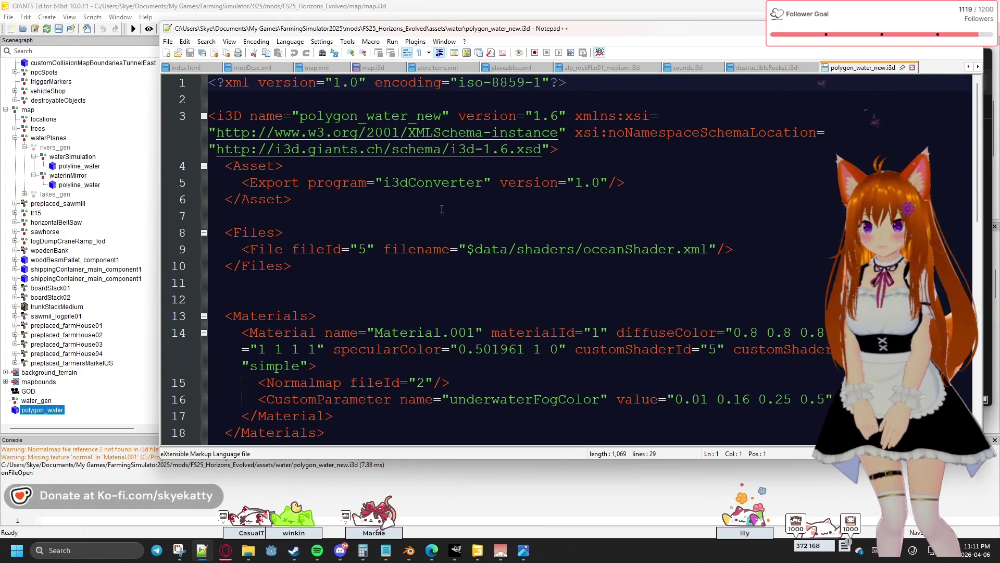
left_click(391, 249)
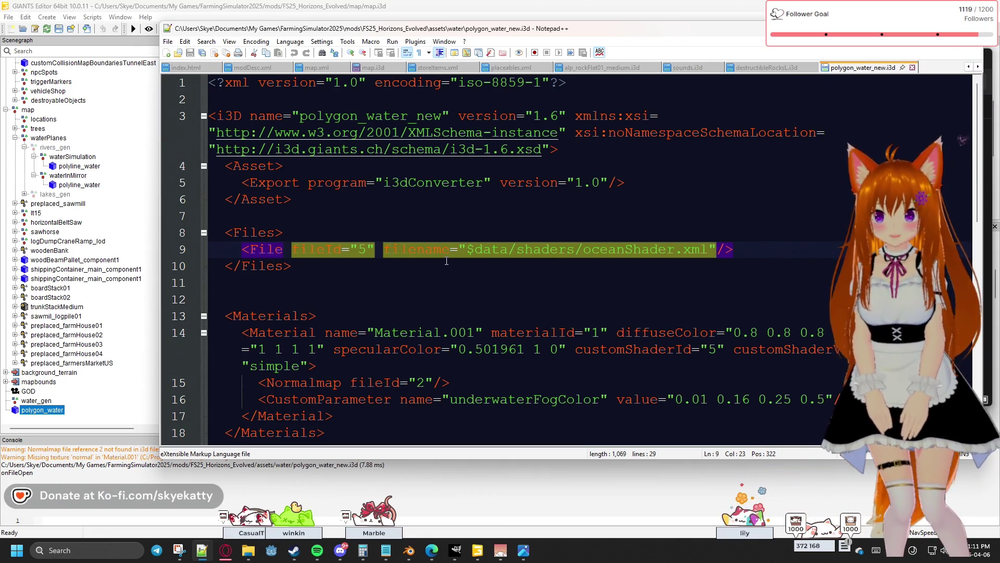
scroll(447, 261, "down", 2)
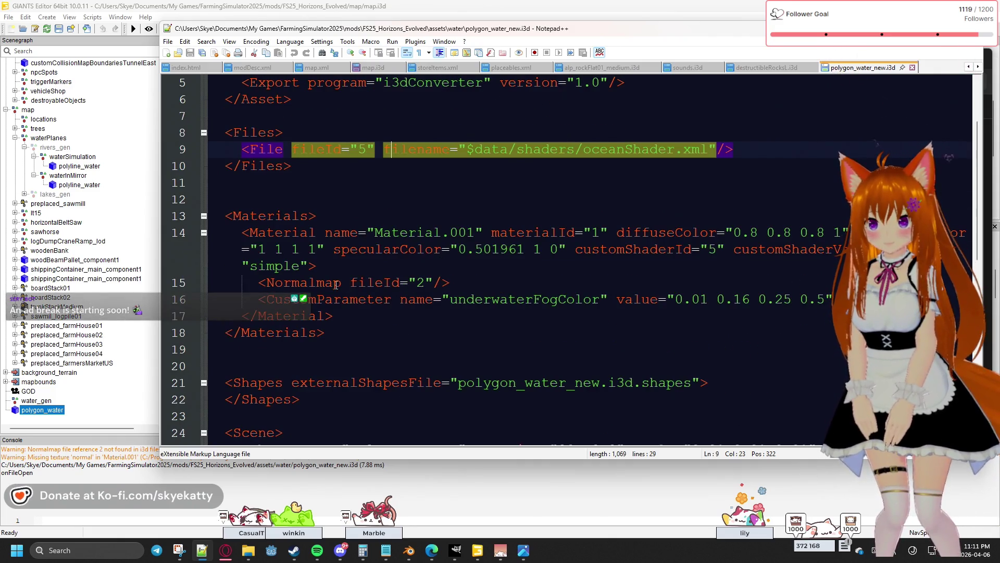
left_click(430, 281)
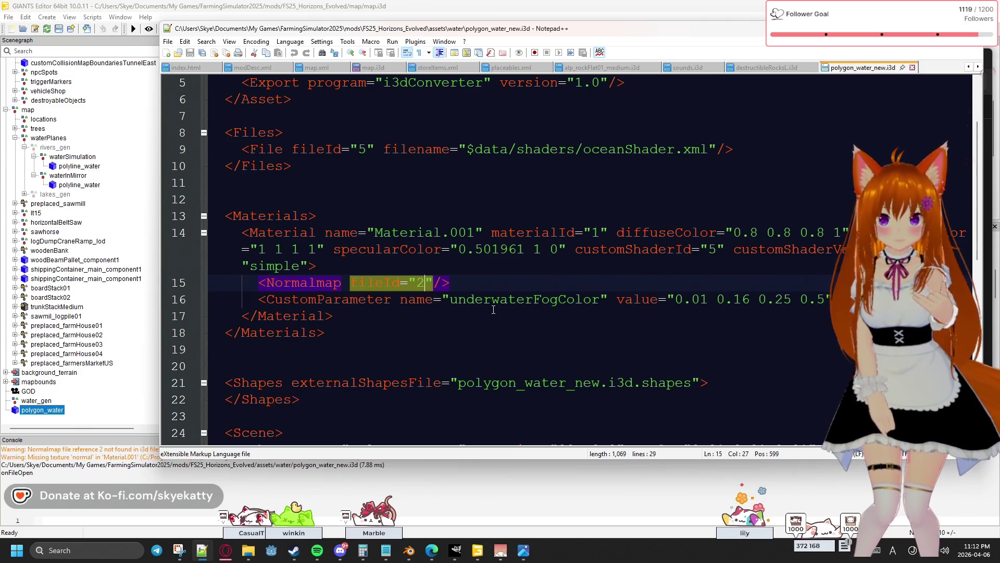
Duplicate the line 9 oceanShader.xml File entry as a new line 10.
left_click(785, 155)
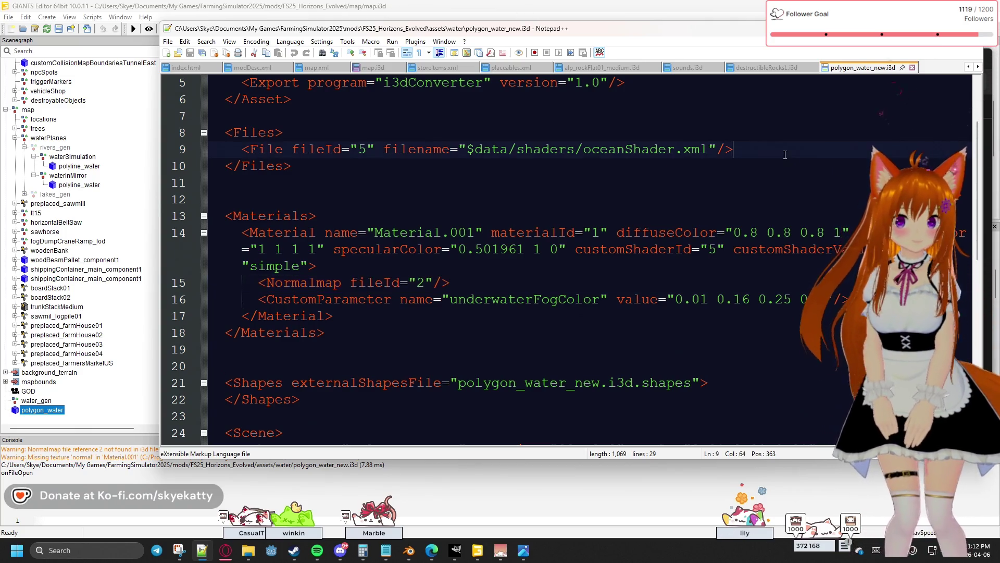
key("Return")
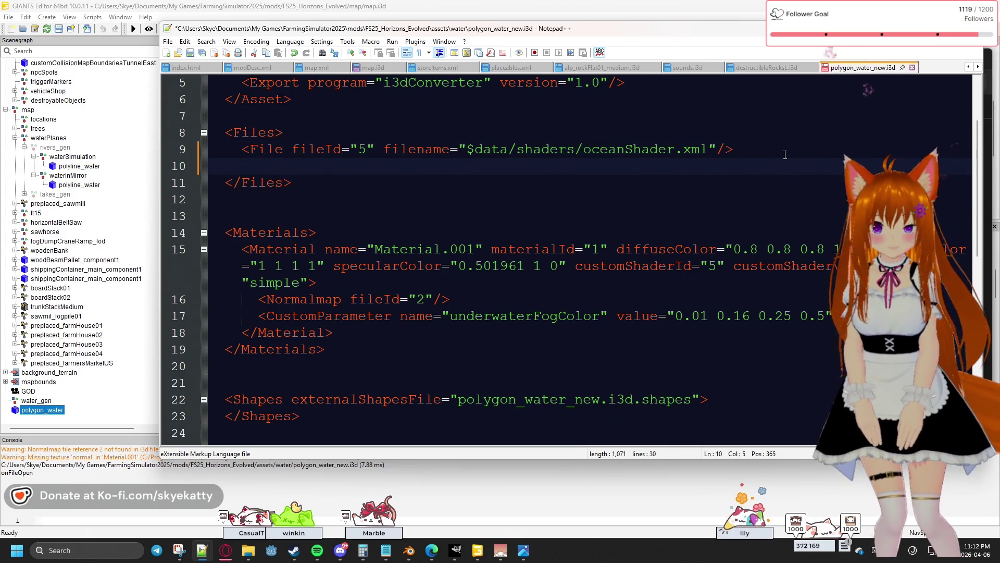
key("BackSpace")
key("BackSpace")
left_click_drag(782, 151, 241, 151)
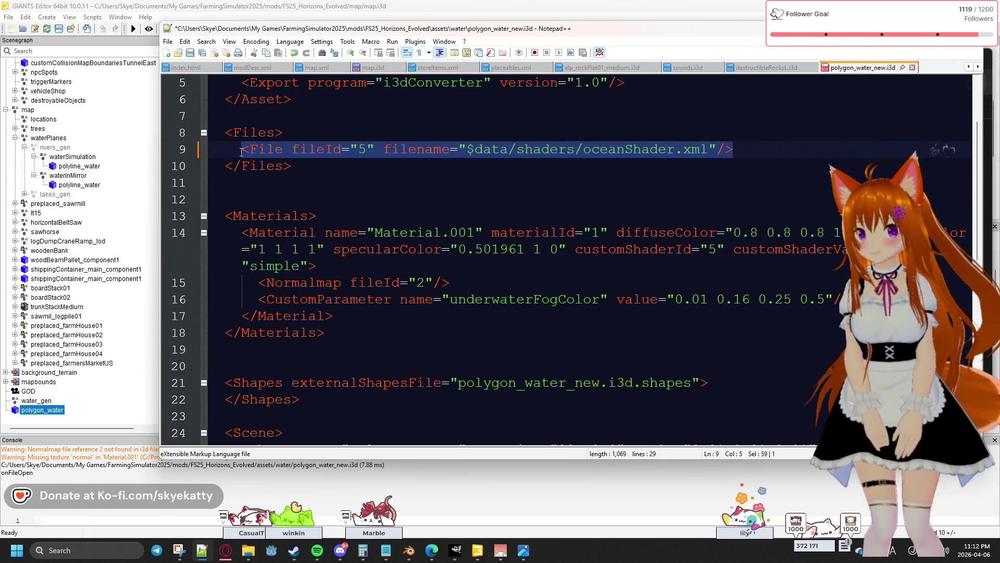
key("ctrl+c")
left_click(751, 149)
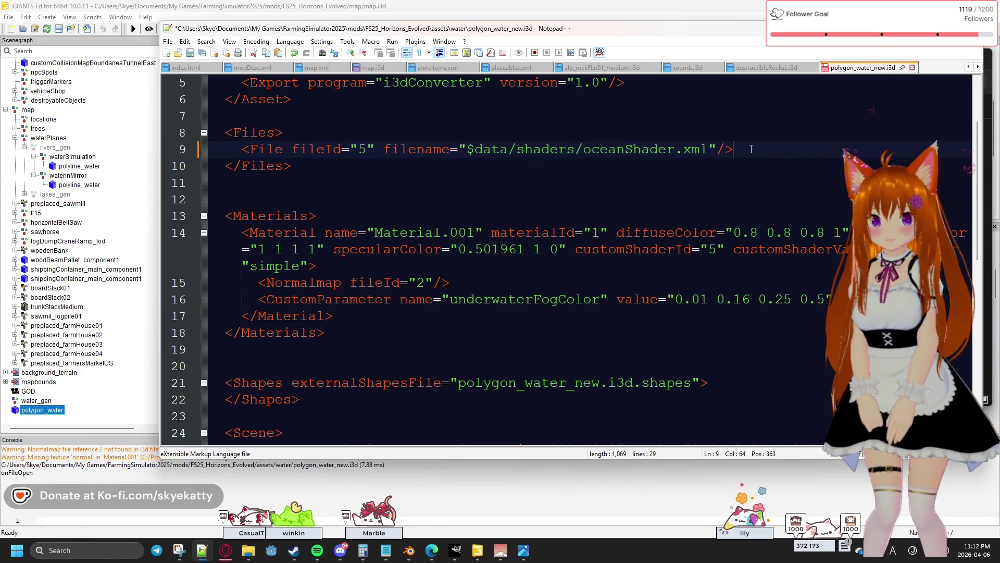
key("Return")
key("ctrl+v")
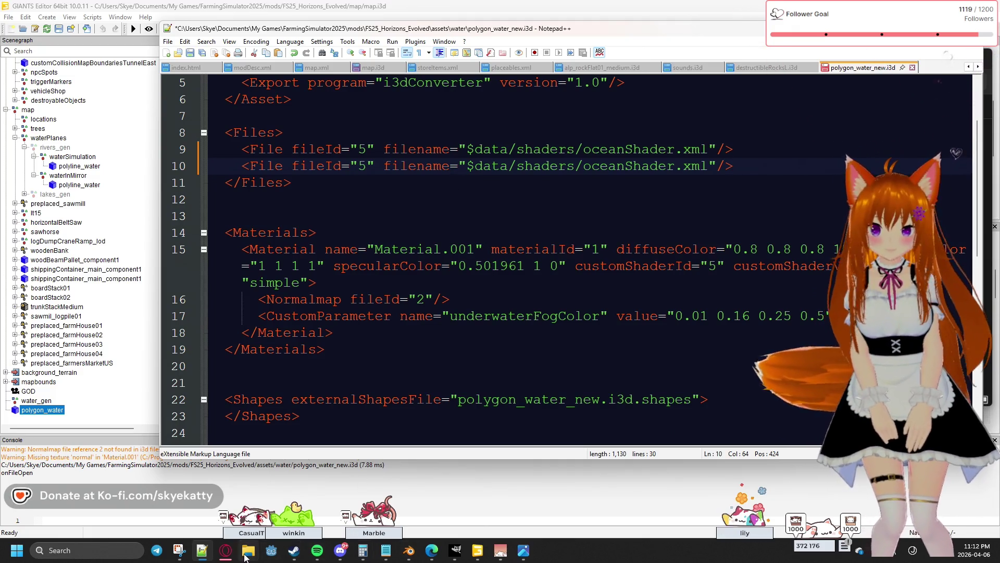
mouse_move(248, 550)
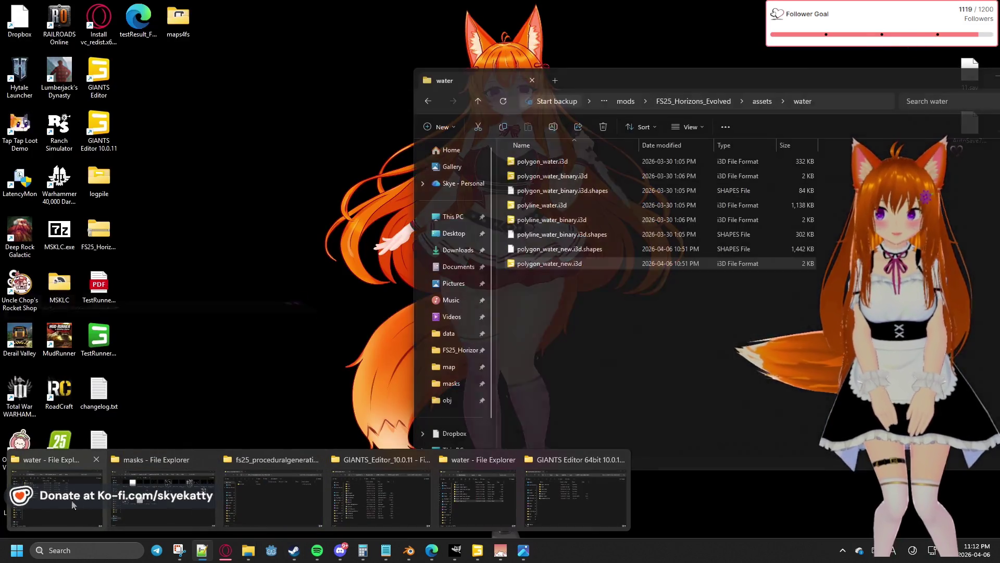
left_click(51, 504)
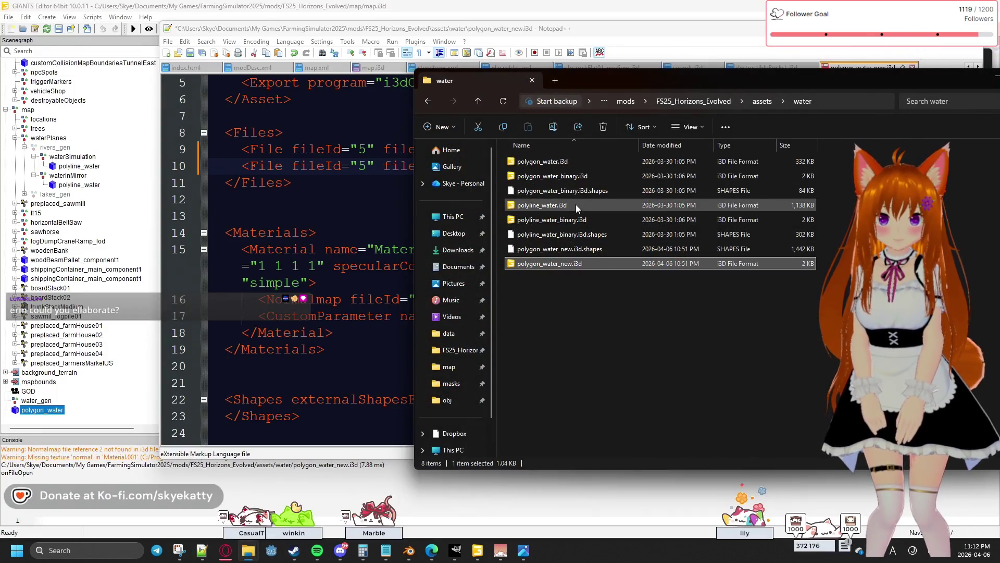
Open the original polygon_water.i3d in Notepad++, compare its Normalmap and Material lines, then minimize it.
right_click(575, 162)
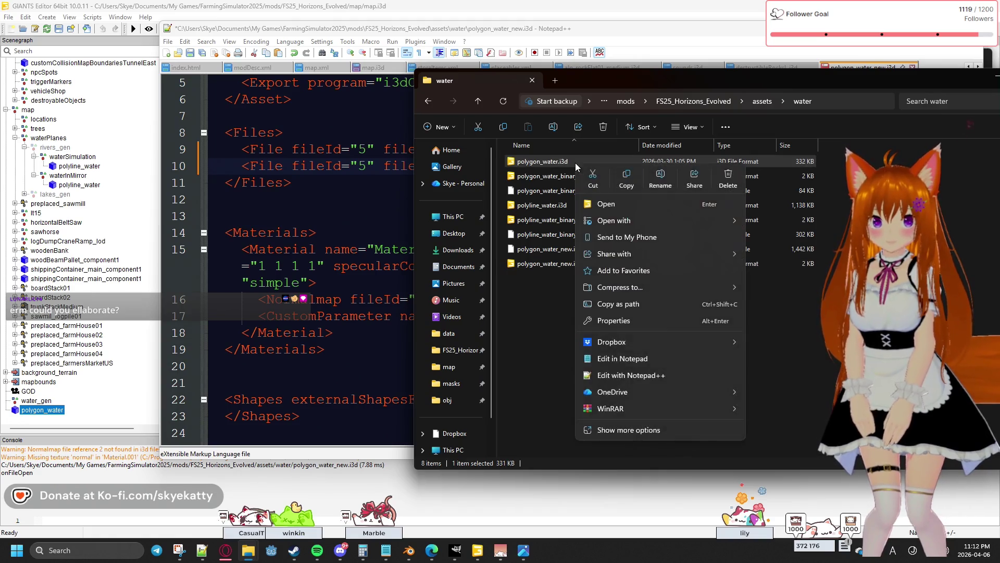
left_click(631, 375)
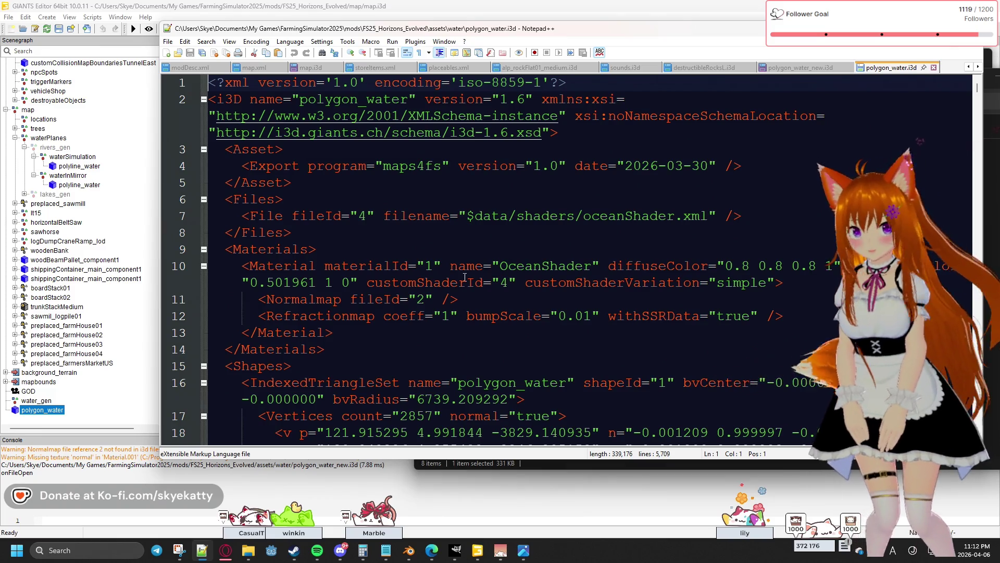
left_click(438, 300)
left_click(466, 340)
scroll(466, 341, "down", 18)
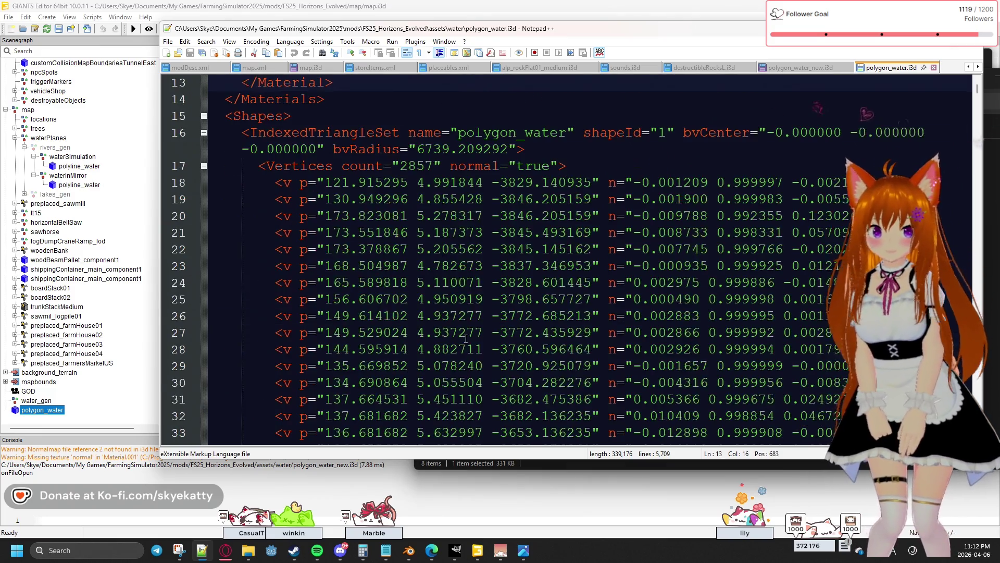
scroll(472, 331, "down", 20)
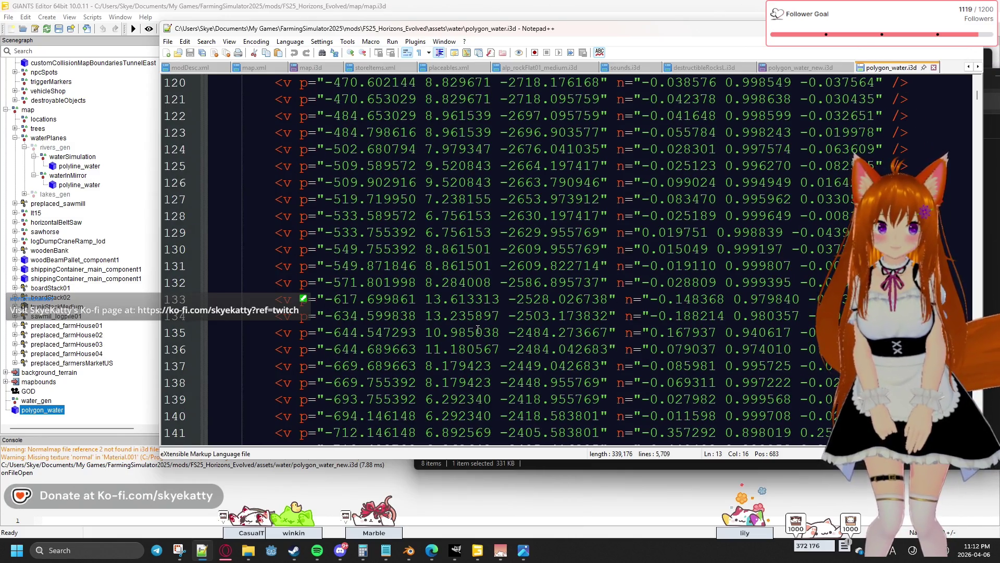
scroll(478, 329, "down", 2)
mouse_move(978, 97)
left_mouse_down()
mouse_move(977, 451)
mouse_move(938, 376)
mouse_move(916, 62)
left_mouse_up()
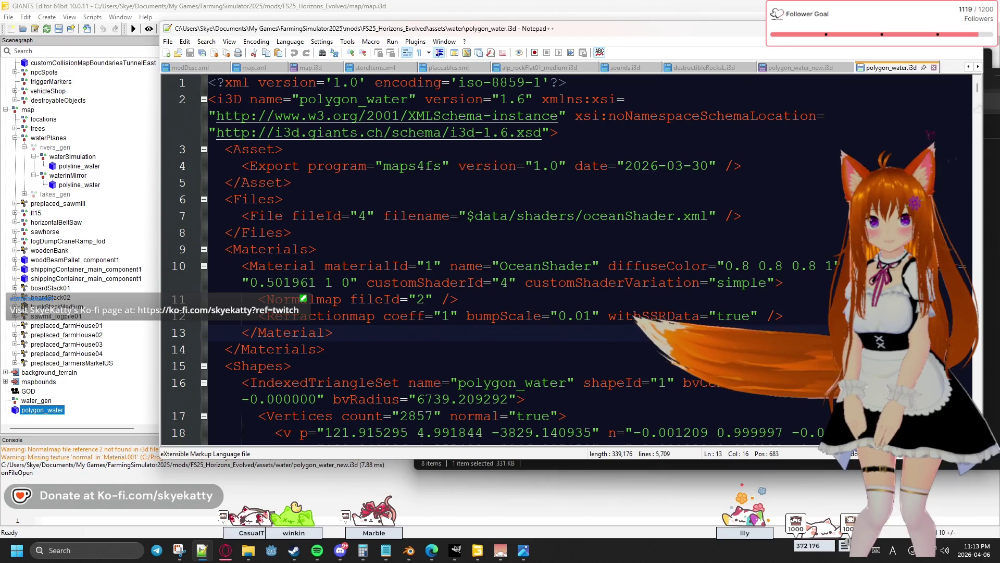
left_click(972, 28)
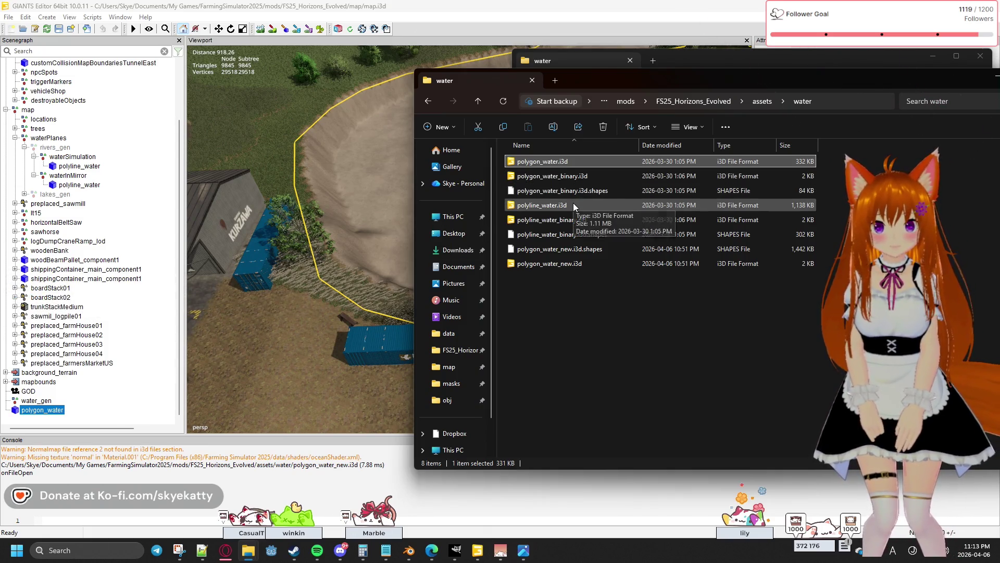
Open polygon_water_binary.i3d in Notepad++ and take its water_normal.dds File line.
right_click(583, 175)
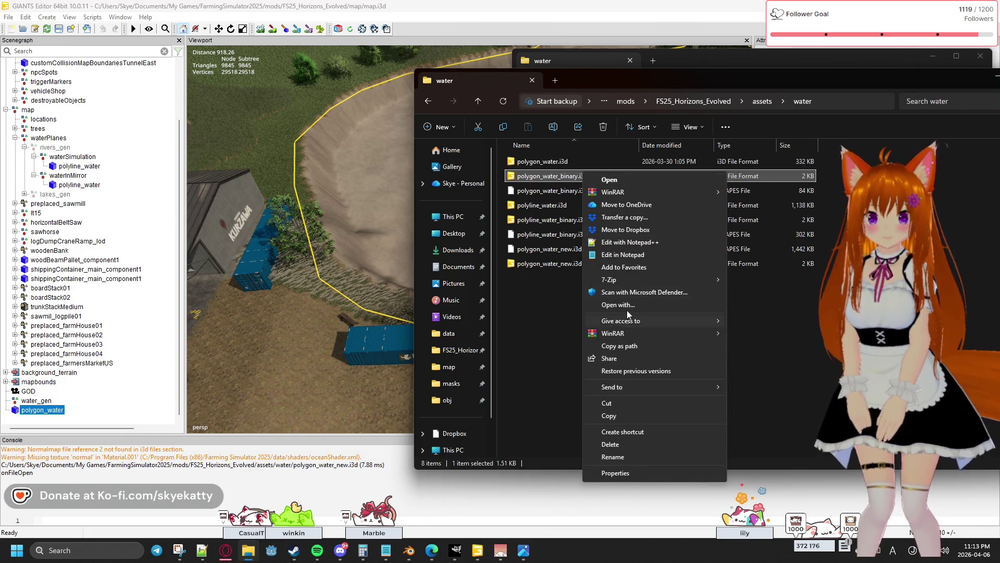
left_click(623, 242)
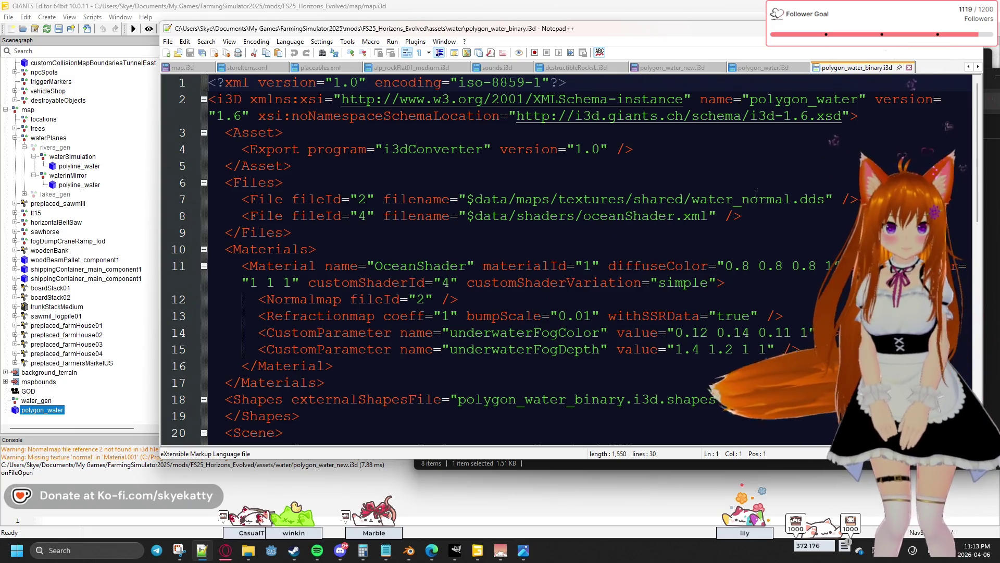
left_click(848, 200)
mouse_move(848, 199)
left_mouse_down()
mouse_move(469, 216)
mouse_move(241, 200)
left_mouse_up()
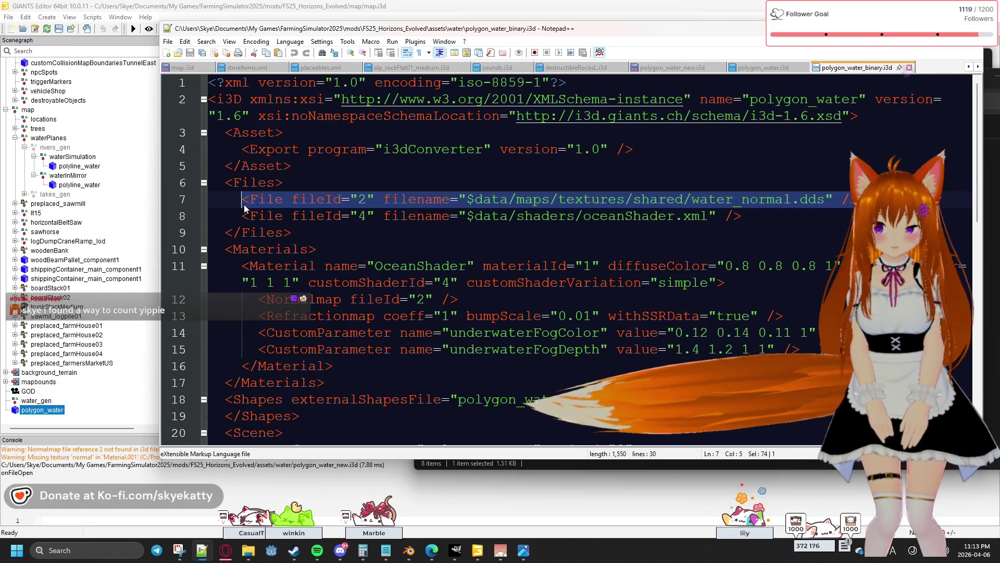
Replace line 10 of polygon_water_new.i3d with the water_normal.dds entry and save.
left_click(667, 66)
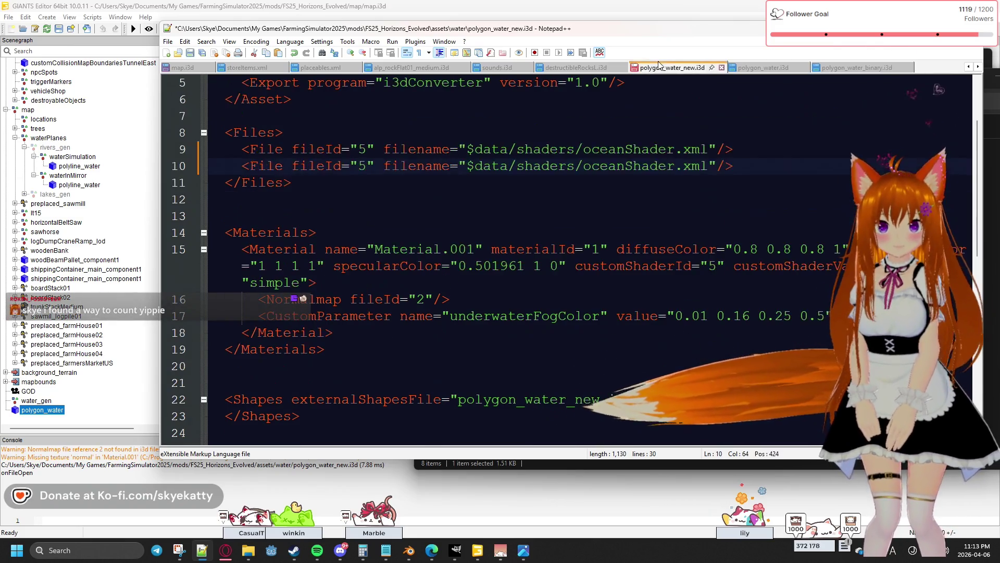
left_click_drag(725, 167, 247, 168)
key("ctrl+v")
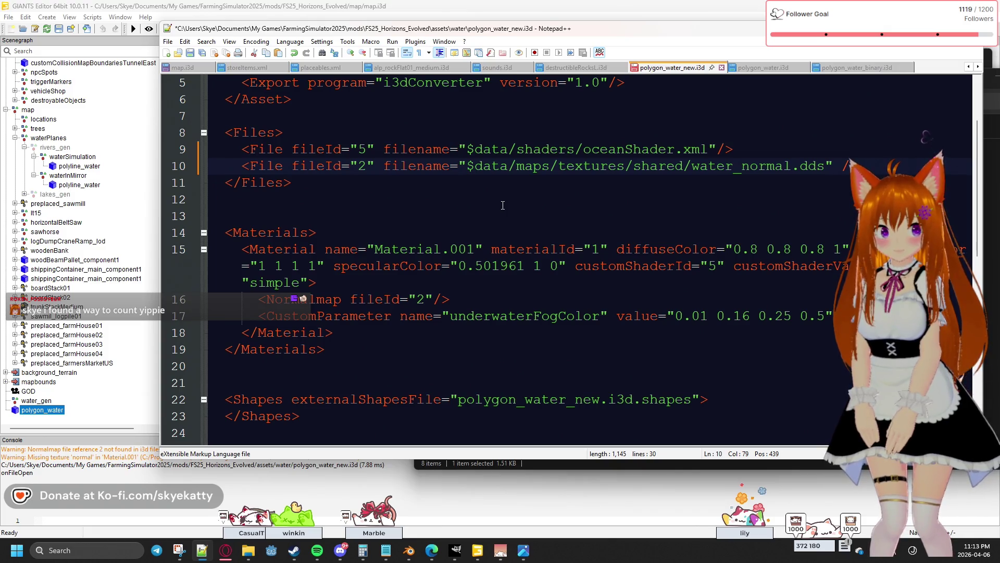
key("ctrl+s")
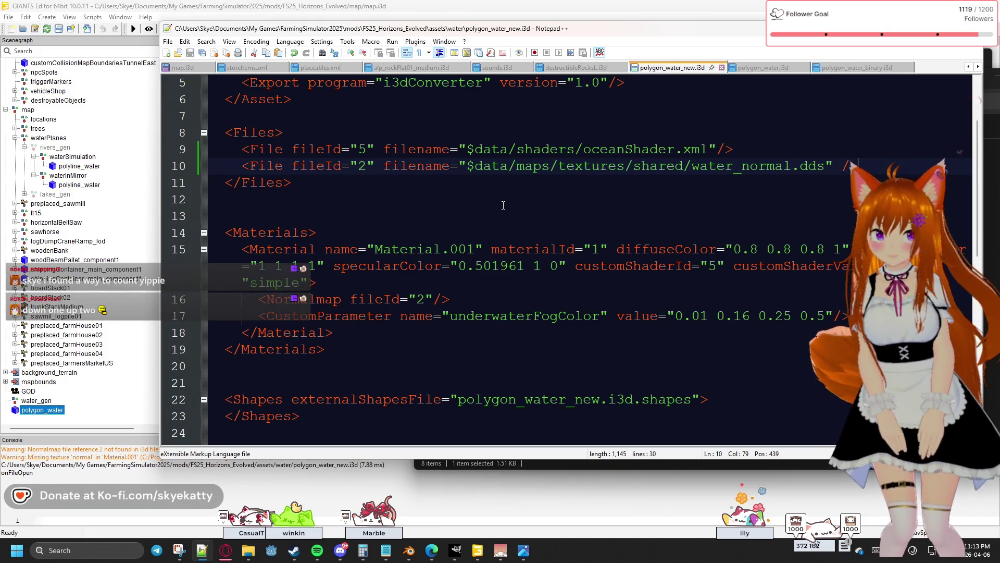
left_click(58, 411)
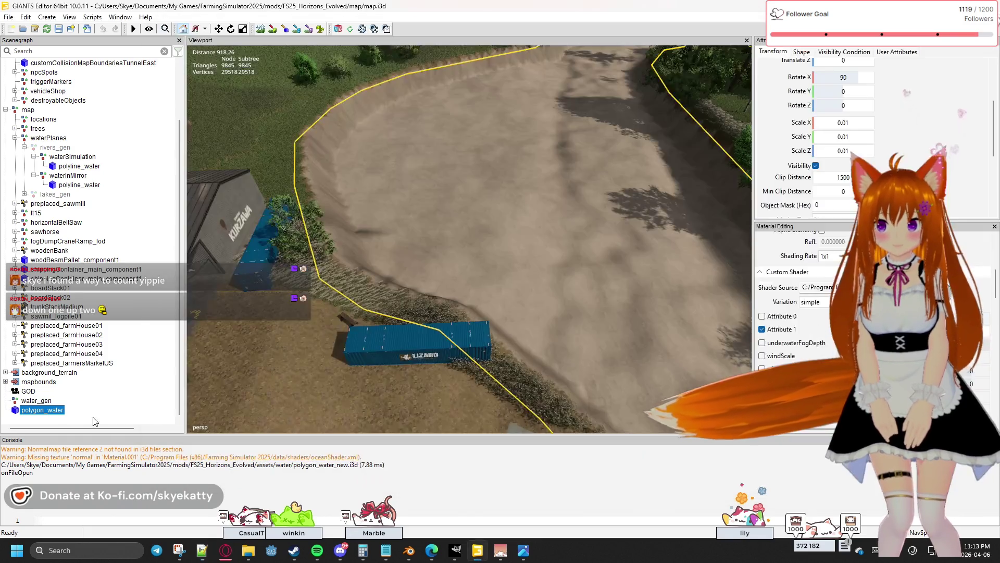
Delete the old polygon_water object and import the edited polygon_water_new.i3d into the map.
key("Delete")
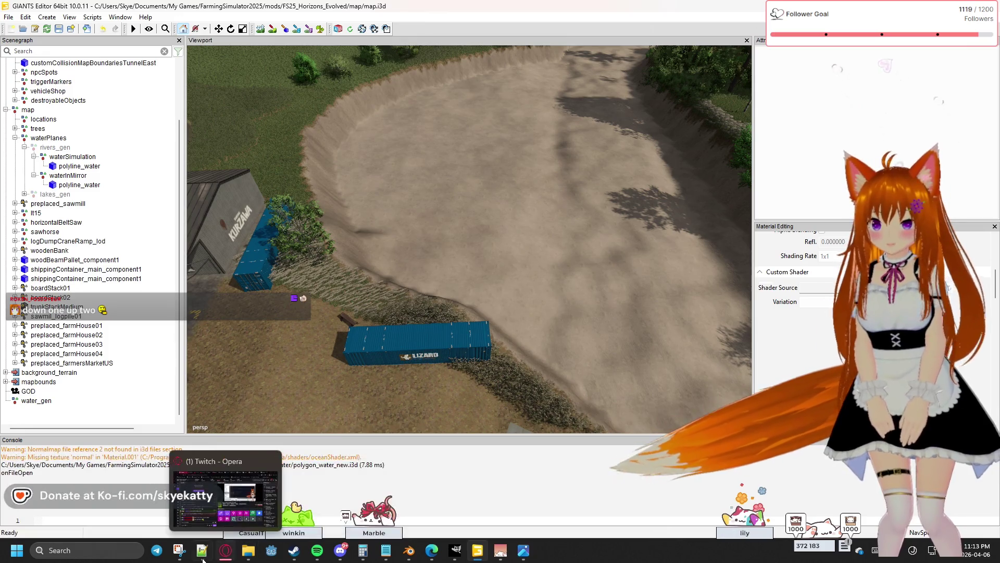
mouse_move(203, 559)
mouse_move(248, 550)
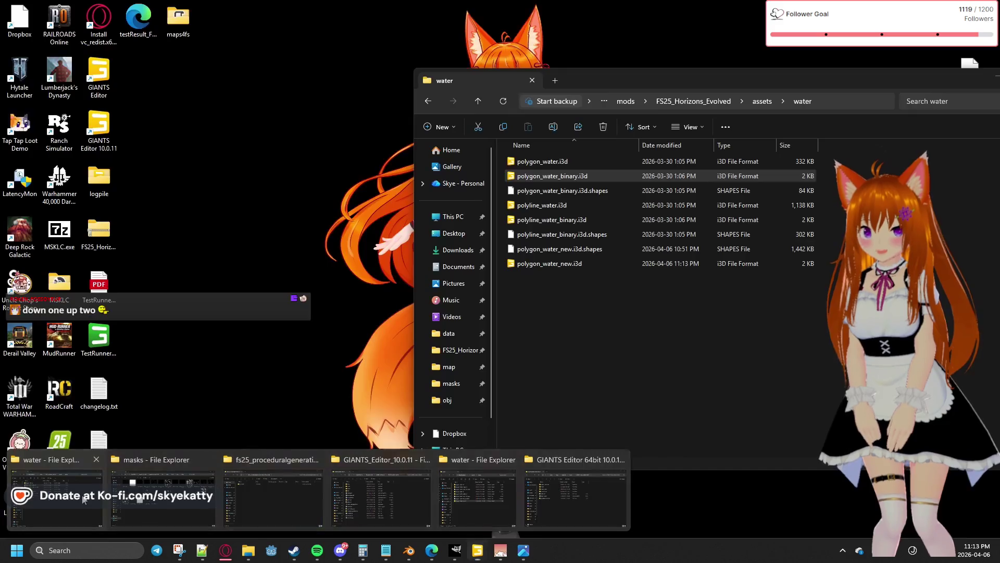
left_click(57, 498)
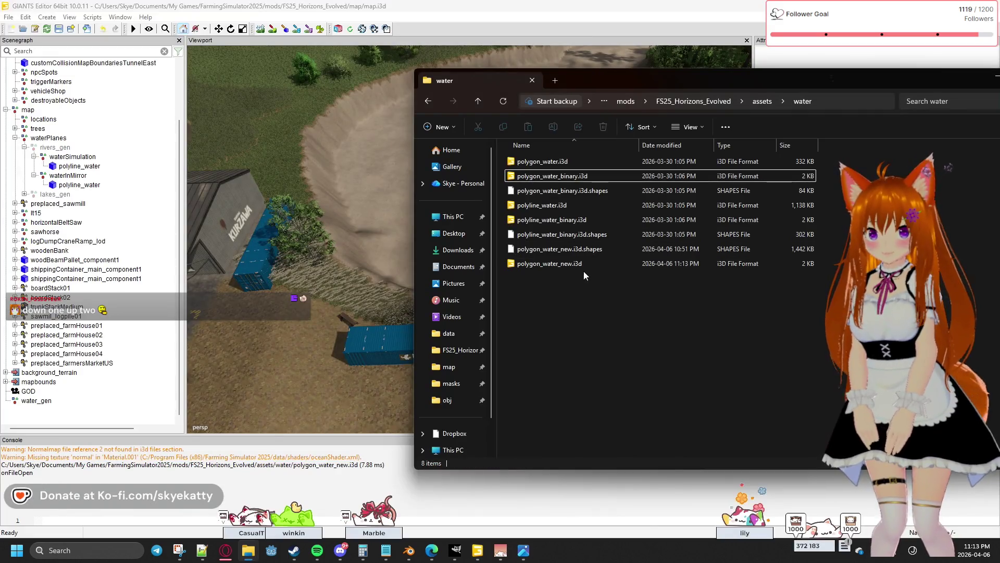
mouse_move(565, 266)
left_mouse_down()
mouse_move(189, 384)
mouse_move(120, 416)
left_mouse_up()
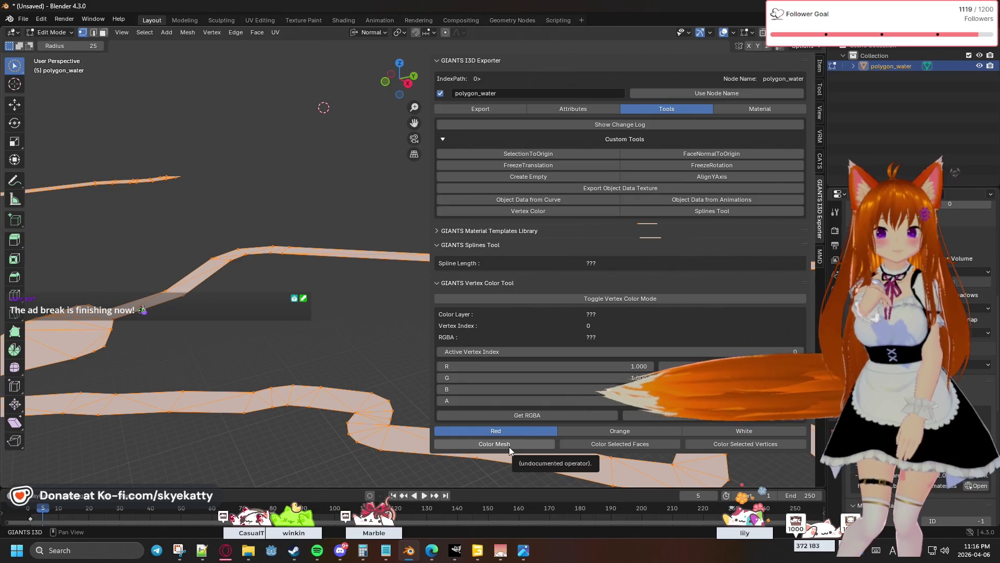
Color the polygon_water mesh white with vertex-colour alpha 0.790, then collapse the tool panel.
left_click(735, 444)
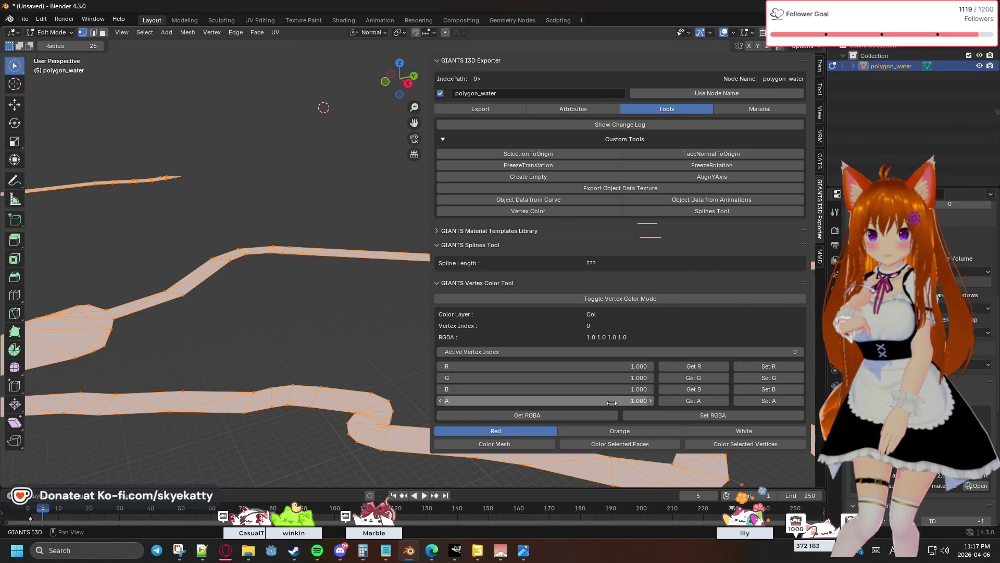
left_click_drag(612, 403, 599, 402)
mouse_move(521, 400)
left_mouse_down()
mouse_move(600, 400)
mouse_move(588, 401)
left_mouse_up()
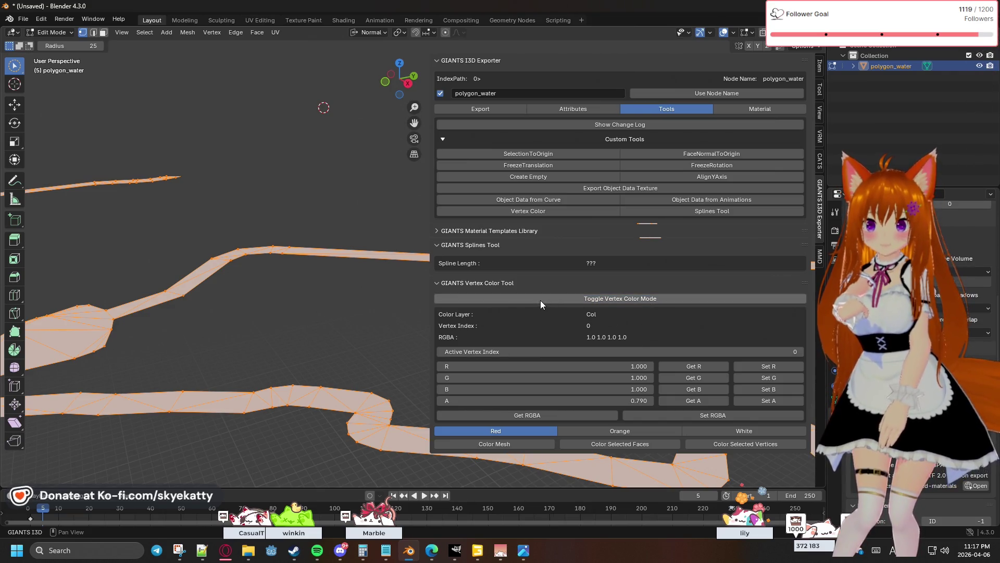
left_click(534, 282)
left_click(536, 286)
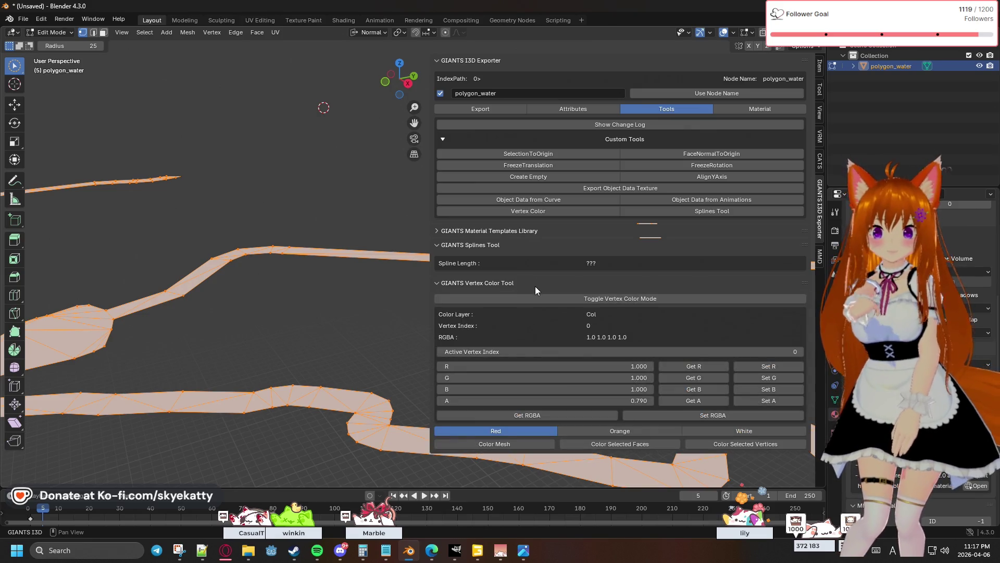
left_click(535, 286)
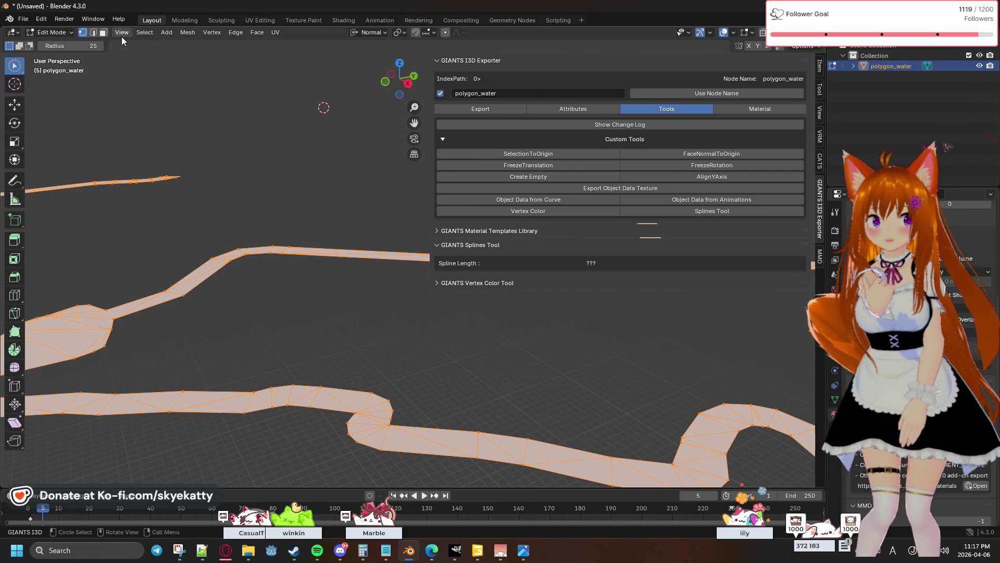
Toggle X-ray, deselect all vertices and switch back to Object Mode.
key("alt+z")
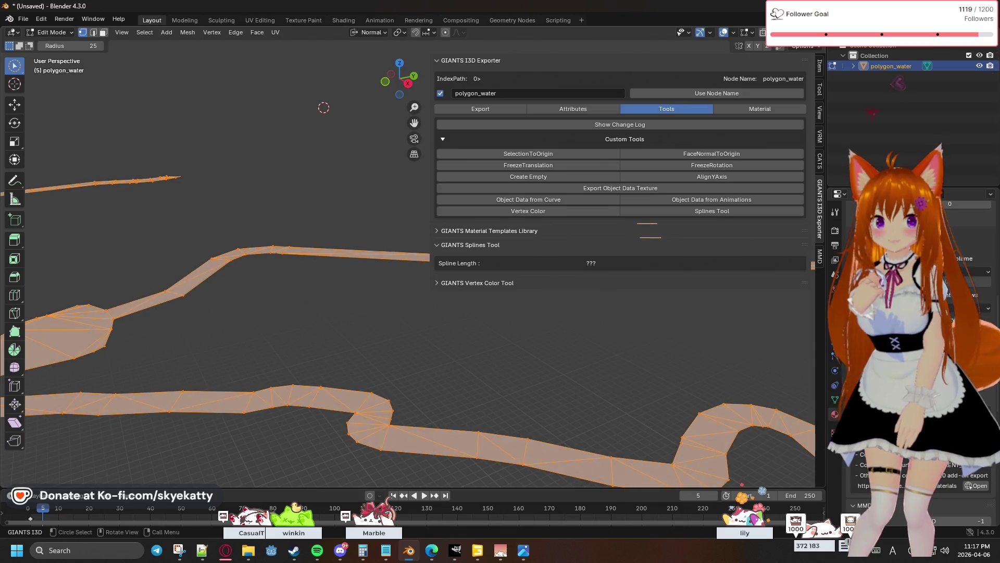
key("alt+z")
key("alt+z")
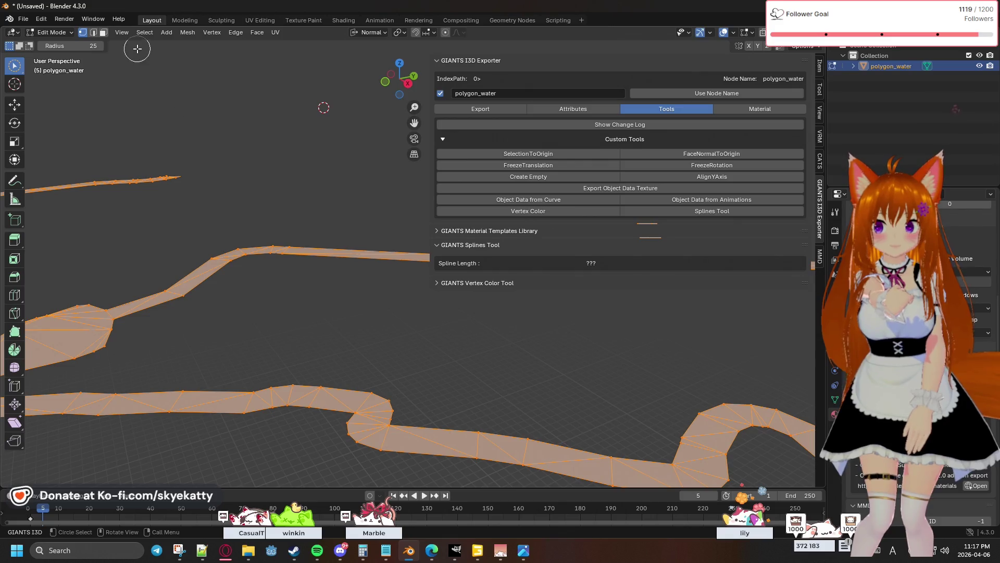
key("alt+a")
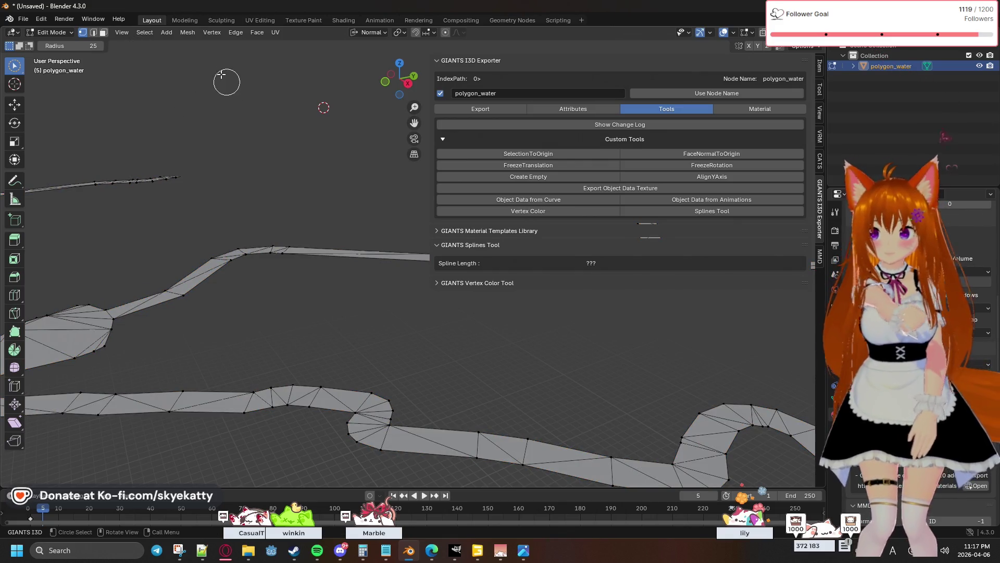
key("Tab")
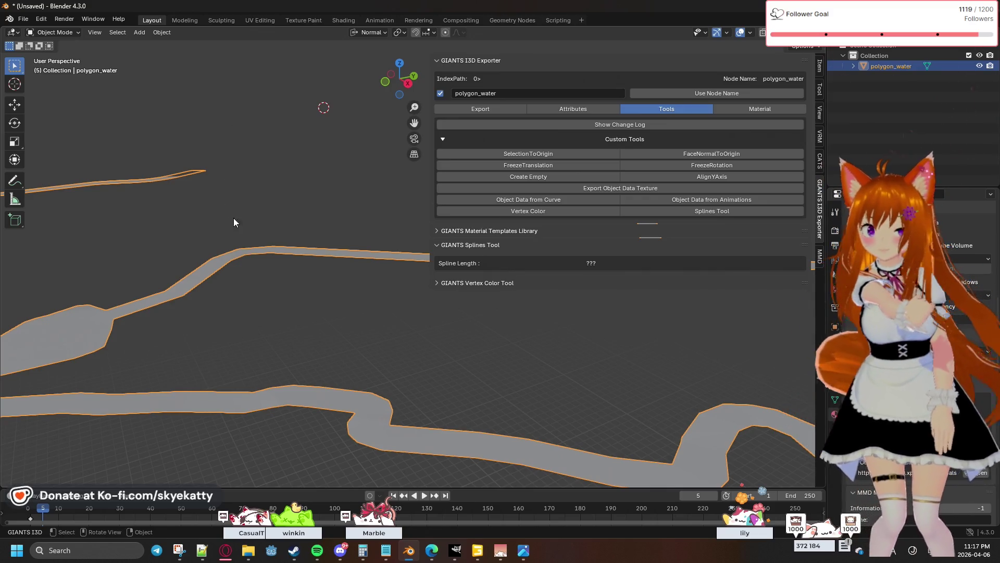
Zoom and orbit the viewport to show the whole winding river mesh.
scroll(279, 274, "up", 5)
scroll(306, 211, "down", 3)
scroll(306, 213, "up", 3)
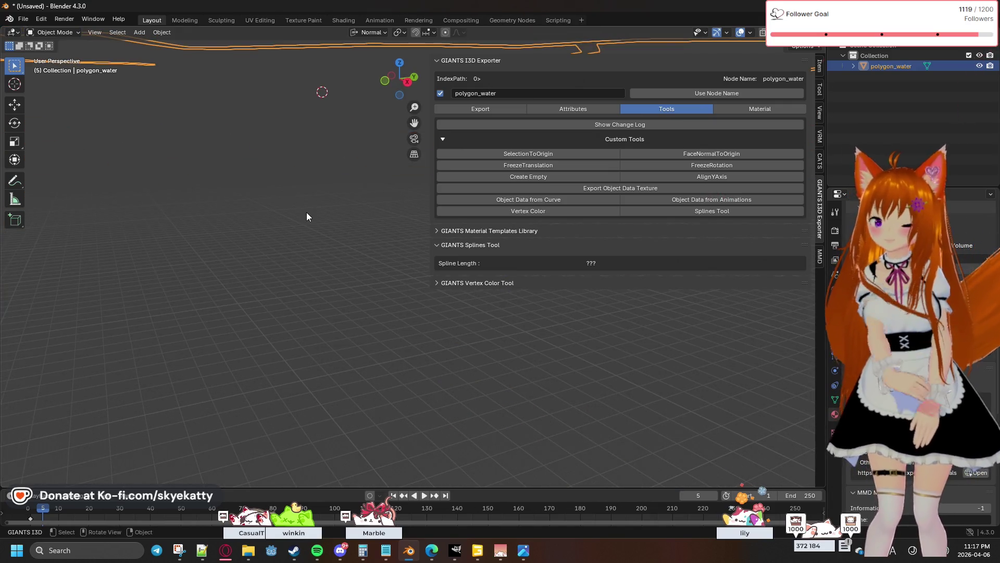
scroll(293, 274, "down", 3)
scroll(294, 272, "up", 3)
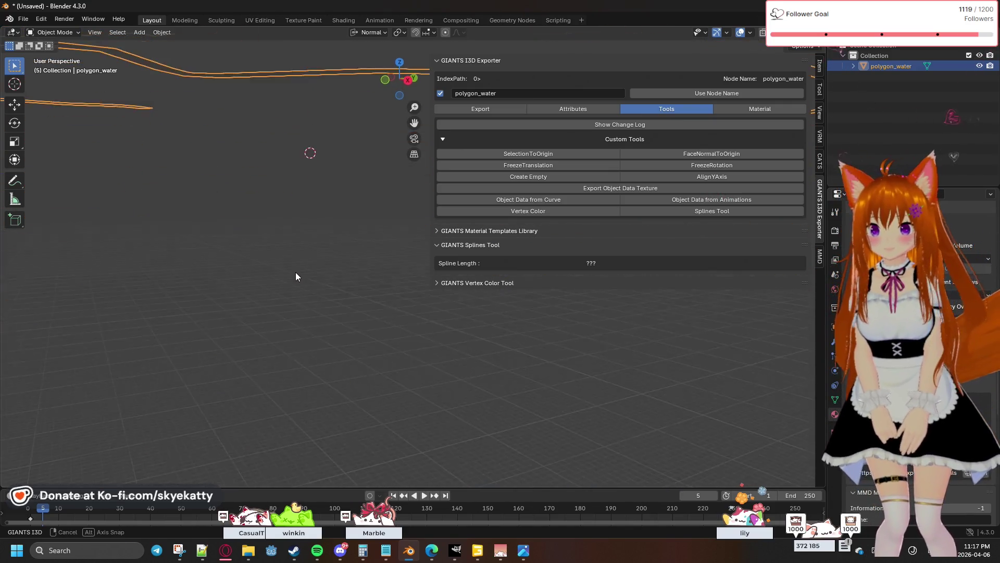
mouse_move(303, 246)
middle_mouse_down("shift")
mouse_move(316, 209)
mouse_move(311, 261)
mouse_move(311, 244)
mouse_move(298, 247)
mouse_move(303, 308)
mouse_move(302, 254)
middle_mouse_up("shift")
mouse_move(364, 343)
middle_mouse_down()
mouse_move(446, 375)
mouse_move(435, 401)
mouse_move(487, 521)
middle_mouse_up()
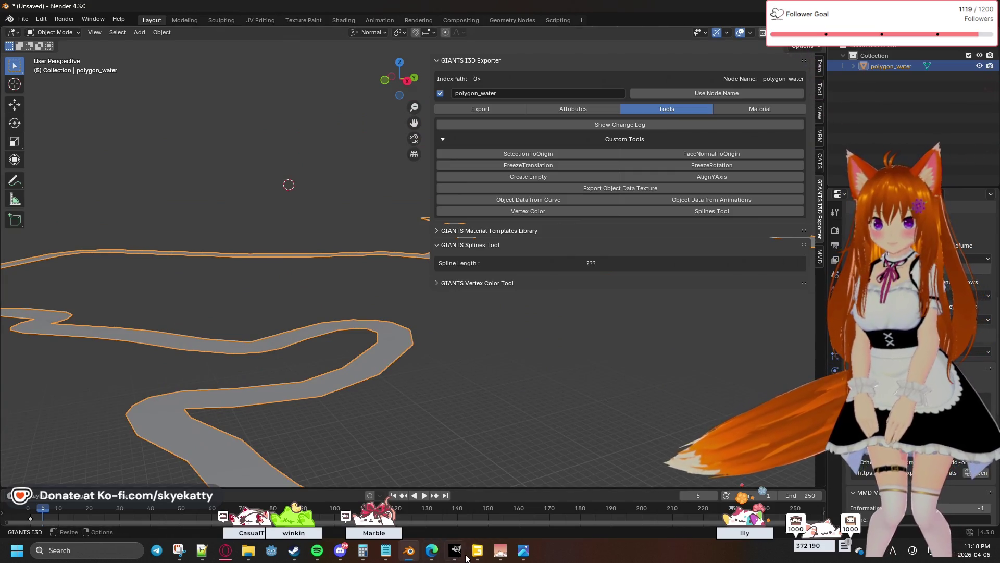
left_click(478, 552)
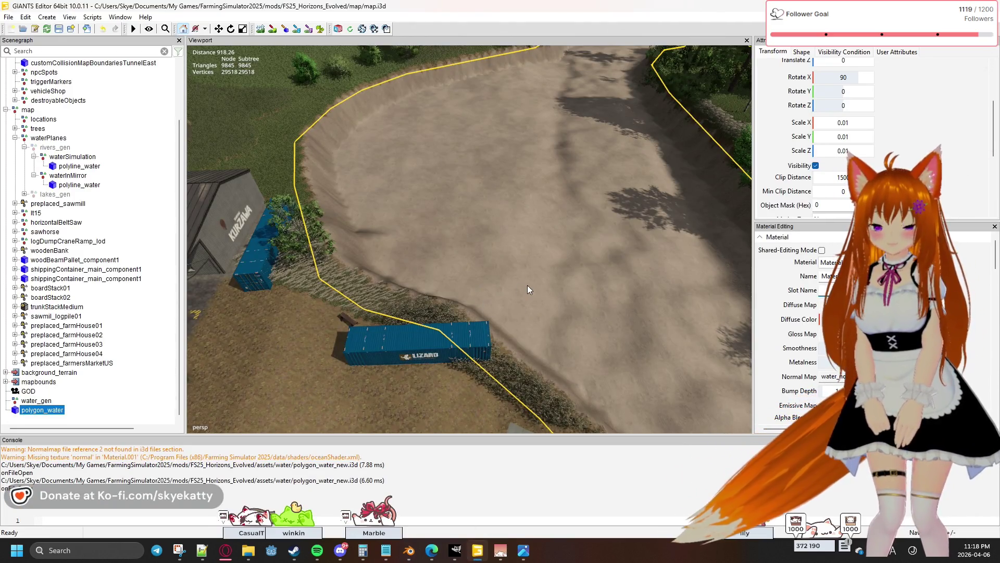
mouse_move(520, 267)
right_mouse_down()
mouse_move(467, 253)
mouse_move(496, 257)
mouse_move(501, 276)
mouse_move(495, 199)
mouse_move(505, 211)
mouse_move(526, 140)
mouse_move(218, 130)
right_mouse_up()
mouse_move(305, 152)
right_mouse_down()
mouse_move(412, 217)
mouse_move(399, 215)
mouse_move(352, 305)
mouse_move(309, 328)
right_mouse_up()
key("w")
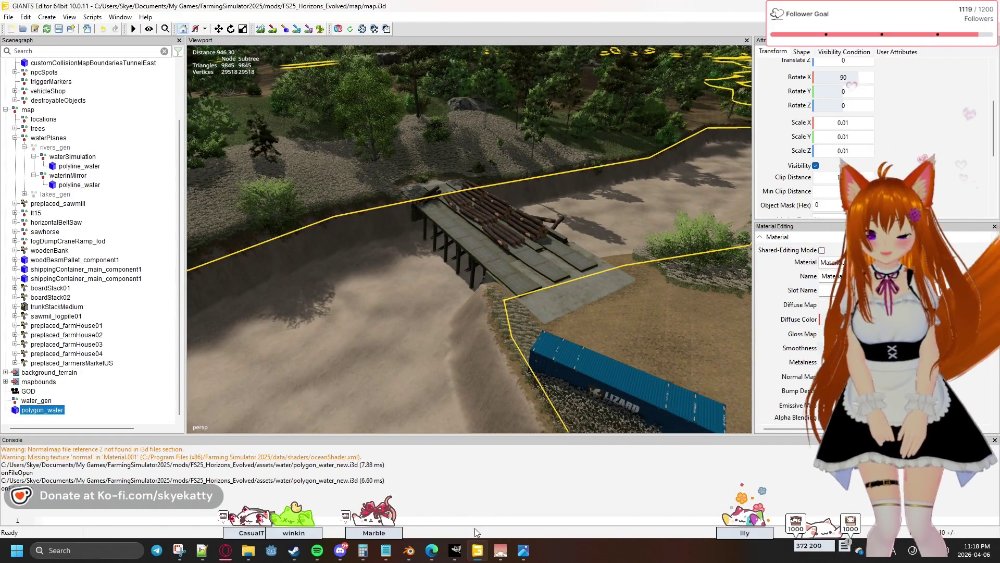
mouse_move(477, 551)
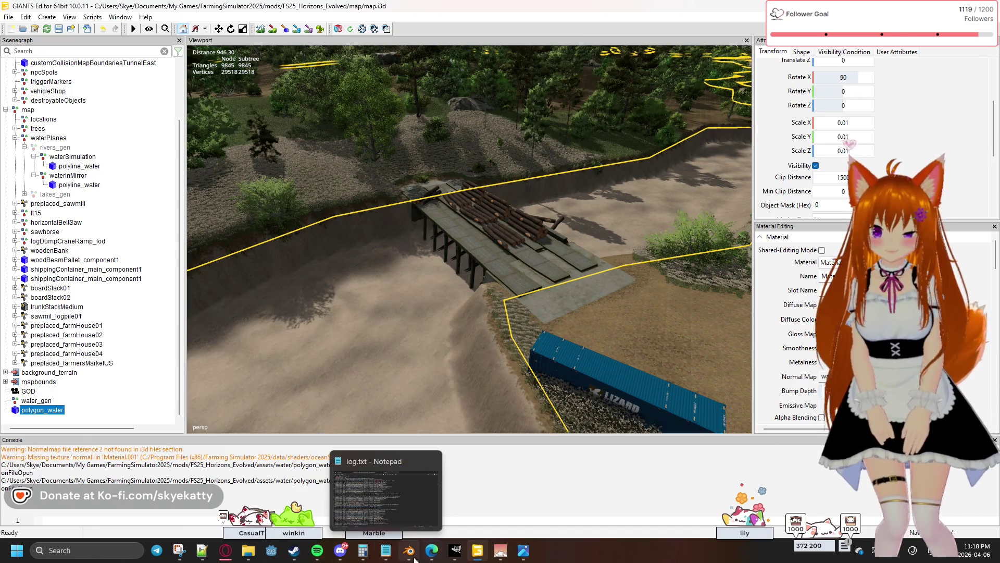
left_click(408, 550)
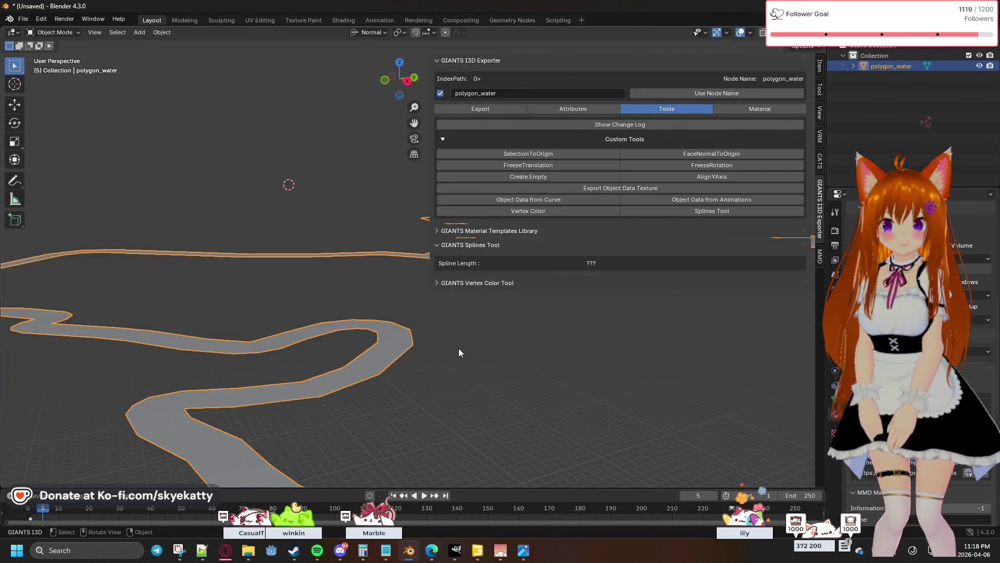
left_click(582, 108)
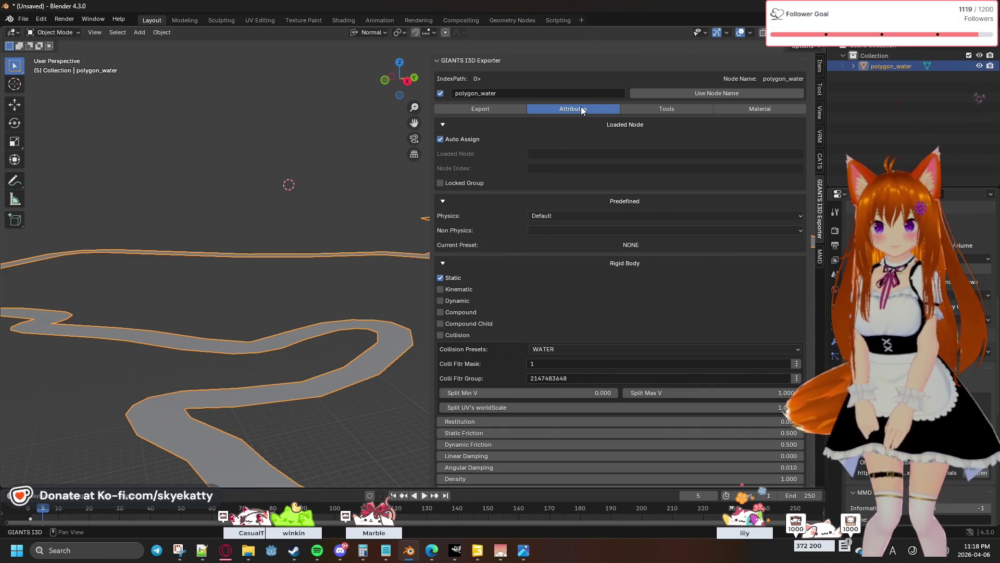
left_click(626, 109)
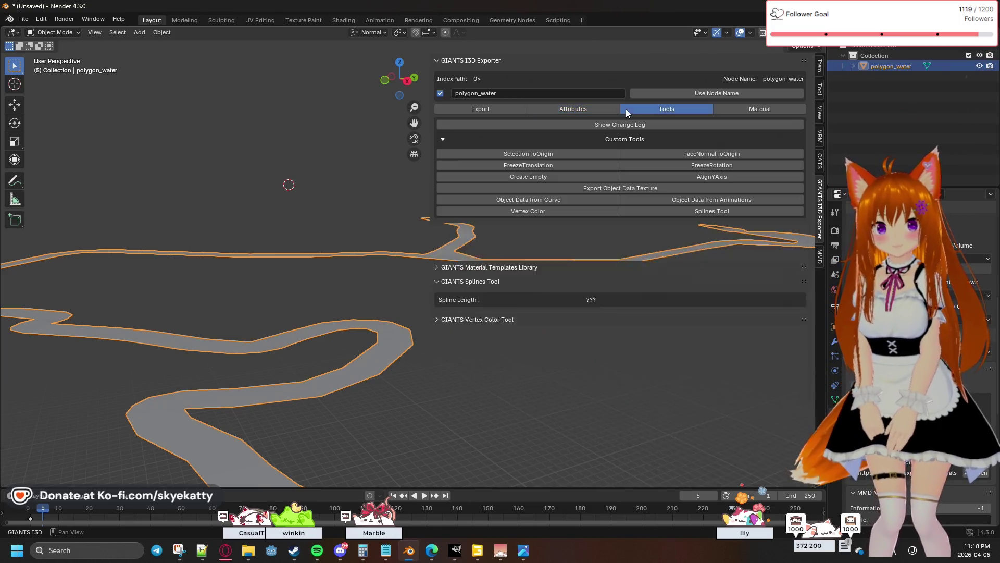